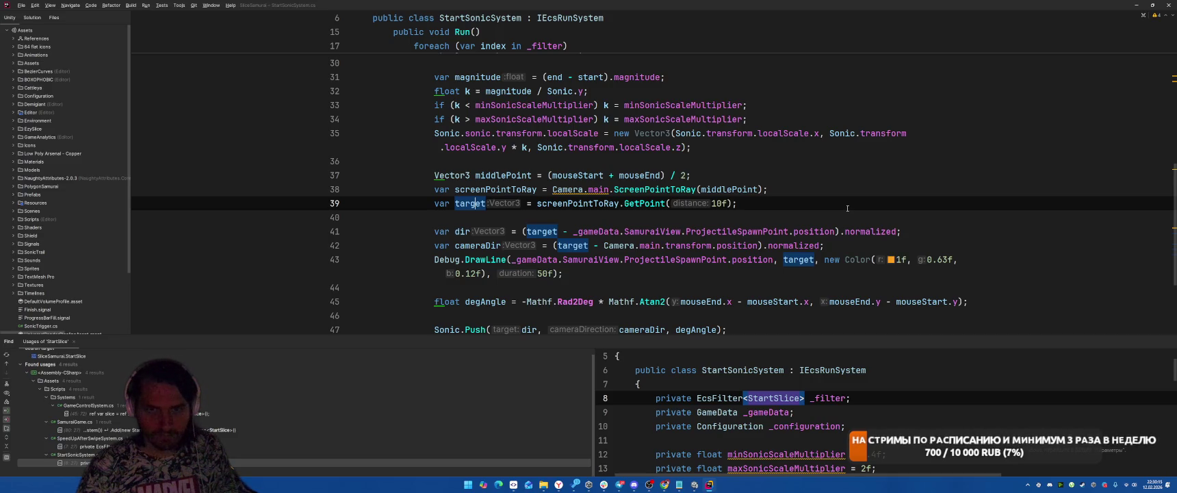
Step: Review the normalized direction code in StartSonicSystem.cs, settling on empty line 44
{"action": "scroll", "coordinate": [847, 208], "scroll_direction": "down", "scroll_amount": 1}
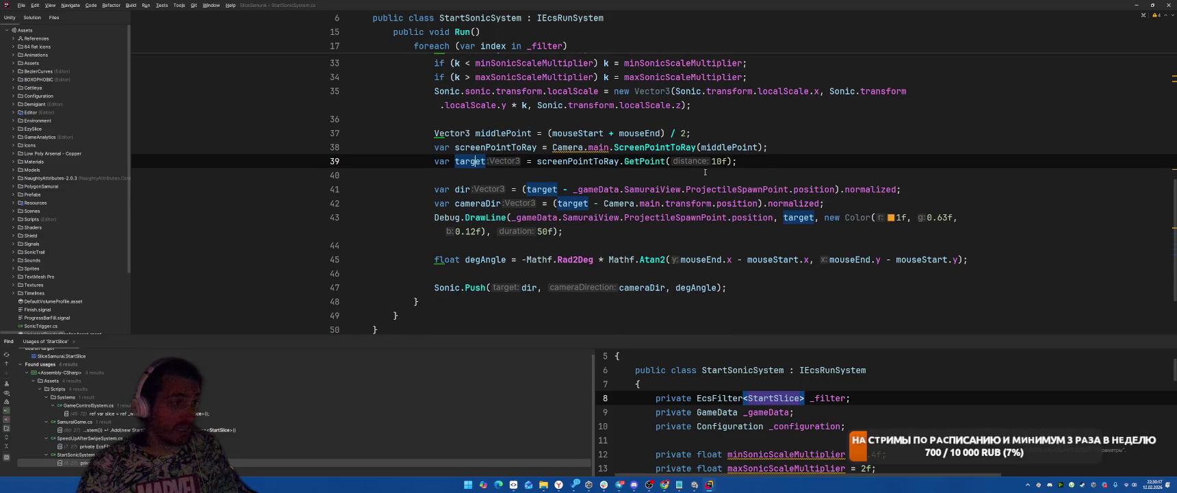
{"action": "left_click", "coordinate": [888, 189]}
{"action": "left_click", "coordinate": [787, 265]}
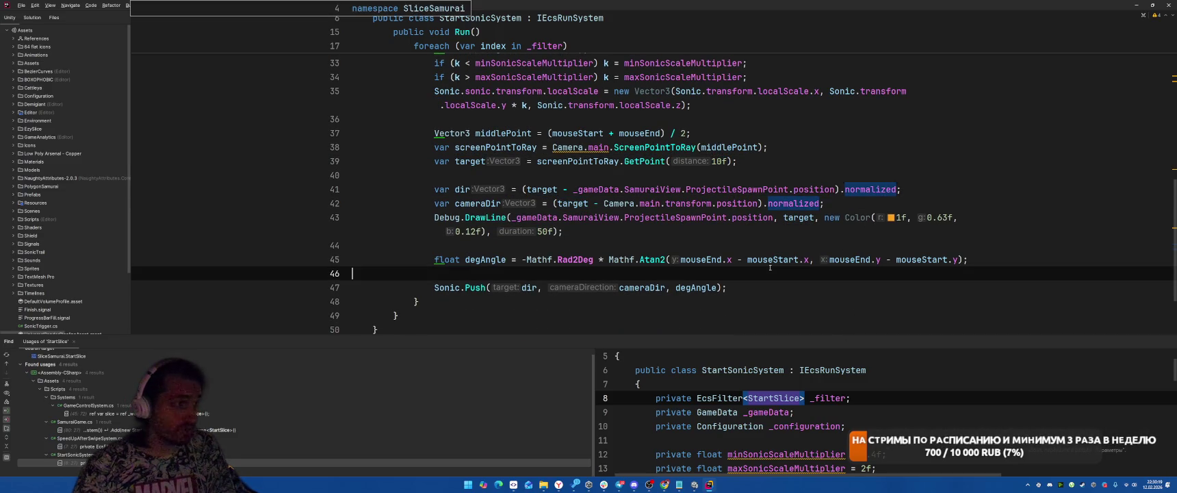
{"action": "left_click", "coordinate": [774, 247]}
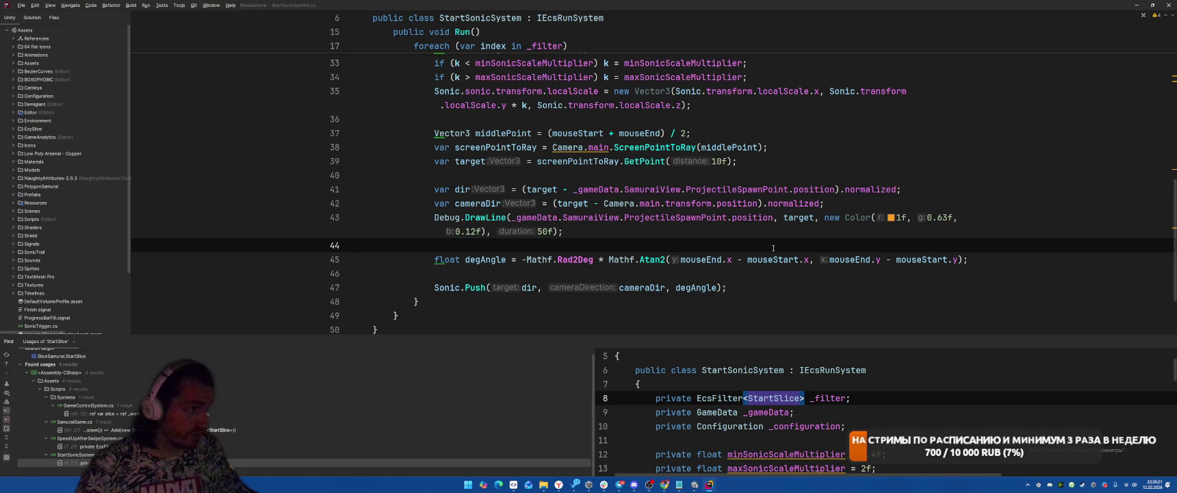
Step: Switch to the Unity editor and start the game in play mode
{"action": "key", "text": "alt+Tab"}
{"action": "key", "text": "Tab"}
{"action": "key", "text": "Tab"}
{"action": "key", "text": "Tab"}
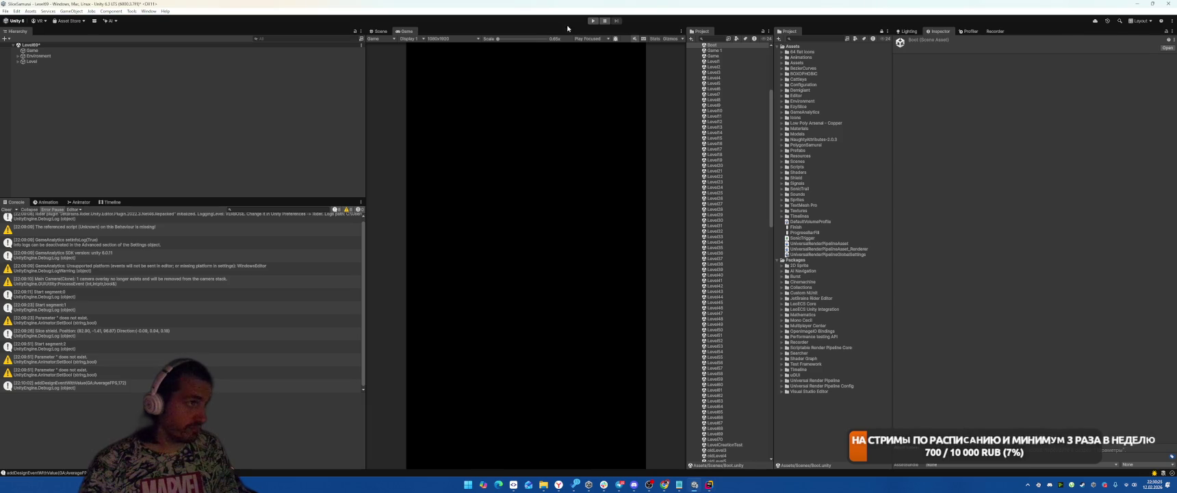
{"action": "left_click", "coordinate": [592, 20]}
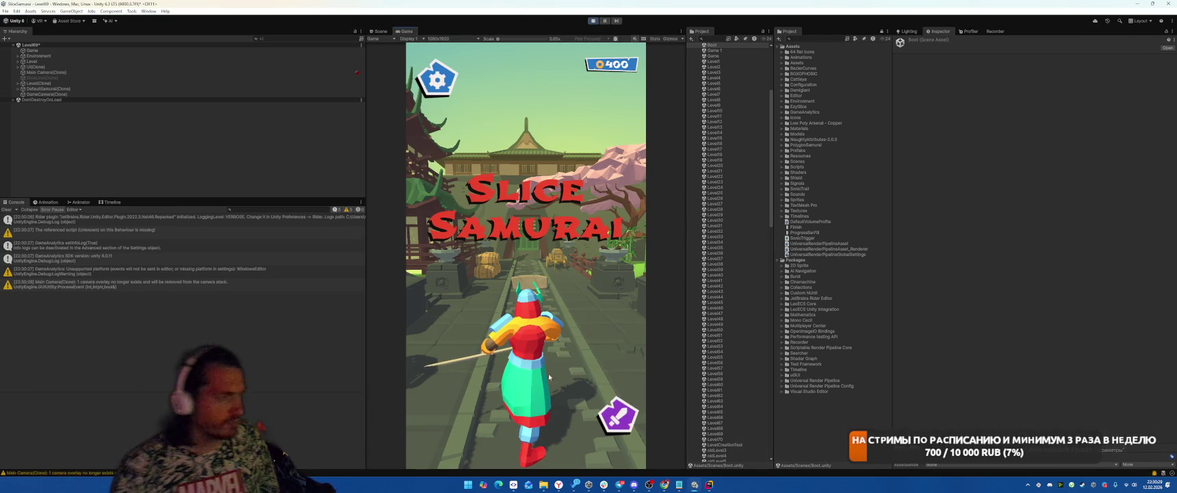
Step: Start the level from the title screen, then stop play mode and return to Rider
{"action": "left_click", "coordinate": [479, 352]}
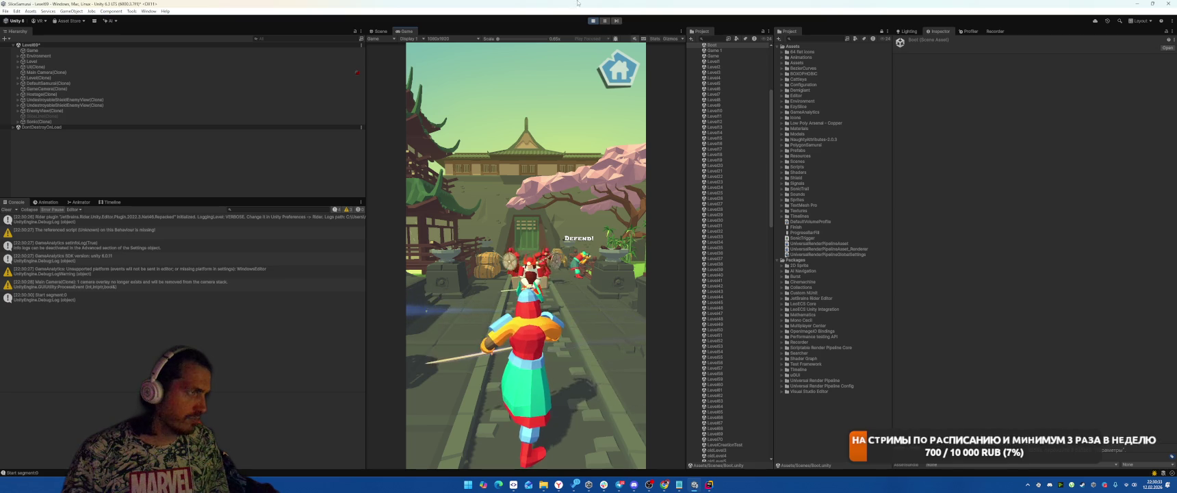
{"action": "left_click", "coordinate": [594, 22]}
{"action": "key", "text": "alt+Tab"}
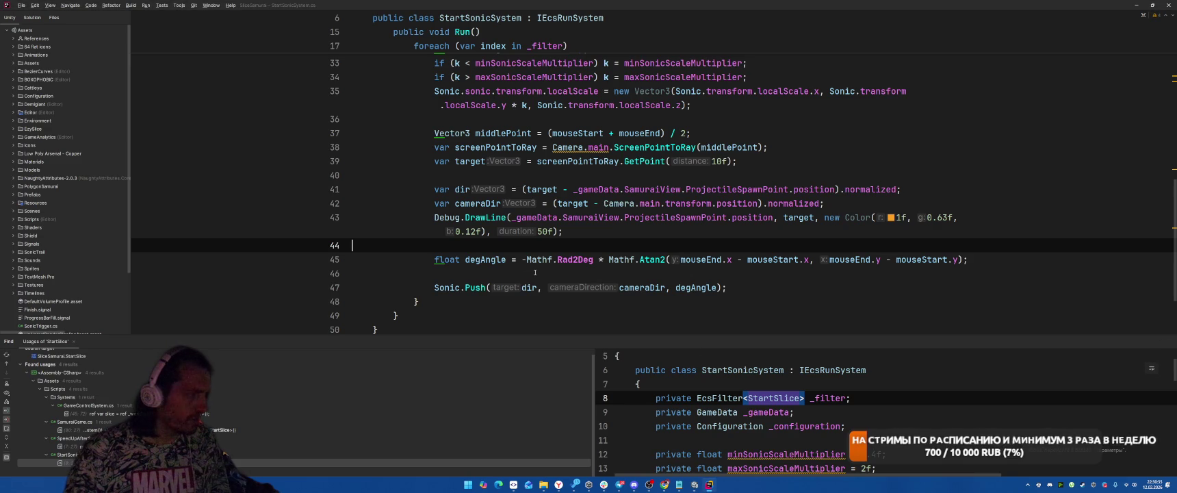
Step: Check where cameraDir is used, then comment out the old expression on line 42
{"action": "left_click", "coordinate": [525, 288]}
{"action": "left_click", "coordinate": [657, 287]}
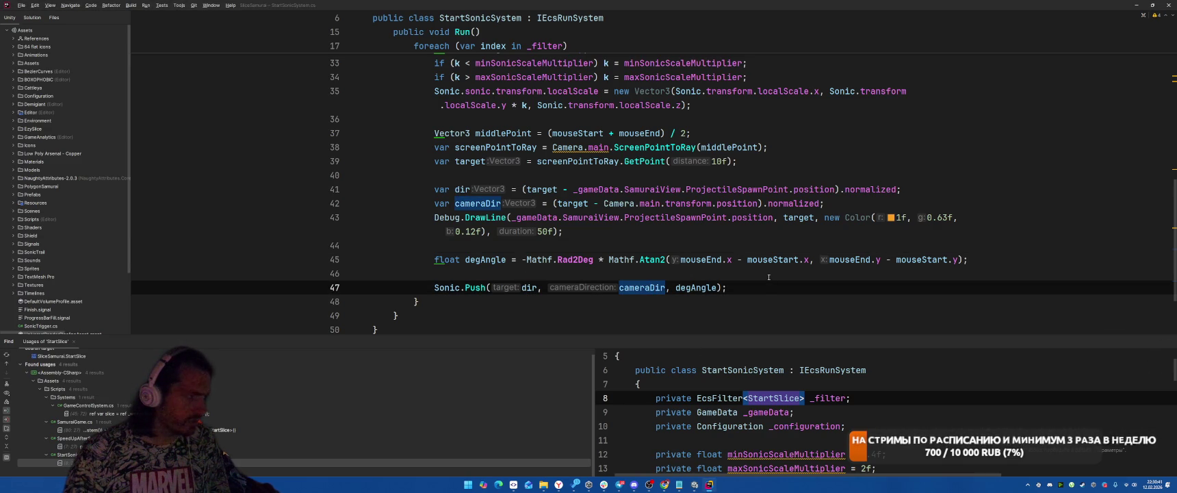
{"action": "left_click", "coordinate": [554, 204]}
{"action": "key", "text": "ctrl+space"}
{"action": "key", "text": "Escape"}
{"action": "type", "text": "//"}
{"action": "key", "text": "Left"}
{"action": "key", "text": "Left"}
Step: Write Camera.main.transform.forward; as the new cameraDir value and let Unity recompile
{"action": "type", "text": "Cna"}
{"action": "key", "text": "BackSpace"}
{"action": "key", "text": "BackSpace"}
{"action": "type", "text": "amera.mai"}
{"action": "key", "text": "Return"}
{"action": "type", "text": "."}
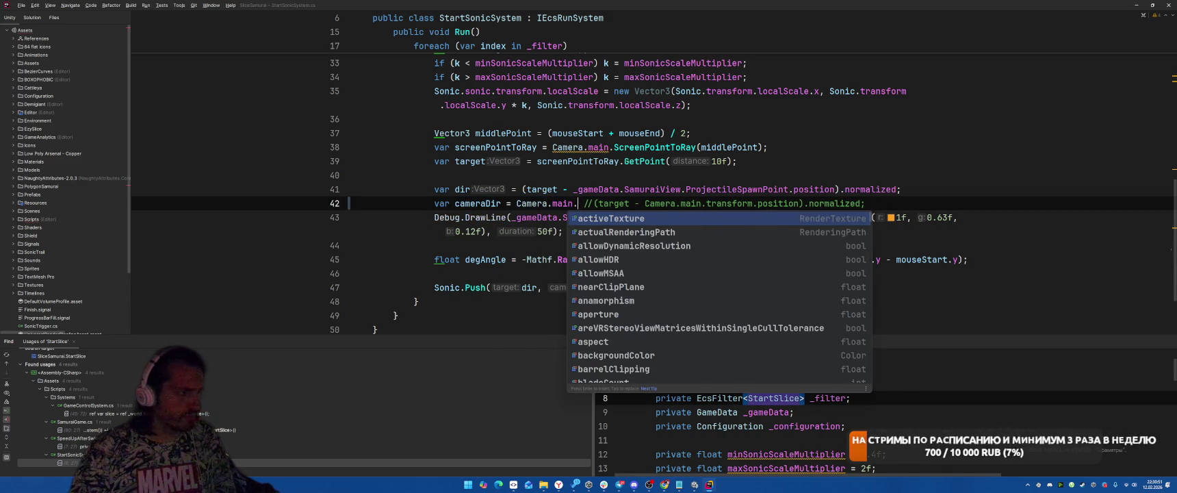
{"action": "type", "text": "fo"}
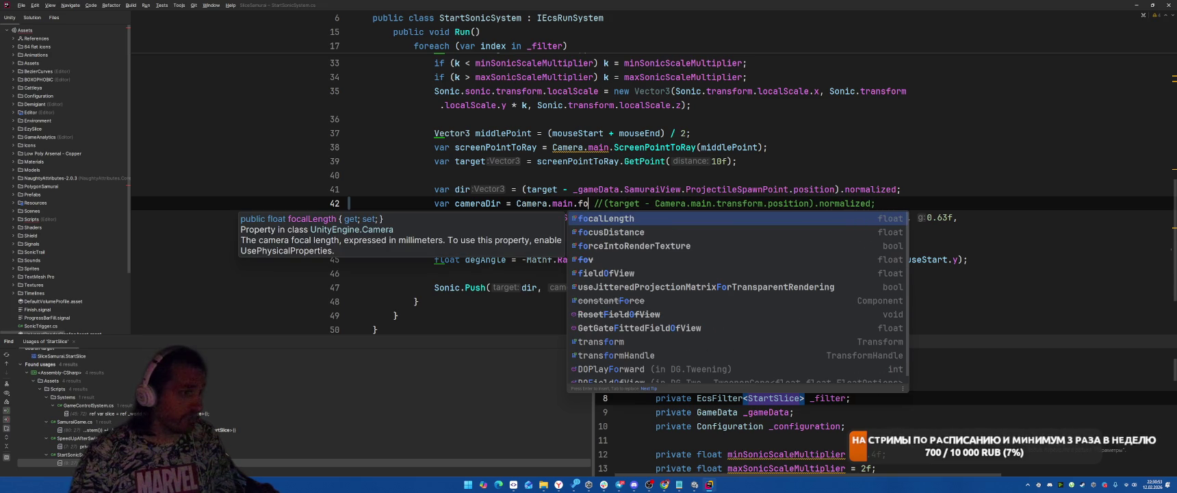
{"action": "key", "text": "BackSpace"}
{"action": "key", "text": "BackSpace"}
{"action": "type", "text": "tr"}
{"action": "key", "text": "Return"}
{"action": "type", "text": ".f"}
{"action": "key", "text": "Return"}
{"action": "type", "text": ";"}
{"action": "key", "text": "alt+Tab"}
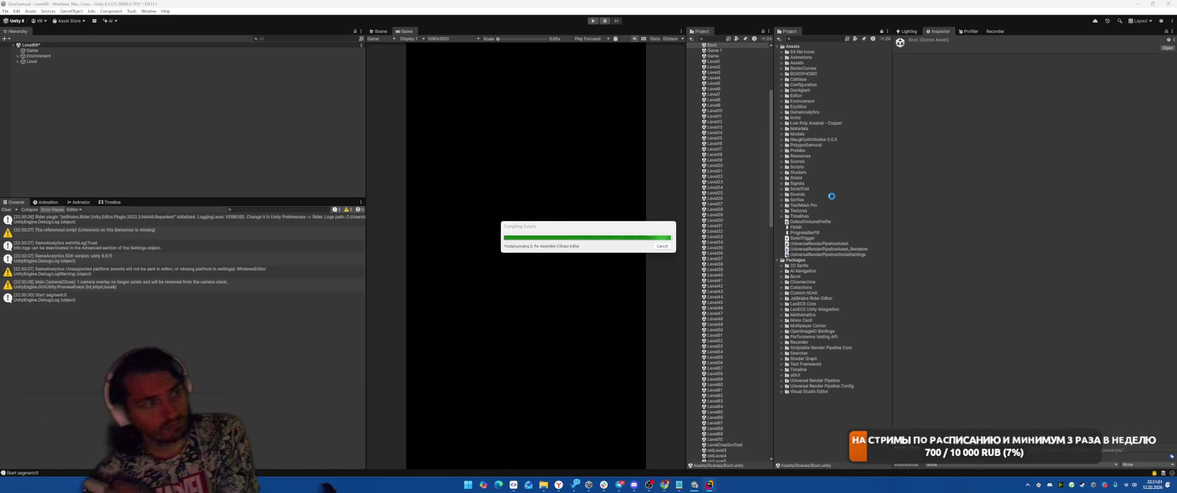
Step: Play the level until losing, then end the run
{"action": "left_click", "coordinate": [594, 23]}
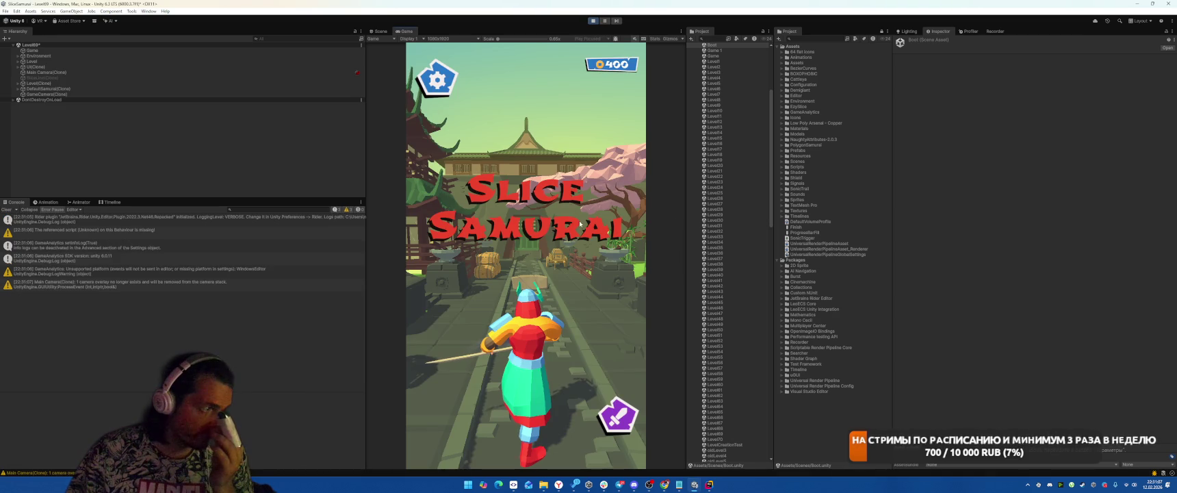
{"action": "left_click", "coordinate": [537, 254]}
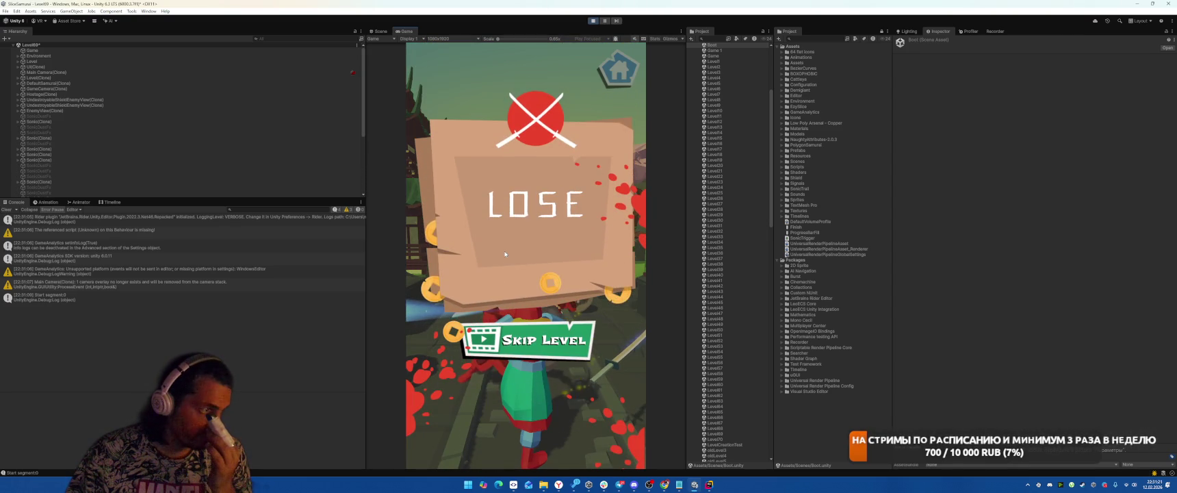
{"action": "key", "text": "ctrl+p"}
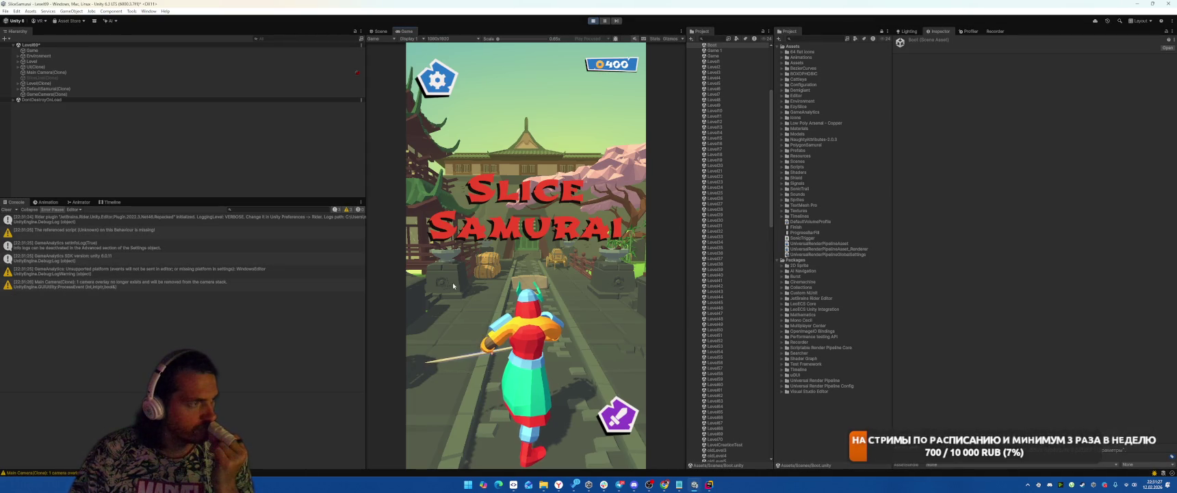
Step: Replay the level, slashing at the shielded and bridge enemies, then stop play mode
{"action": "left_click", "coordinate": [449, 283]}
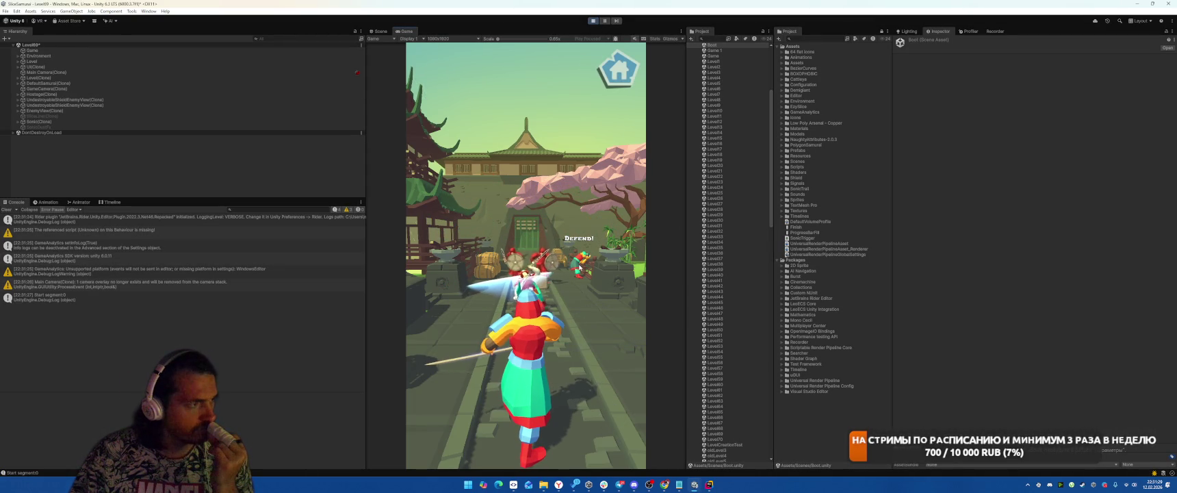
{"action": "left_click_drag", "start_coordinate": [489, 285], "coordinate": [514, 283]}
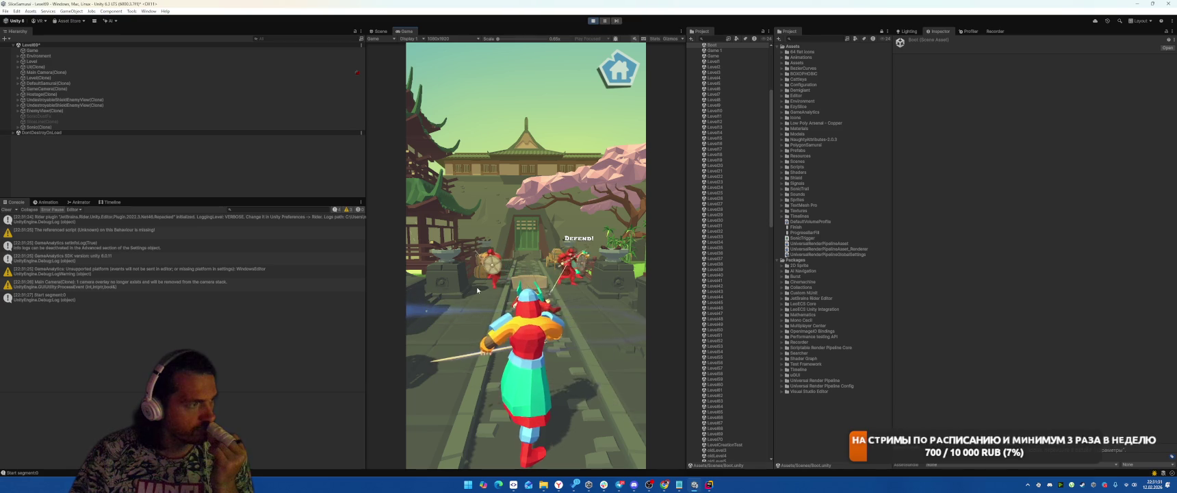
{"action": "mouse_move", "coordinate": [515, 283]}
{"action": "left_mouse_down"}
{"action": "mouse_move", "coordinate": [502, 280]}
{"action": "mouse_move", "coordinate": [608, 311]}
{"action": "mouse_move", "coordinate": [629, 351]}
{"action": "left_mouse_up"}
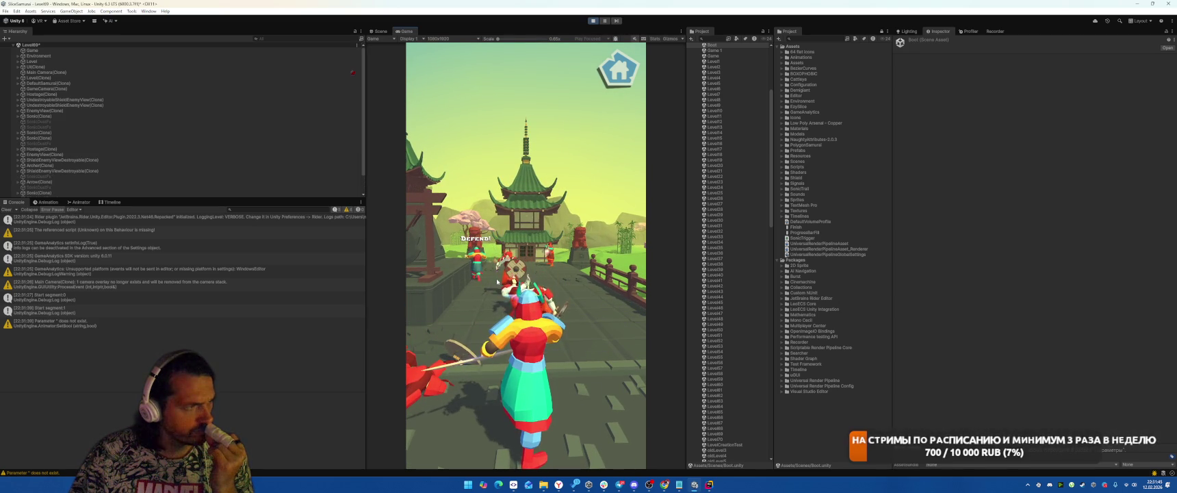
{"action": "left_click_drag", "start_coordinate": [494, 284], "coordinate": [549, 292]}
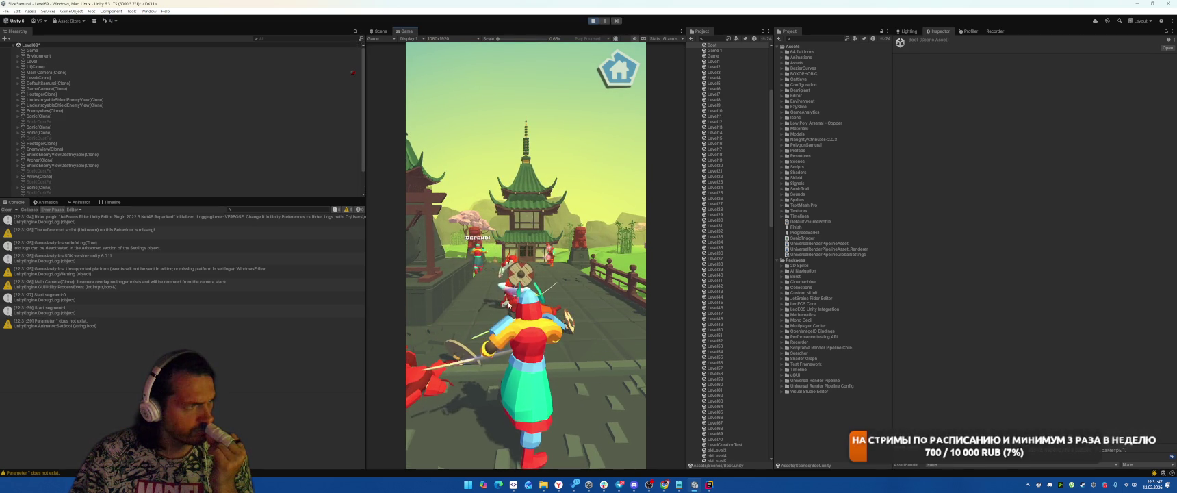
{"action": "left_click_drag", "start_coordinate": [549, 292], "coordinate": [601, 297]}
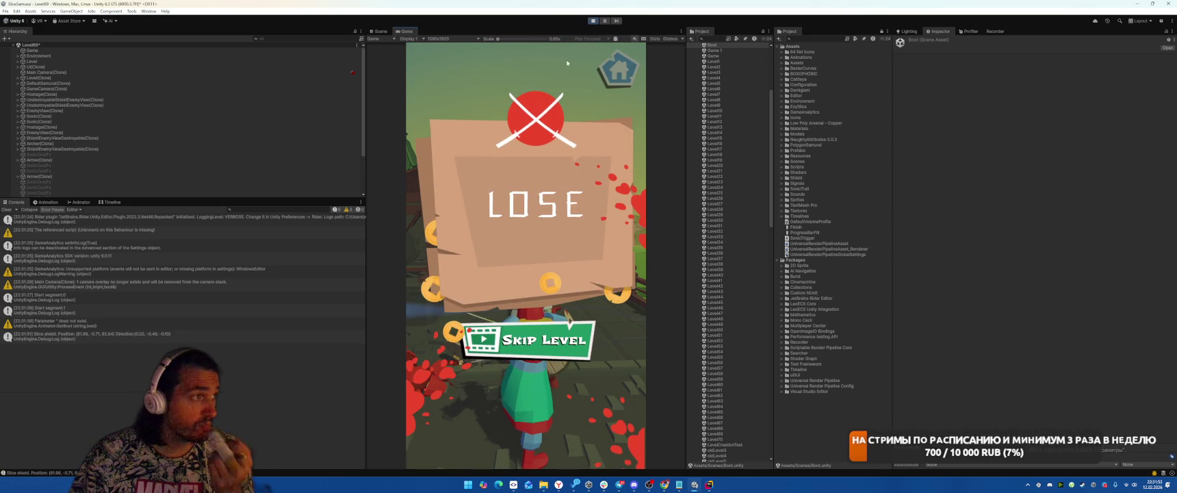
{"action": "left_click", "coordinate": [593, 21]}
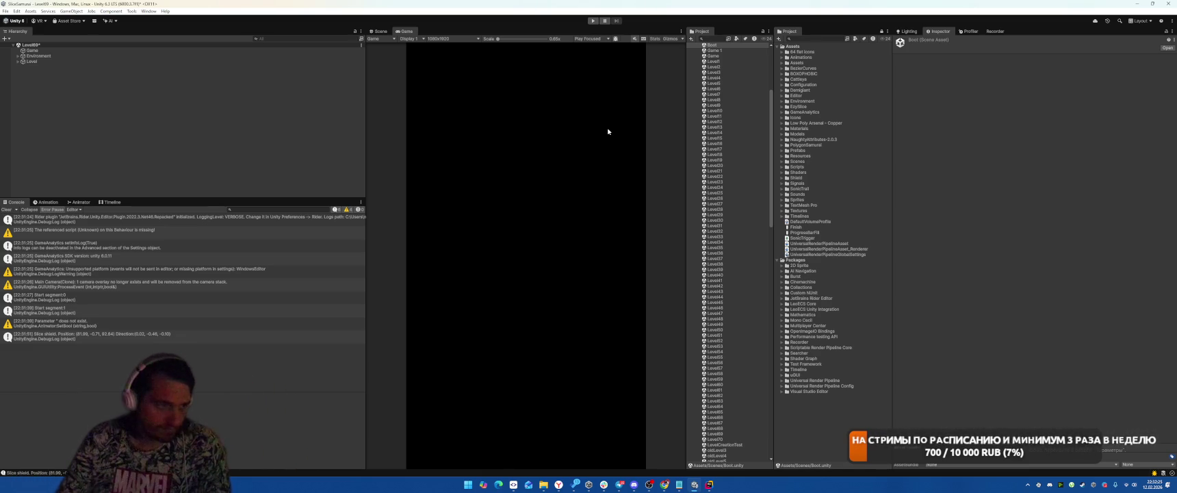
Step: In Rider, comment out the old dir expression on line 41
{"action": "left_click", "coordinate": [709, 485]}
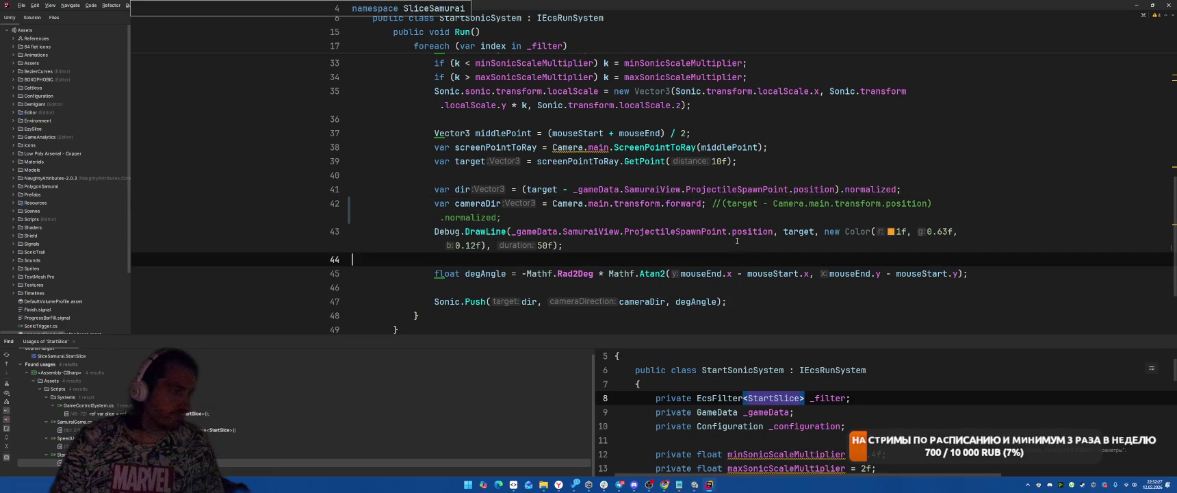
{"action": "scroll", "coordinate": [732, 217], "scroll_direction": "down", "scroll_amount": 4}
{"action": "scroll", "coordinate": [731, 217], "scroll_direction": "up", "scroll_amount": 5}
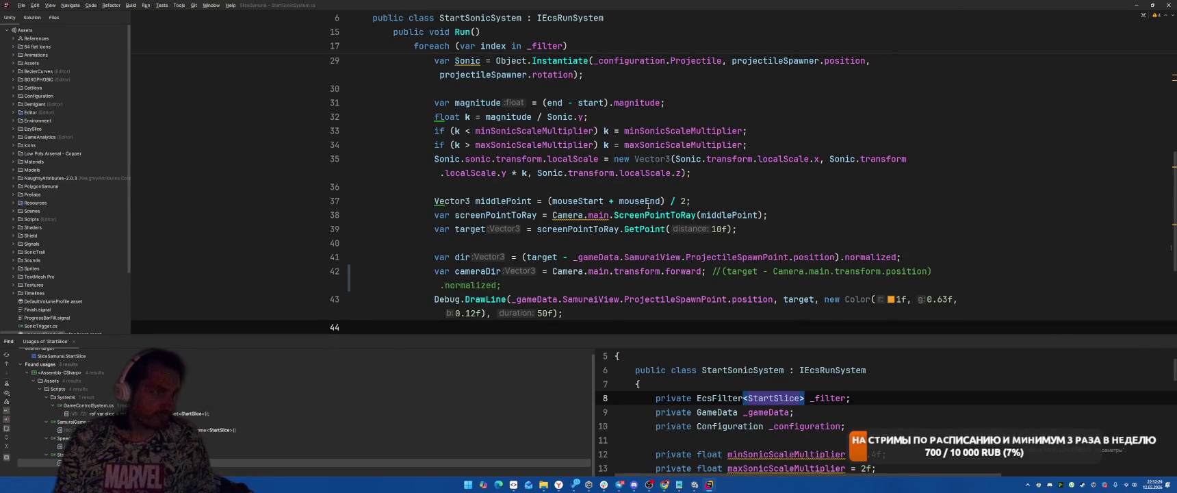
{"action": "left_click", "coordinate": [521, 258]}
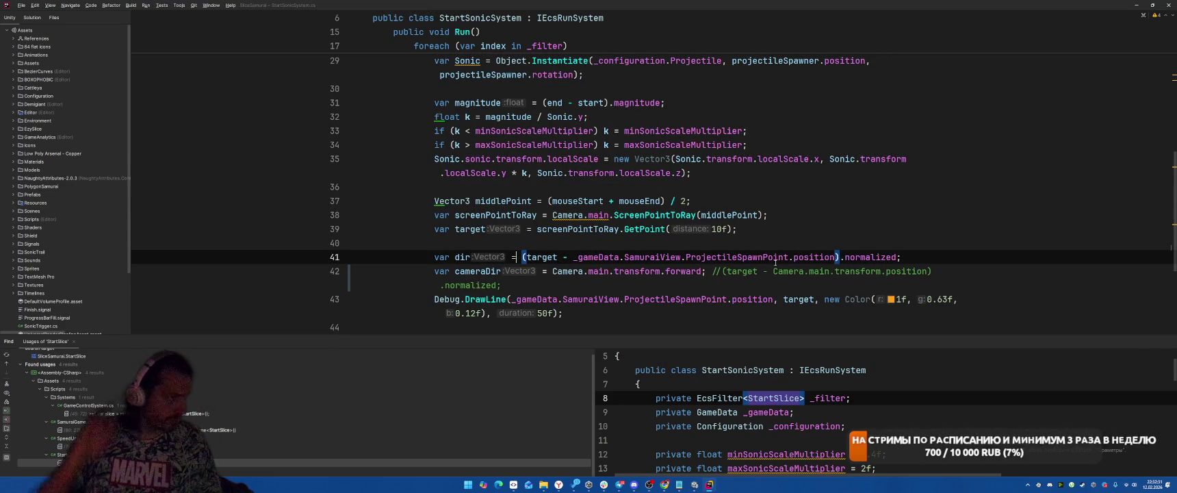
{"action": "mouse_move", "coordinate": [775, 262]}
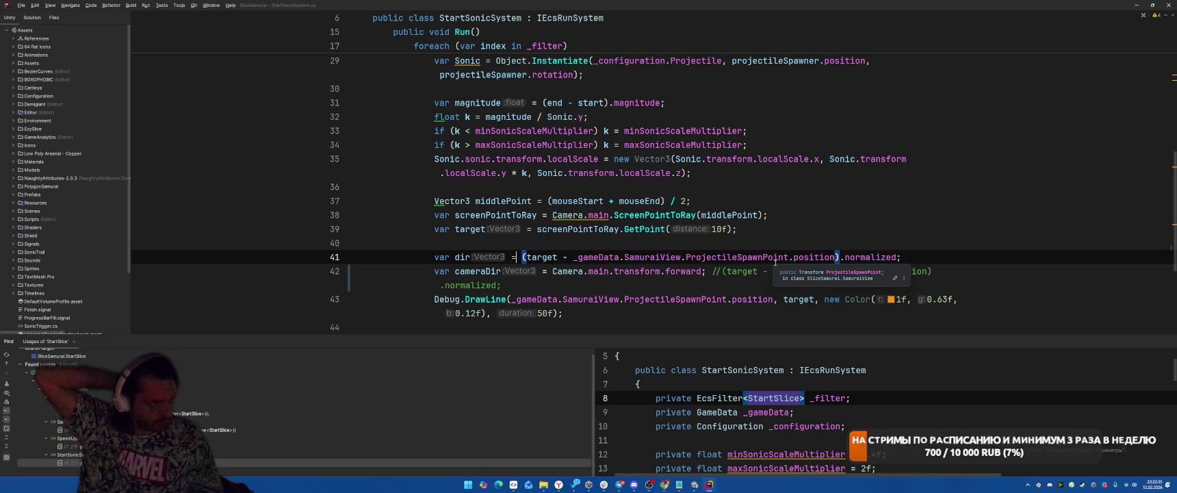
{"action": "key", "text": "Right"}
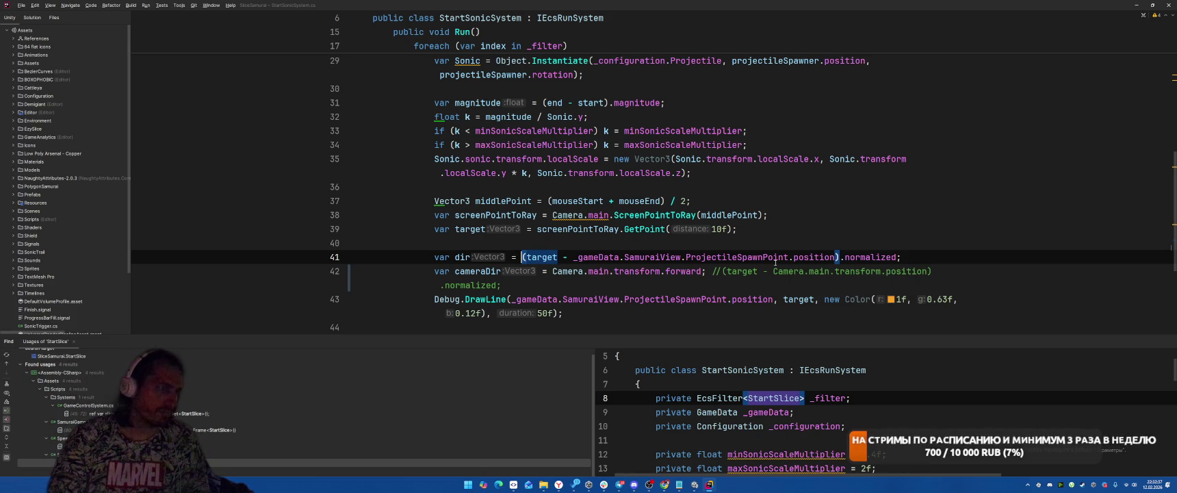
{"action": "key", "text": "Return"}
{"action": "type", "text": "//"}
{"action": "key", "text": "Up"}
{"action": "key", "text": "End"}
Step: Set dir to _gameData.SamuraiView.ProjectileSpawnPoint.forward and let Unity recompile
{"action": "key", "text": "ctrl+space"}
{"action": "type", "text": "_gameData.S"}
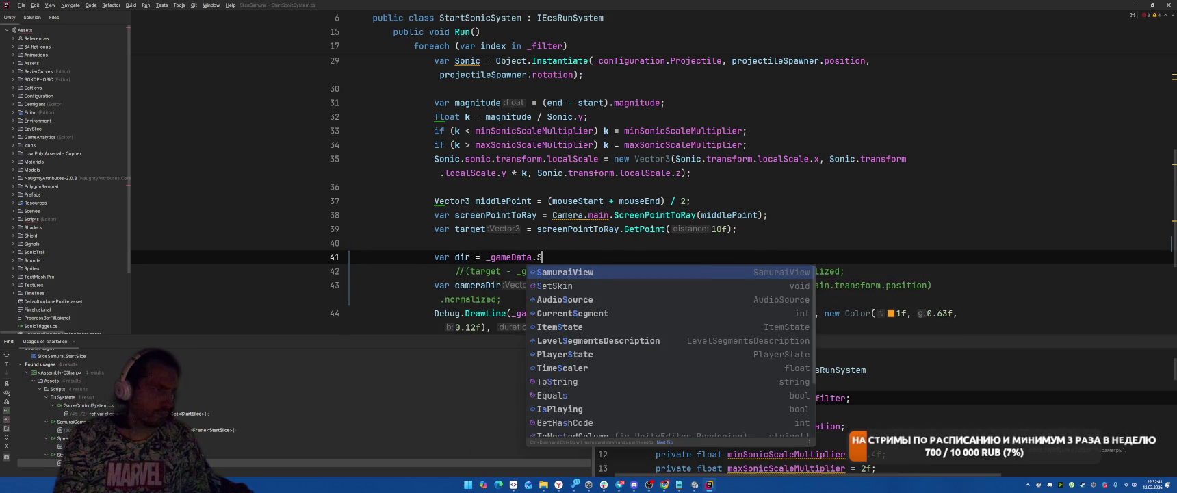
{"action": "type", "text": "amuraiView.Pro"}
{"action": "key", "text": "Return"}
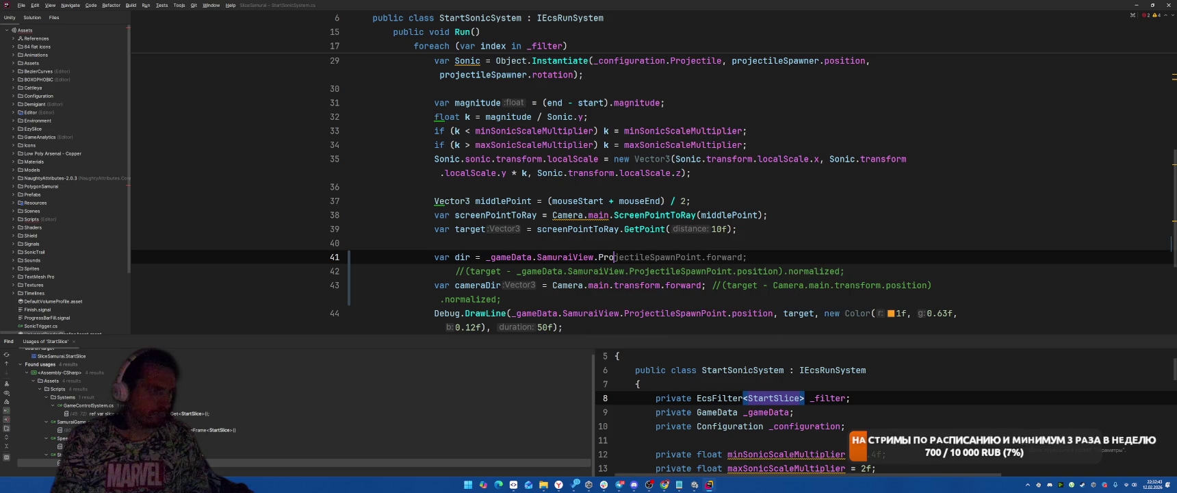
{"action": "key", "text": "alt+Tab"}
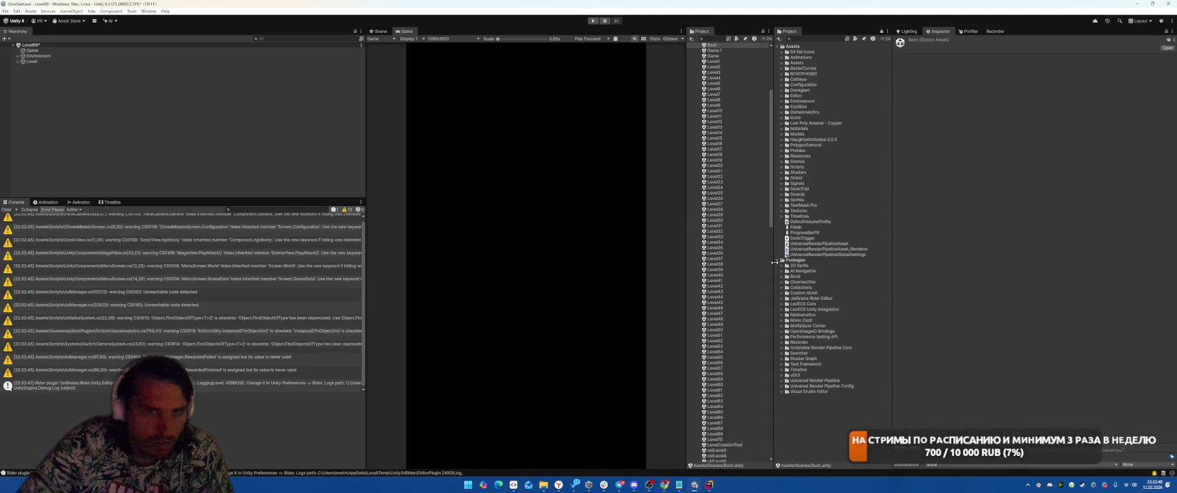
Step: Playtest the new dir with one slice across the enemies, then stop and return to Rider
{"action": "left_click", "coordinate": [593, 20]}
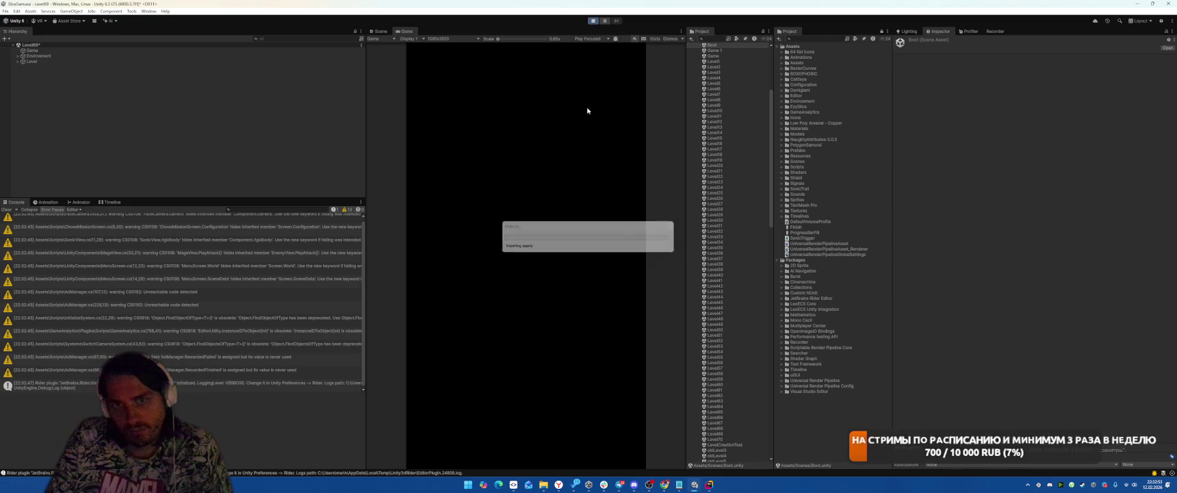
{"action": "left_click", "coordinate": [535, 311]}
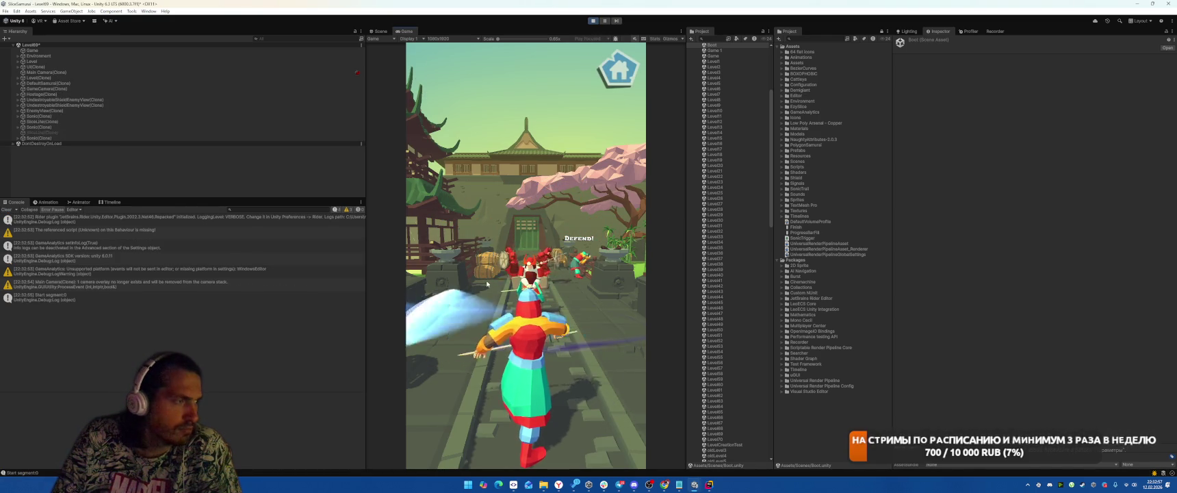
{"action": "left_click_drag", "start_coordinate": [618, 286], "coordinate": [438, 264]}
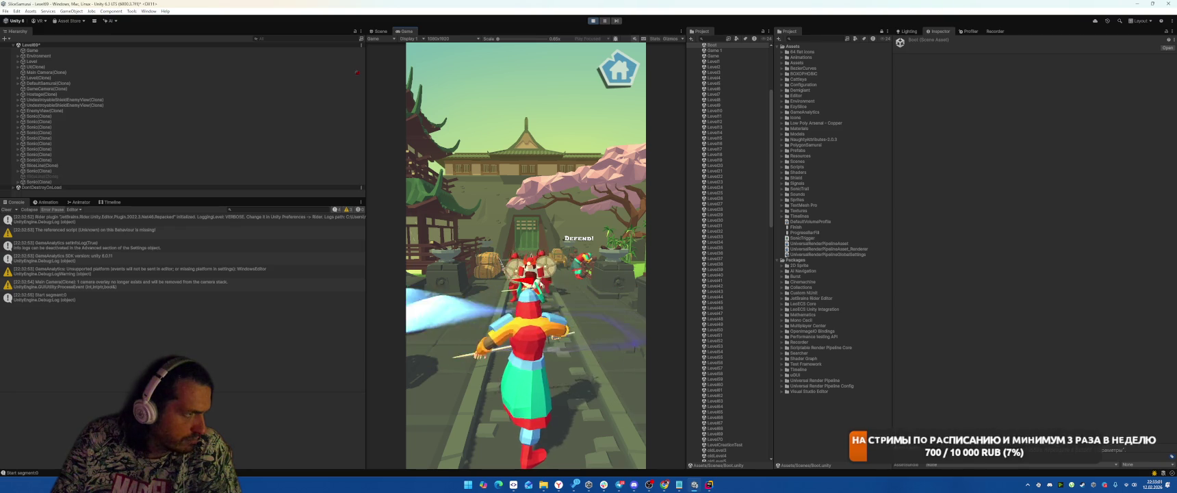
{"action": "left_click", "coordinate": [593, 21]}
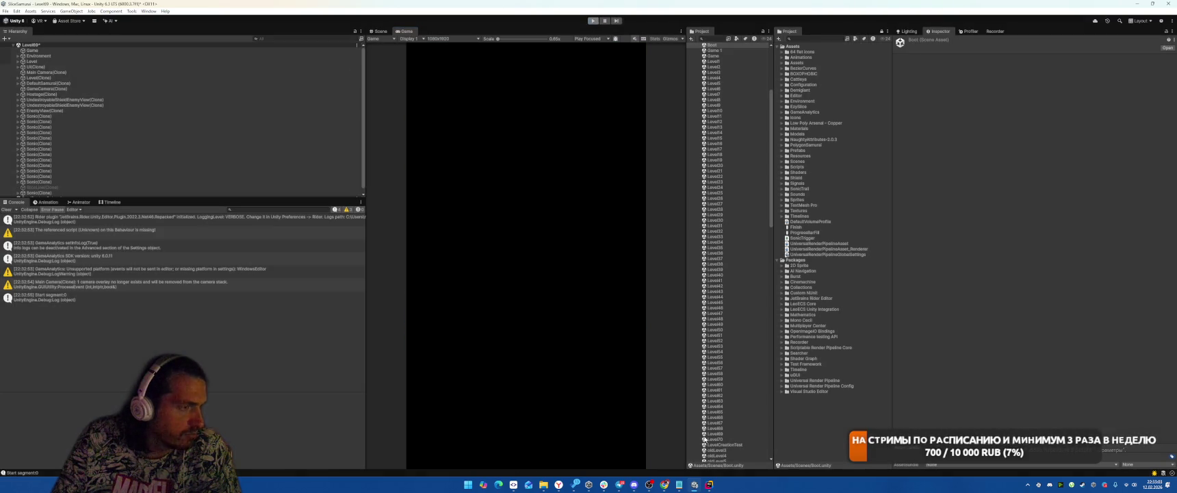
{"action": "left_click", "coordinate": [709, 483]}
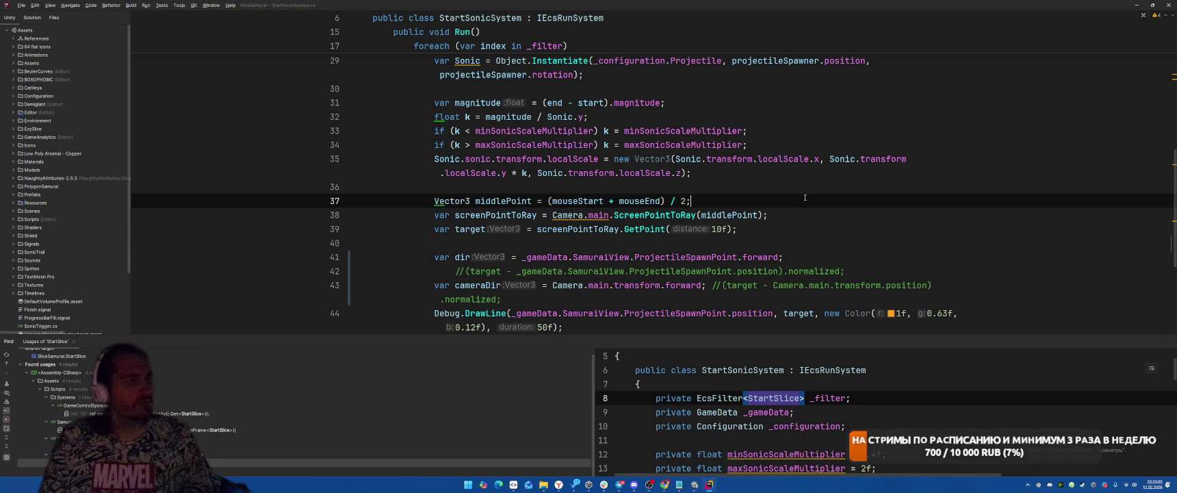
Step: Delete the forward-based dir line and uncomment the normalized target-minus-spawn formula
{"action": "key", "text": "Down"}
{"action": "key", "text": "Down"}
{"action": "key", "text": "Down"}
{"action": "key", "text": "End"}
{"action": "key", "text": "ctrl+BackSpace"}
{"action": "key", "text": "ctrl+BackSpace"}
{"action": "key", "text": "ctrl+BackSpace"}
{"action": "key", "text": "Down"}
{"action": "key", "text": "BackSpace"}
{"action": "key", "text": "BackSpace"}
{"action": "key", "text": "BackSpace"}
Step: Change the GetPoint ray distance from 10f to 100f and let Unity recompile
{"action": "left_click", "coordinate": [870, 222]}
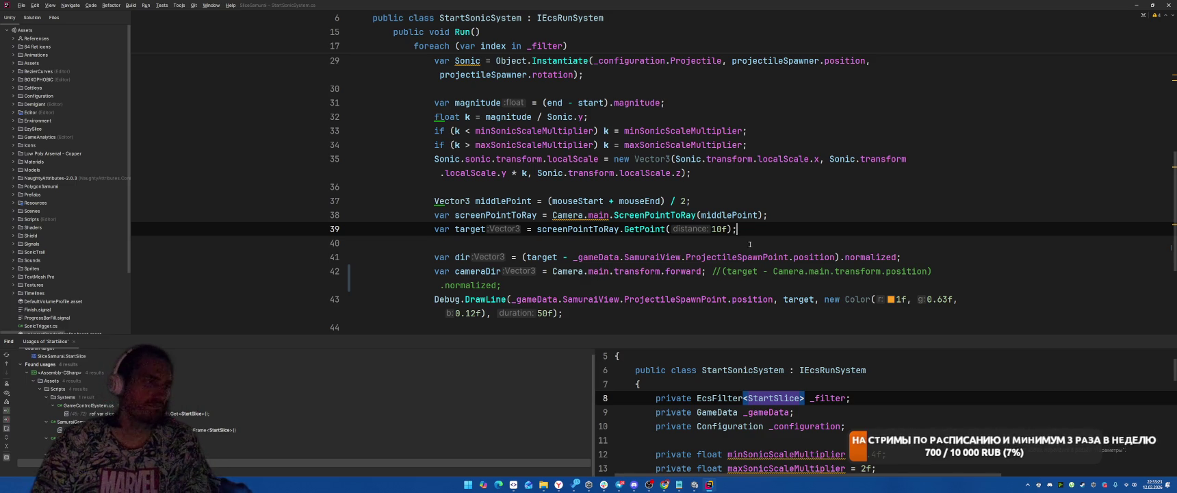
{"action": "type", "text": "0"}
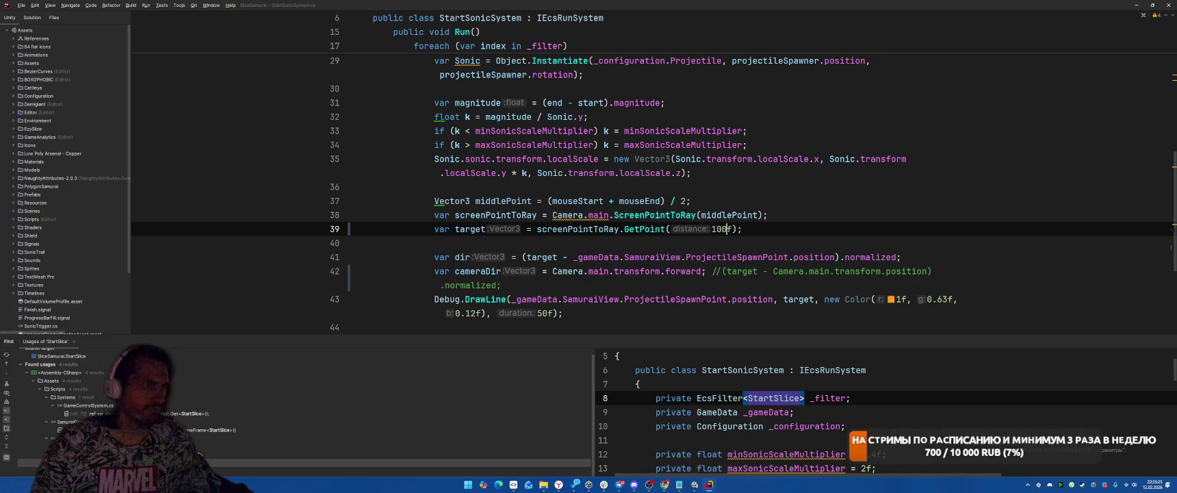
{"action": "key", "text": "alt+Tab"}
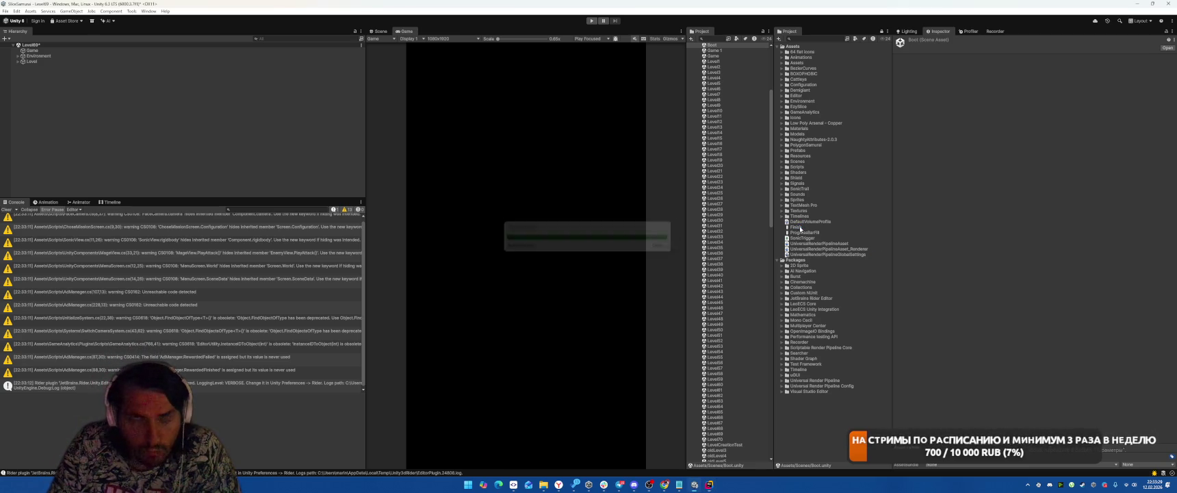
Step: Playtest the 100f ray distance with five slices at the bridge enemies, then stop
{"action": "key", "text": "ctrl+p"}
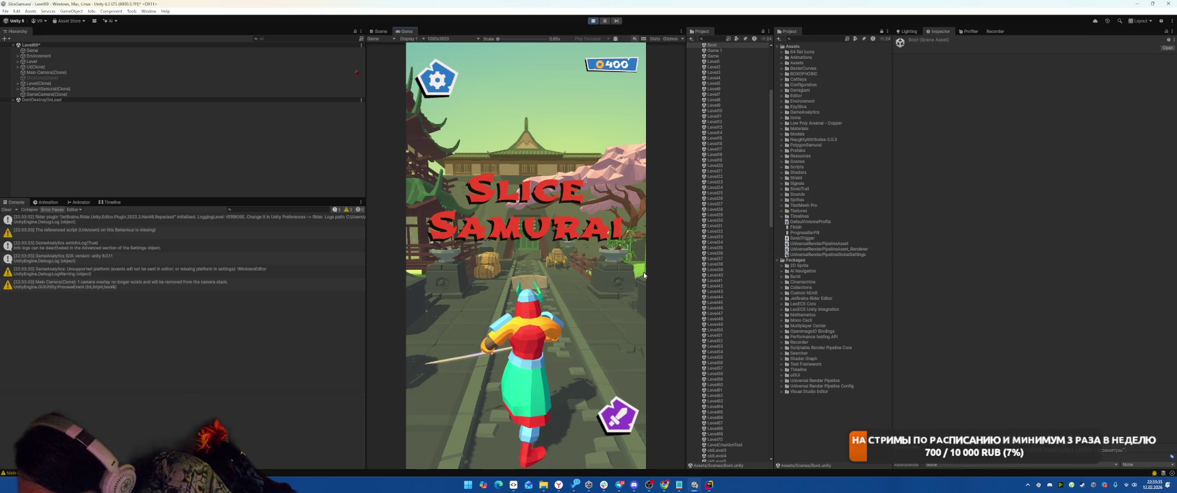
{"action": "left_click", "coordinate": [559, 273]}
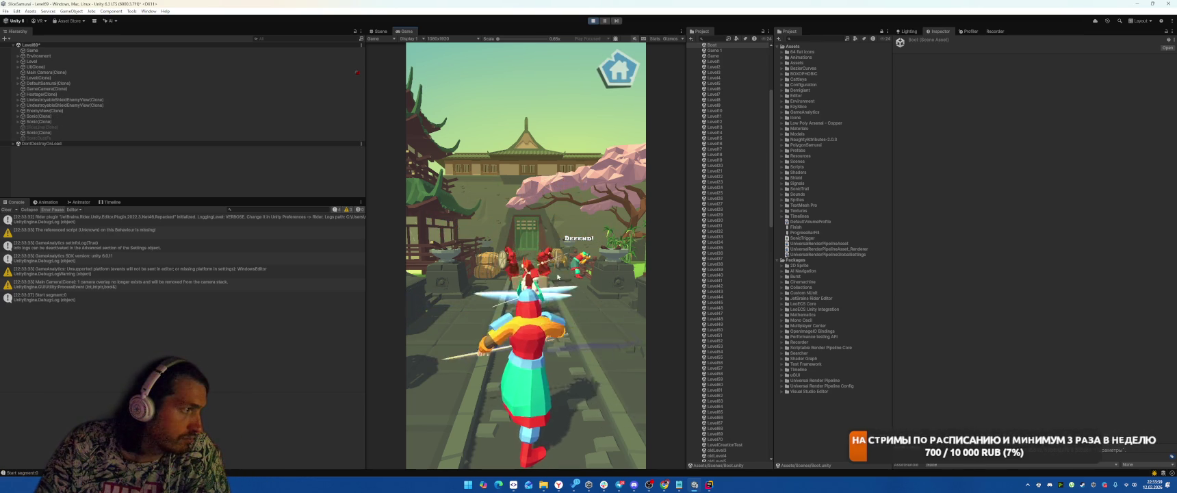
{"action": "left_click_drag", "start_coordinate": [516, 260], "coordinate": [577, 250]}
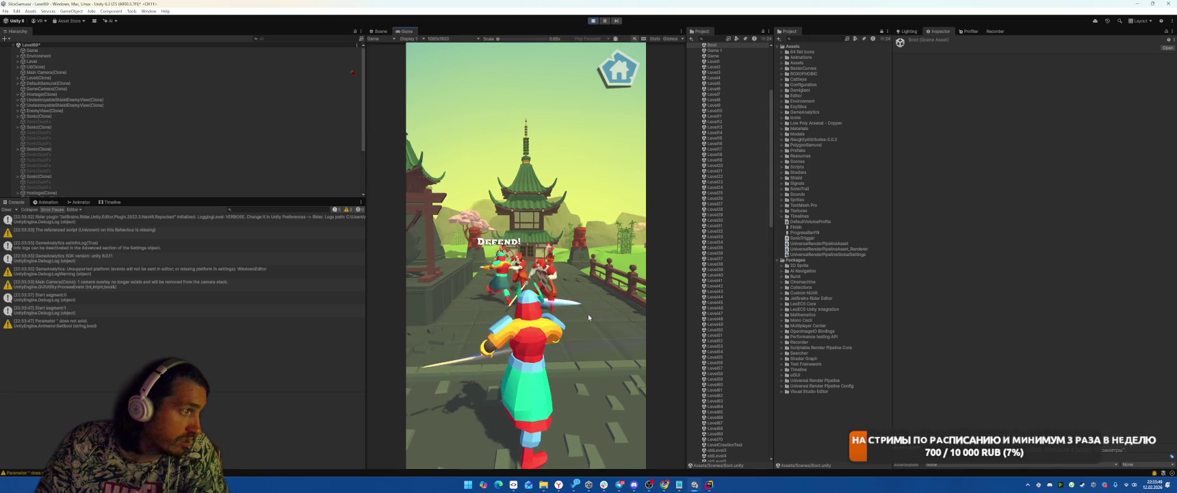
{"action": "mouse_move", "coordinate": [540, 289]}
{"action": "left_mouse_down"}
{"action": "mouse_move", "coordinate": [622, 269]}
{"action": "mouse_move", "coordinate": [411, 311]}
{"action": "left_mouse_up"}
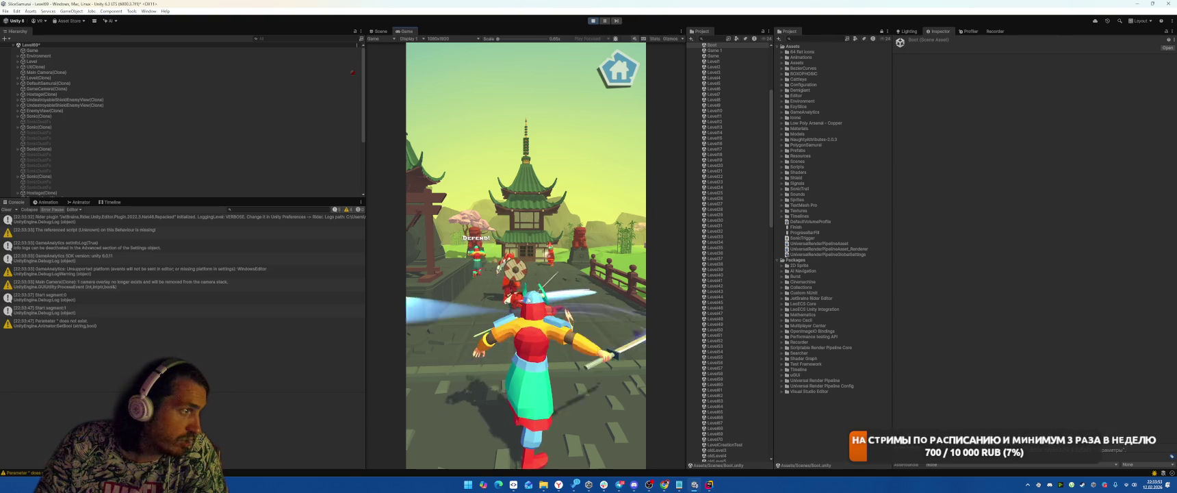
{"action": "mouse_move", "coordinate": [616, 321]}
{"action": "left_mouse_down"}
{"action": "mouse_move", "coordinate": [522, 299]}
{"action": "mouse_move", "coordinate": [411, 309]}
{"action": "left_mouse_up"}
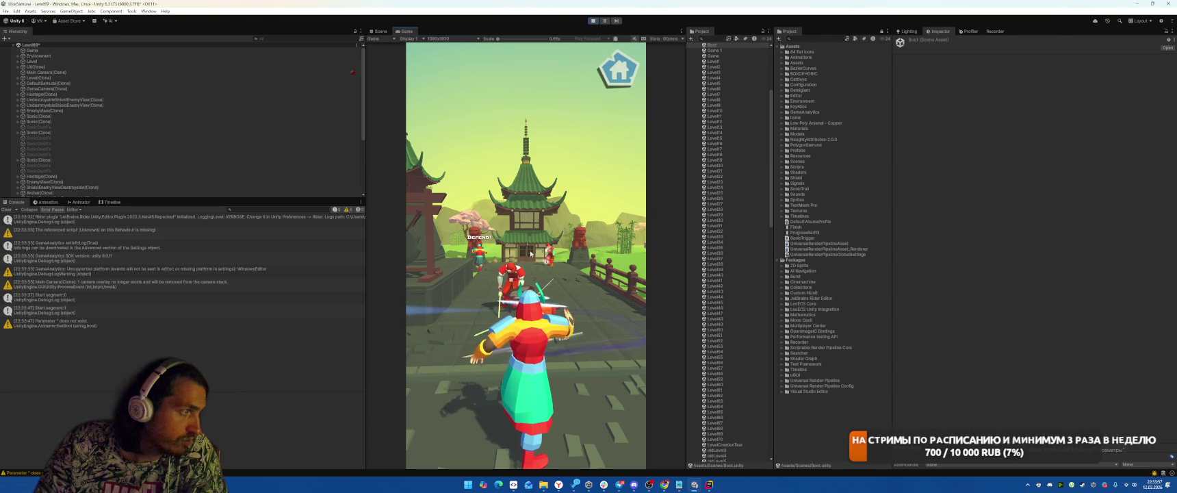
{"action": "mouse_move", "coordinate": [411, 315]}
{"action": "left_mouse_down"}
{"action": "mouse_move", "coordinate": [563, 254]}
{"action": "mouse_move", "coordinate": [616, 274]}
{"action": "mouse_move", "coordinate": [603, 253]}
{"action": "mouse_move", "coordinate": [425, 288]}
{"action": "mouse_move", "coordinate": [586, 263]}
{"action": "left_mouse_up"}
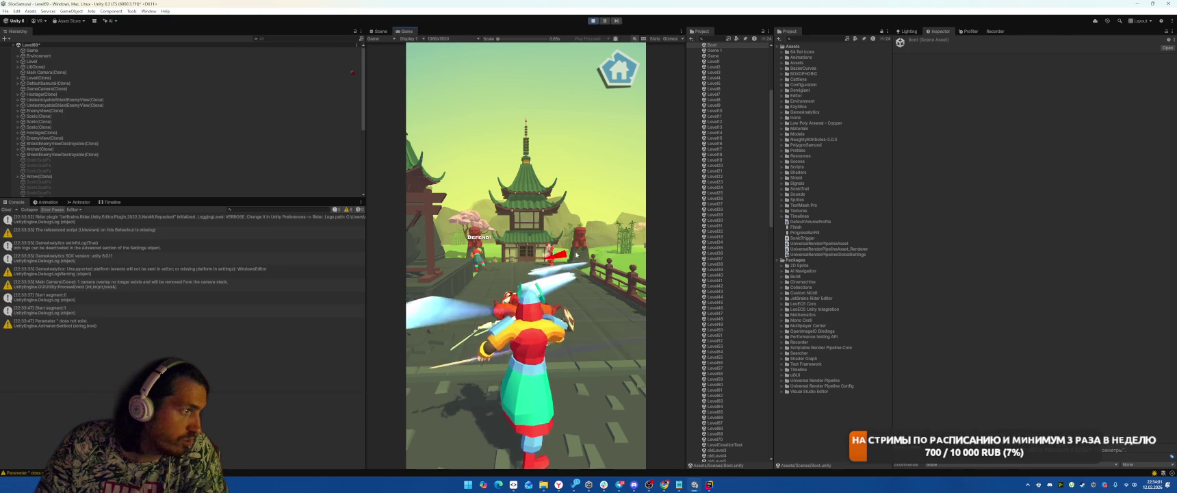
{"action": "left_click_drag", "start_coordinate": [411, 311], "coordinate": [568, 260]}
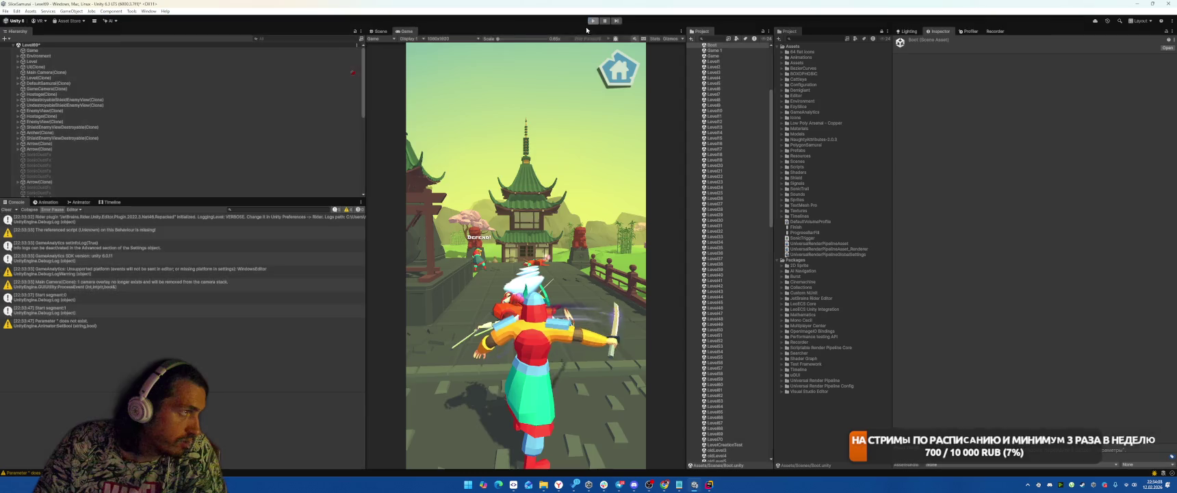
{"action": "left_click", "coordinate": [593, 20]}
Step: Look over the StartSonicSystem code in Rider, then return to Unity
{"action": "left_click", "coordinate": [710, 484]}
{"action": "scroll", "coordinate": [811, 265], "scroll_direction": "down", "scroll_amount": 4}
{"action": "scroll", "coordinate": [816, 253], "scroll_direction": "up", "scroll_amount": 1}
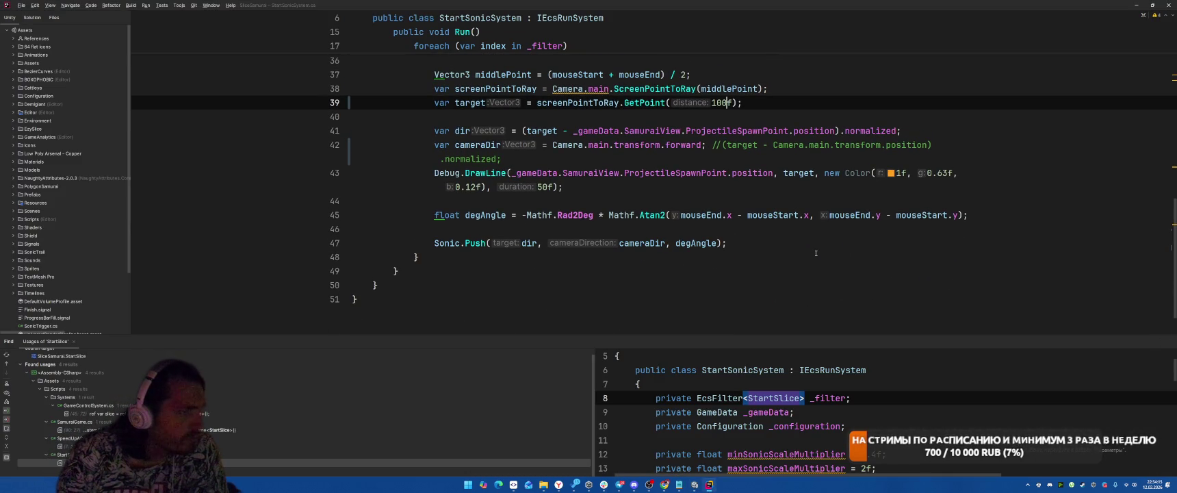
{"action": "key", "text": "alt+Tab"}
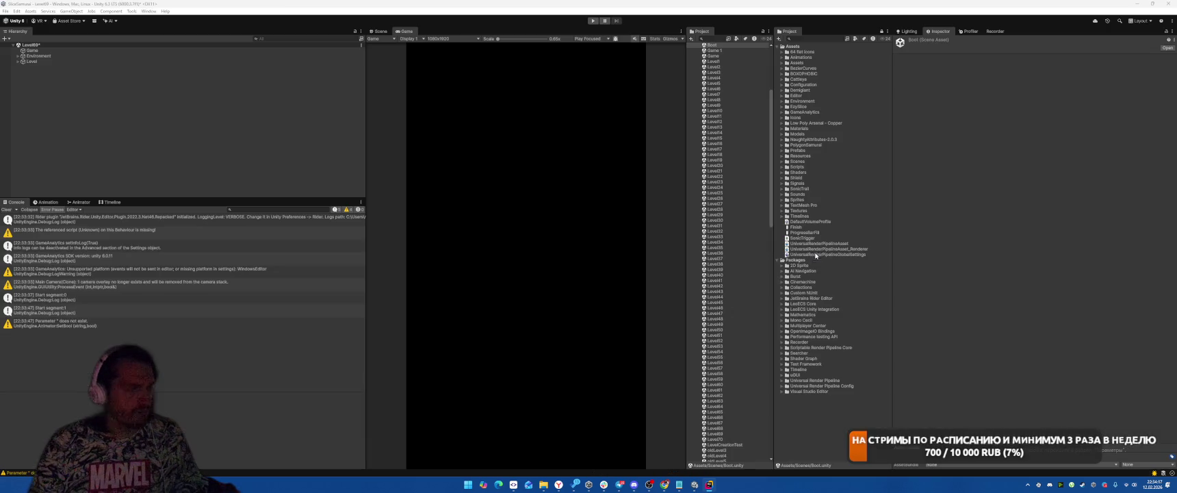
Step: Start a second playtest, pause it mid-fight and show the level in the Scene view
{"action": "left_click", "coordinate": [601, 21]}
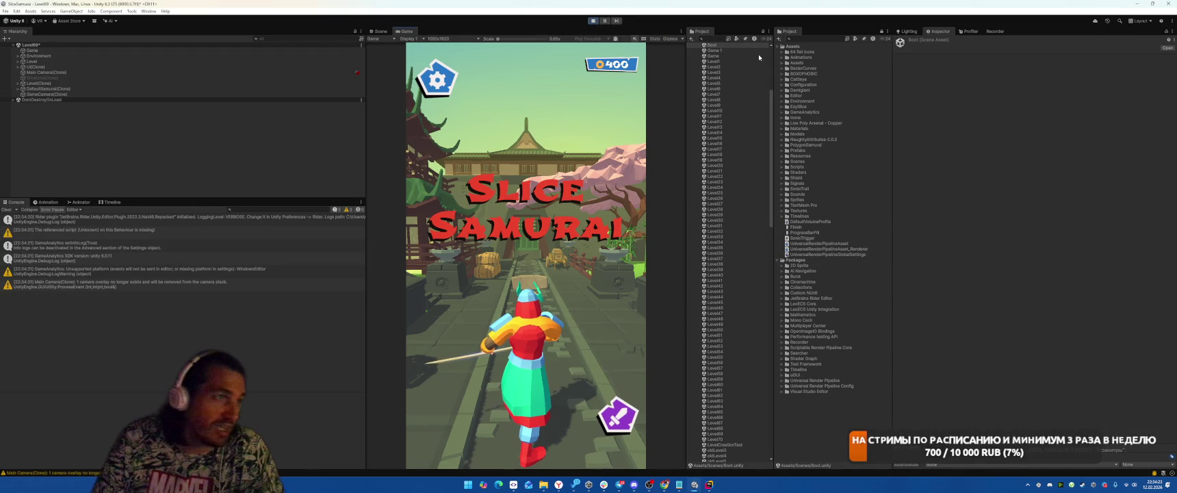
{"action": "left_click", "coordinate": [605, 195]}
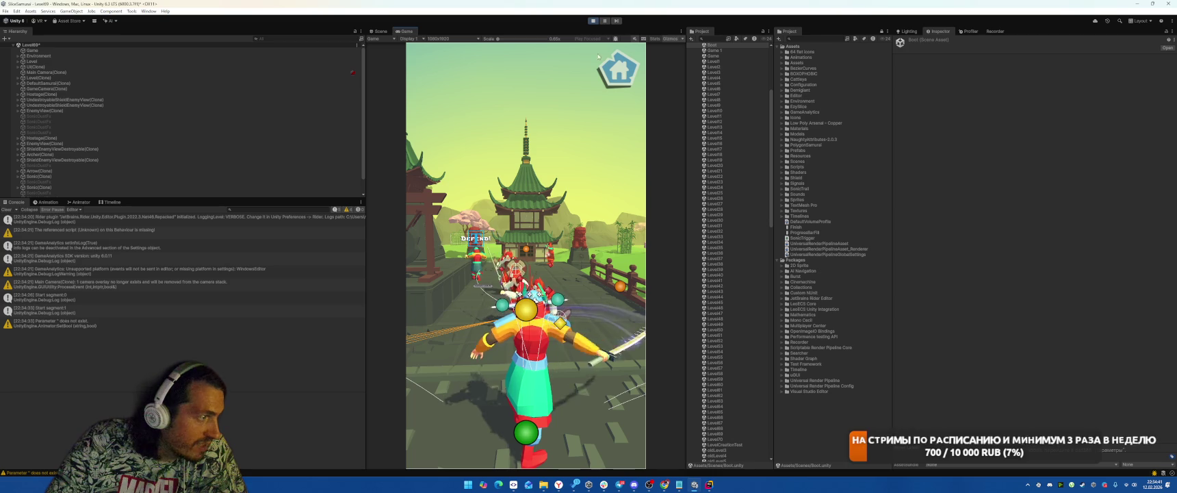
{"action": "left_click", "coordinate": [606, 21]}
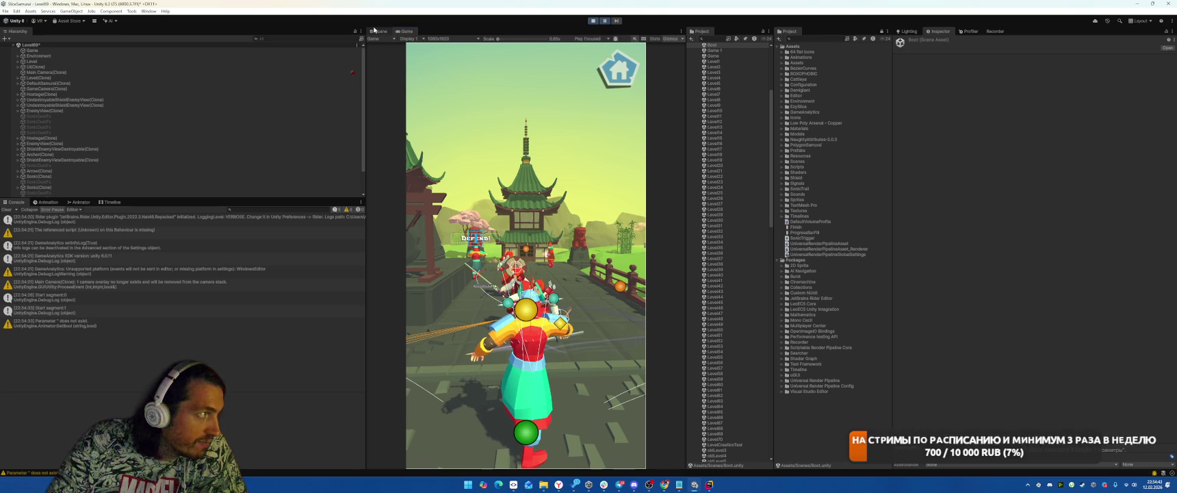
{"action": "left_click", "coordinate": [377, 31]}
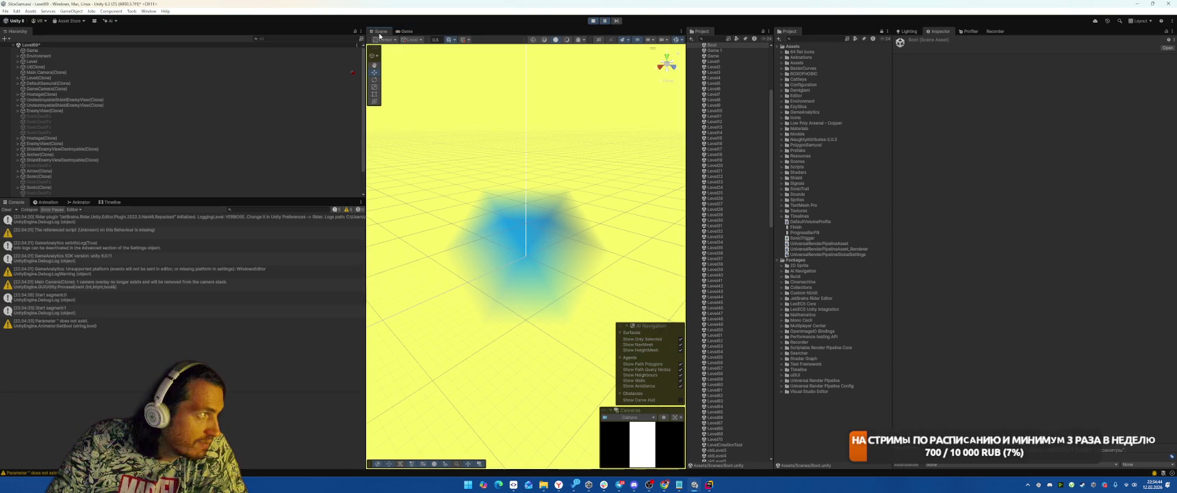
Step: Focus the Scene view on the shield enemy clone, orbit around it, then stop play mode
{"action": "double_click", "coordinate": [109, 160]}
{"action": "mouse_move", "coordinate": [446, 137]}
{"action": "left_mouse_down"}
{"action": "mouse_move", "coordinate": [444, 127]}
{"action": "mouse_move", "coordinate": [463, 191]}
{"action": "mouse_move", "coordinate": [543, 192]}
{"action": "mouse_move", "coordinate": [537, 143]}
{"action": "mouse_move", "coordinate": [411, 178]}
{"action": "mouse_move", "coordinate": [538, 170]}
{"action": "left_mouse_up"}
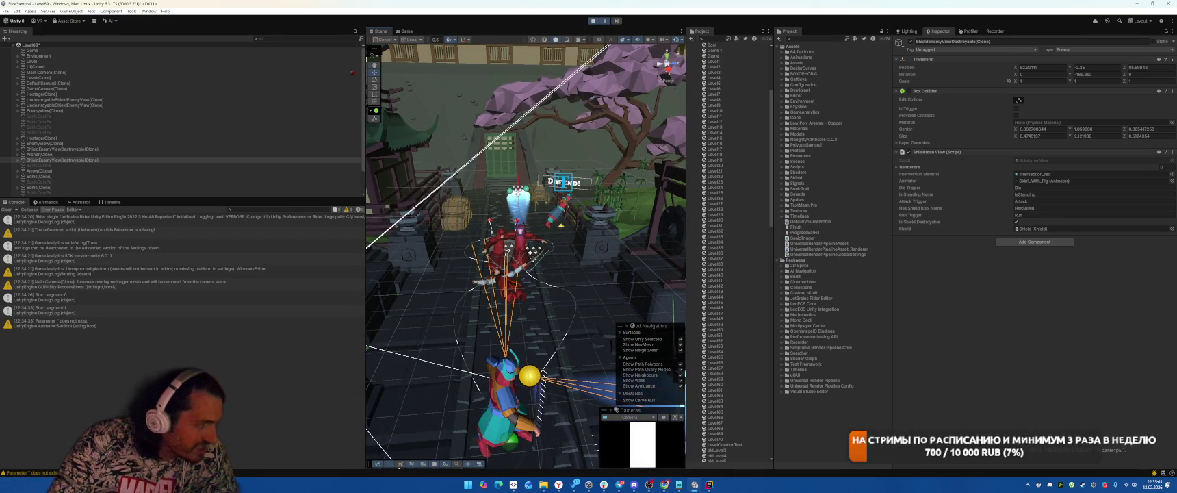
{"action": "left_click", "coordinate": [592, 23]}
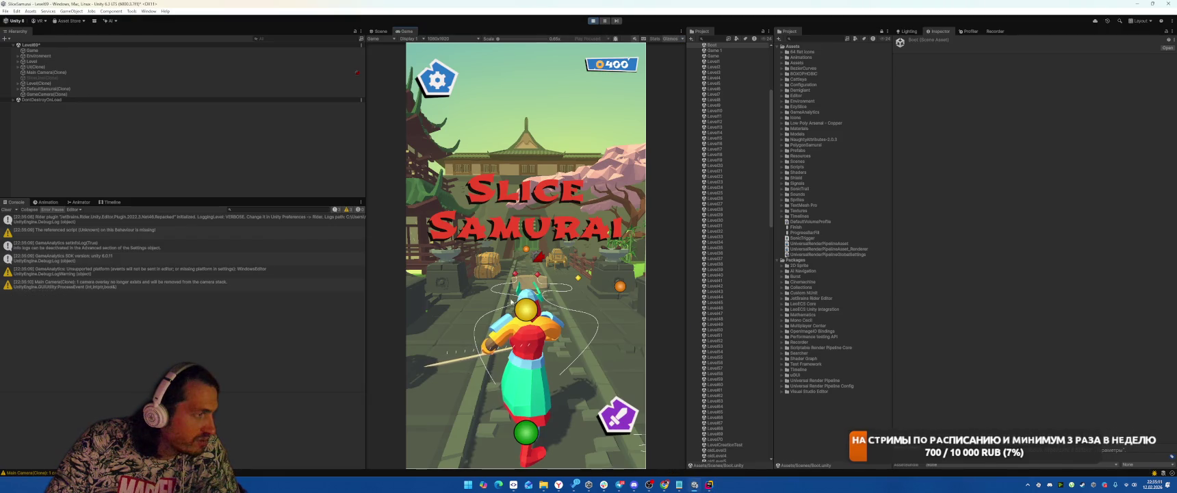
Step: Replay the level with two slashes at enemies, view the Scene, then stop play mode
{"action": "left_click", "coordinate": [525, 302]}
{"action": "left_click_drag", "start_coordinate": [593, 280], "coordinate": [595, 271]}
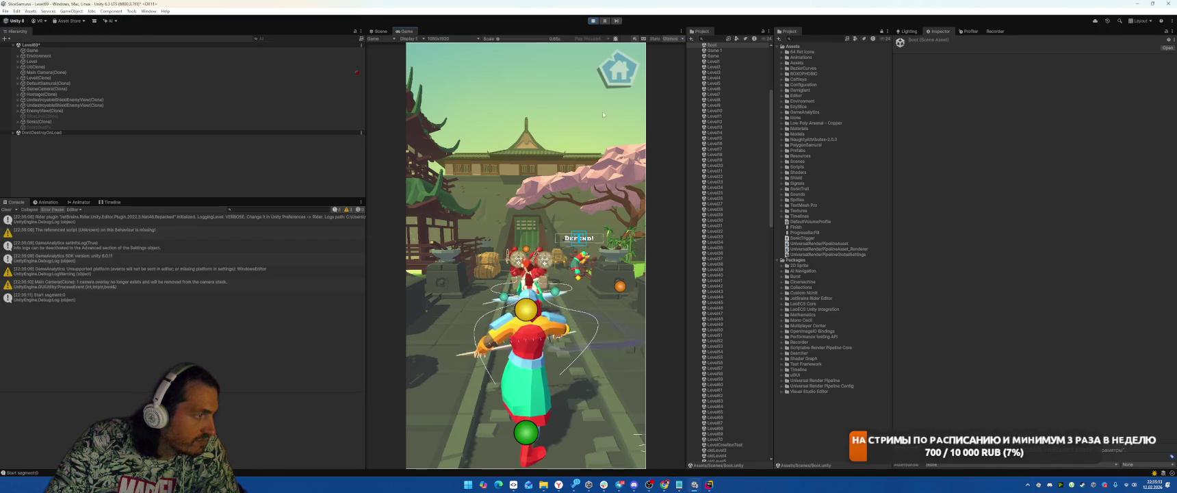
{"action": "left_click_drag", "start_coordinate": [484, 278], "coordinate": [521, 267]}
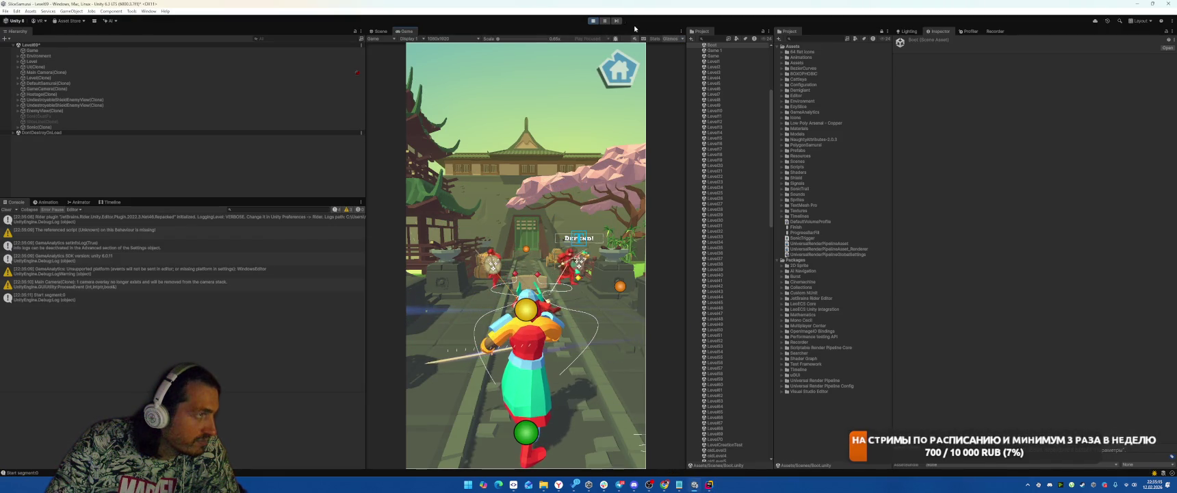
{"action": "left_click", "coordinate": [380, 30]}
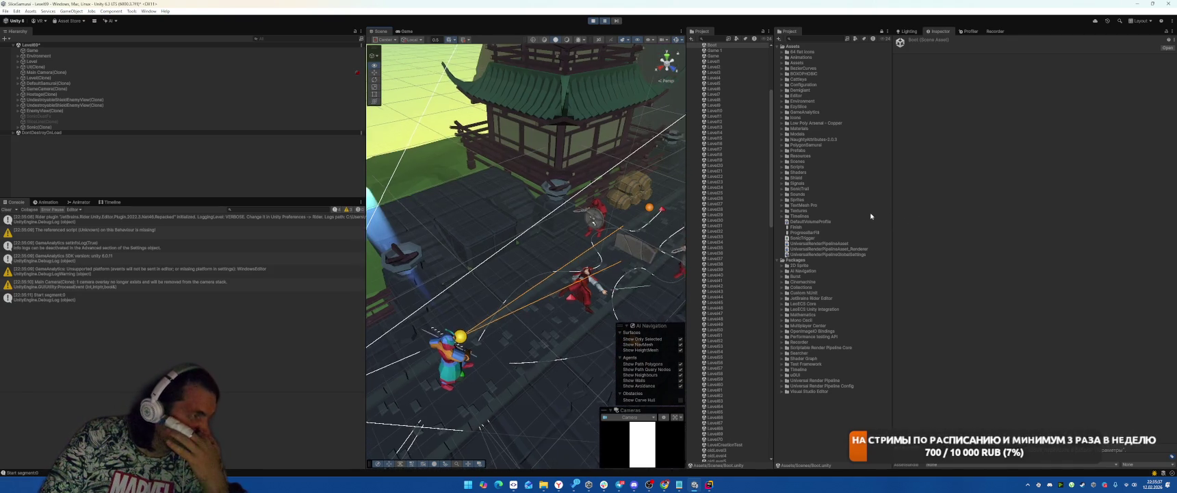
{"action": "left_click", "coordinate": [604, 21]}
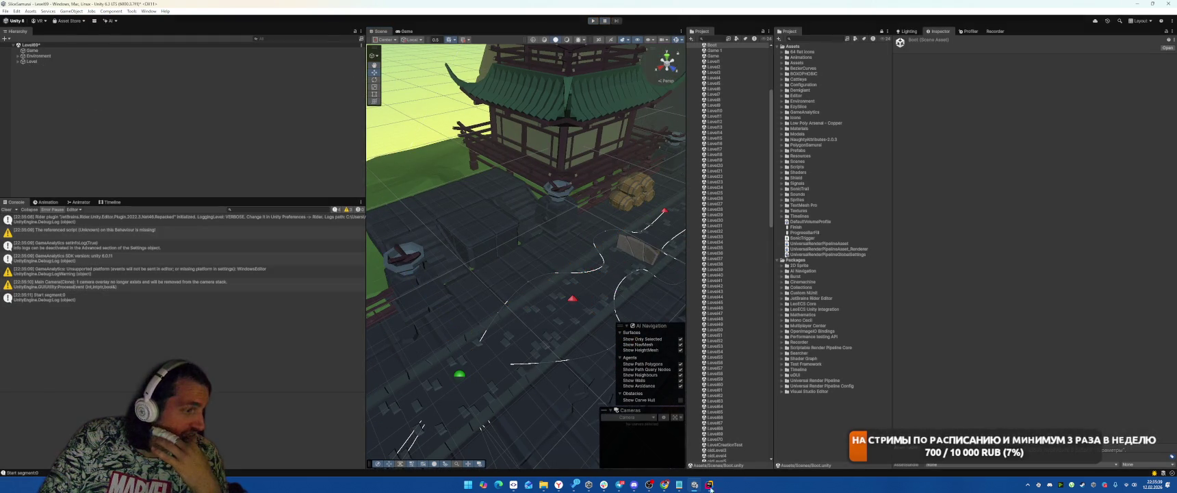
{"action": "key", "text": "alt+Tab"}
{"action": "scroll", "coordinate": [836, 289], "scroll_direction": "down", "scroll_amount": 2}
{"action": "scroll", "coordinate": [836, 290], "scroll_direction": "up", "scroll_amount": 1}
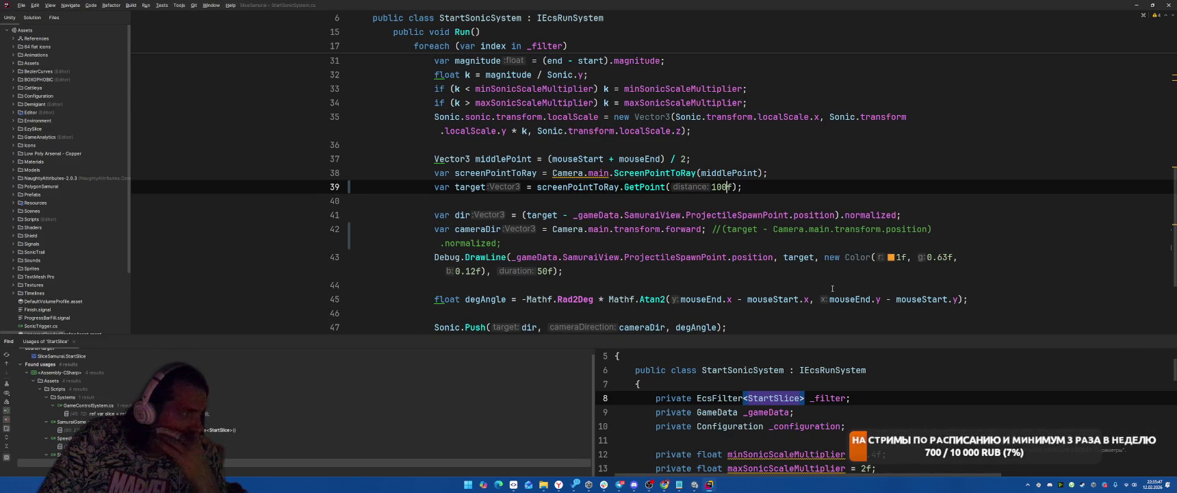
{"action": "scroll", "coordinate": [843, 252], "scroll_direction": "down", "scroll_amount": 2}
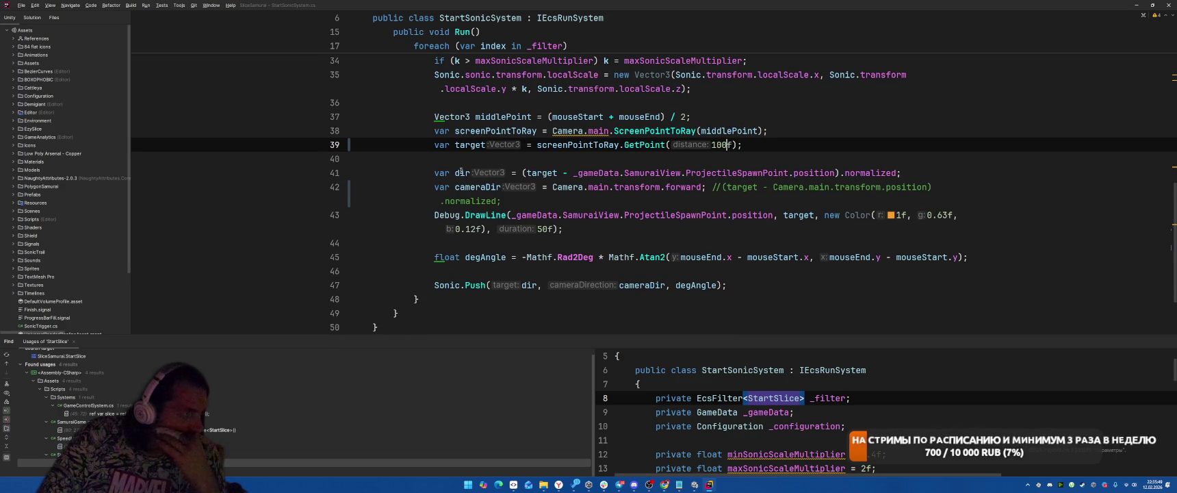
{"action": "left_click", "coordinate": [461, 172]}
{"action": "scroll", "coordinate": [840, 279], "scroll_direction": "up", "scroll_amount": 3}
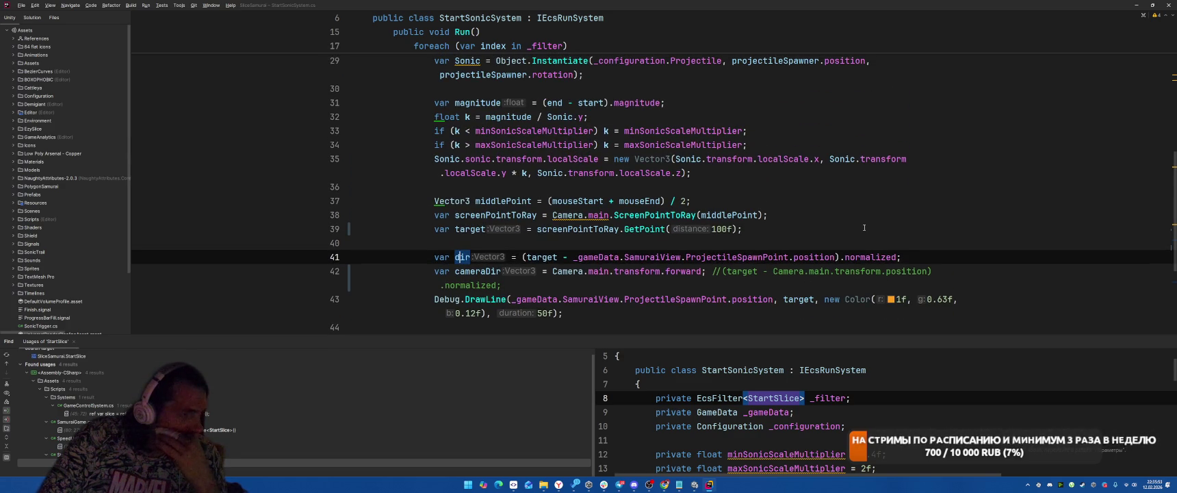
{"action": "scroll", "coordinate": [864, 227], "scroll_direction": "down", "scroll_amount": 3}
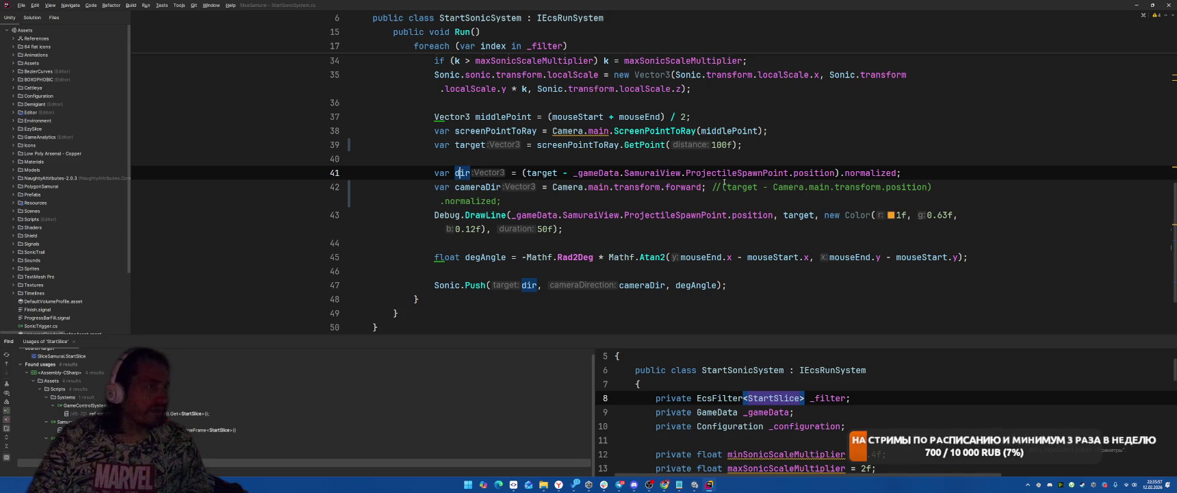
{"action": "scroll", "coordinate": [845, 182], "scroll_direction": "up", "scroll_amount": 3}
{"action": "scroll", "coordinate": [849, 164], "scroll_direction": "down", "scroll_amount": 3}
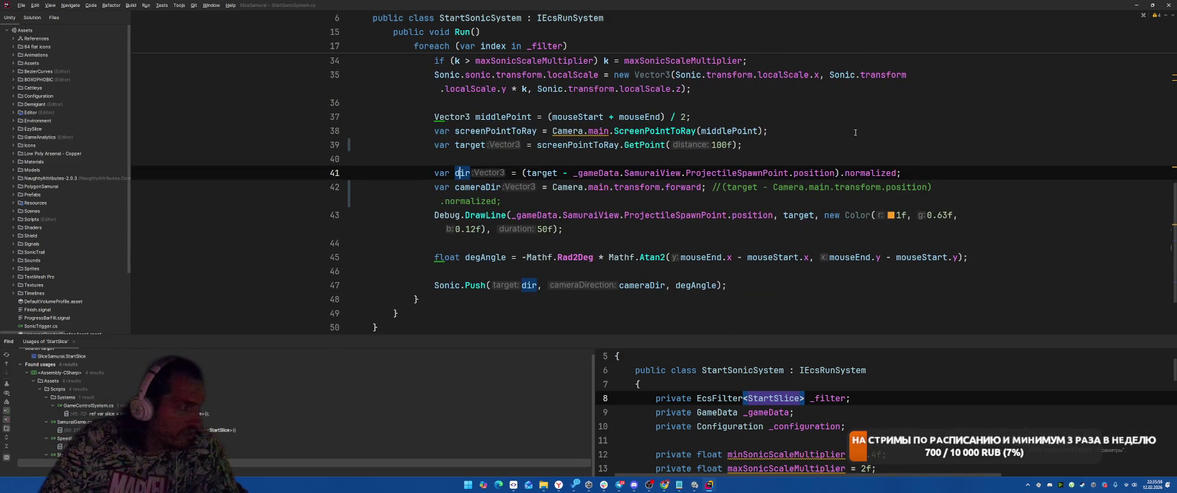
{"action": "scroll", "coordinate": [855, 132], "scroll_direction": "up", "scroll_amount": 5}
{"action": "scroll", "coordinate": [807, 201], "scroll_direction": "down", "scroll_amount": 4}
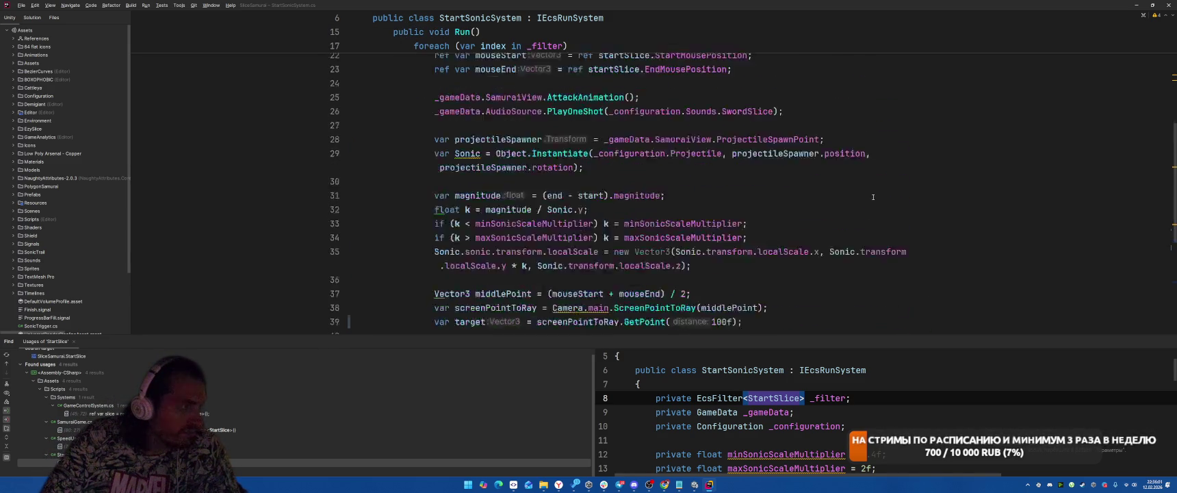
{"action": "scroll", "coordinate": [822, 197], "scroll_direction": "down", "scroll_amount": 3}
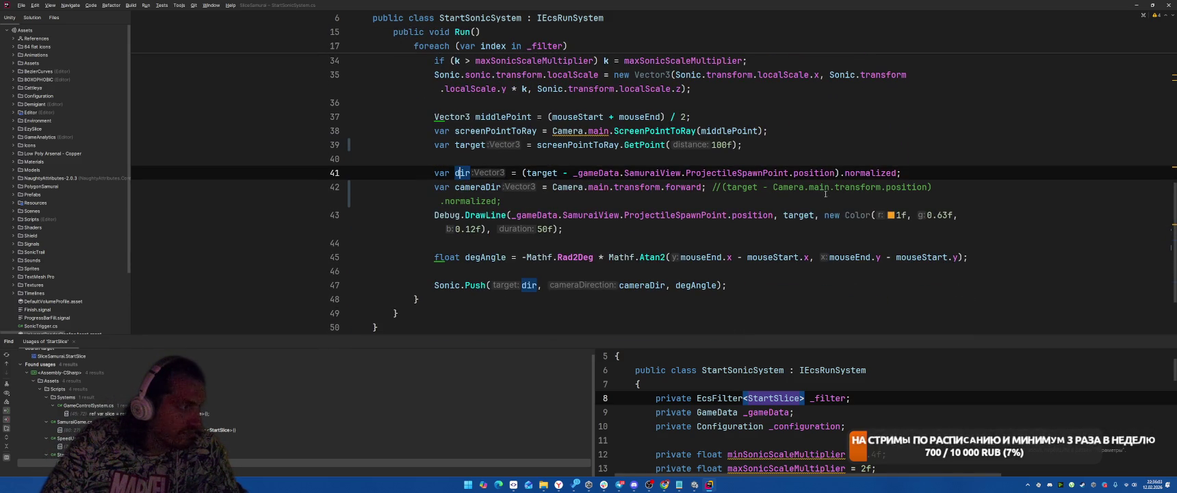
{"action": "left_click", "coordinate": [475, 291]}
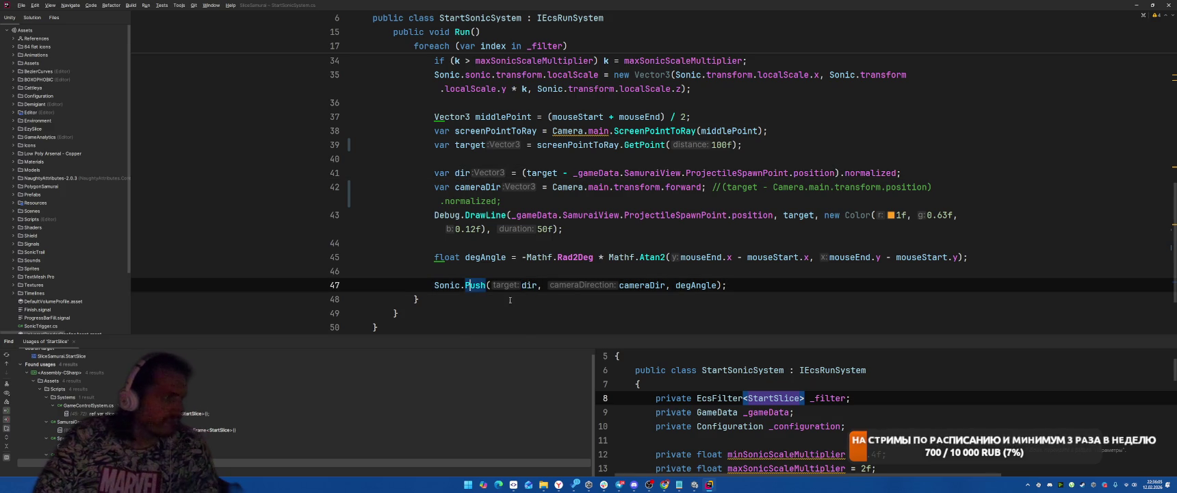
{"action": "left_click", "coordinate": [466, 285], "text": "ctrl"}
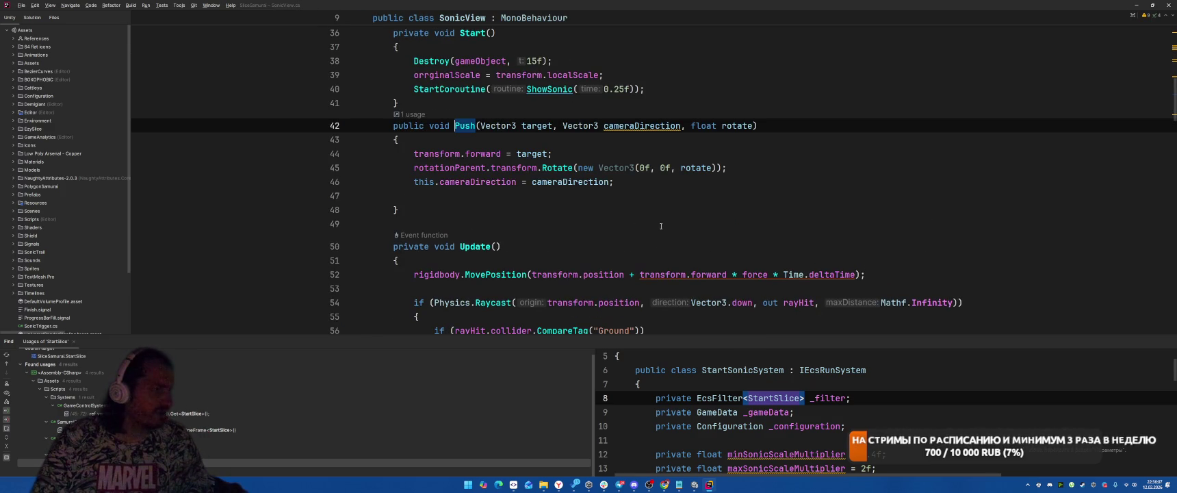
{"action": "key", "text": "ctrl+alt+Left"}
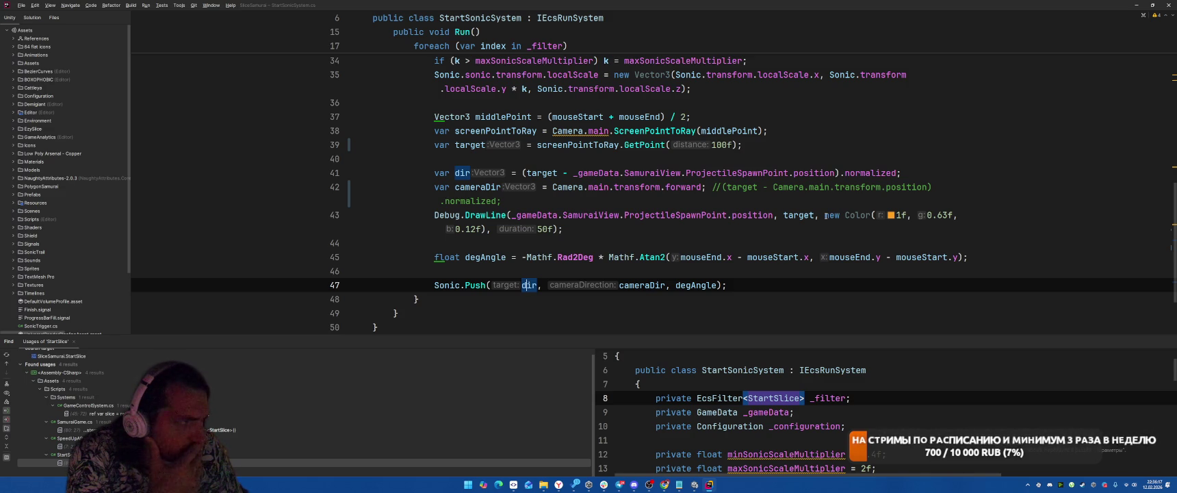
{"action": "scroll", "coordinate": [577, 246], "scroll_direction": "up", "scroll_amount": 3}
{"action": "left_click", "coordinate": [578, 243]}
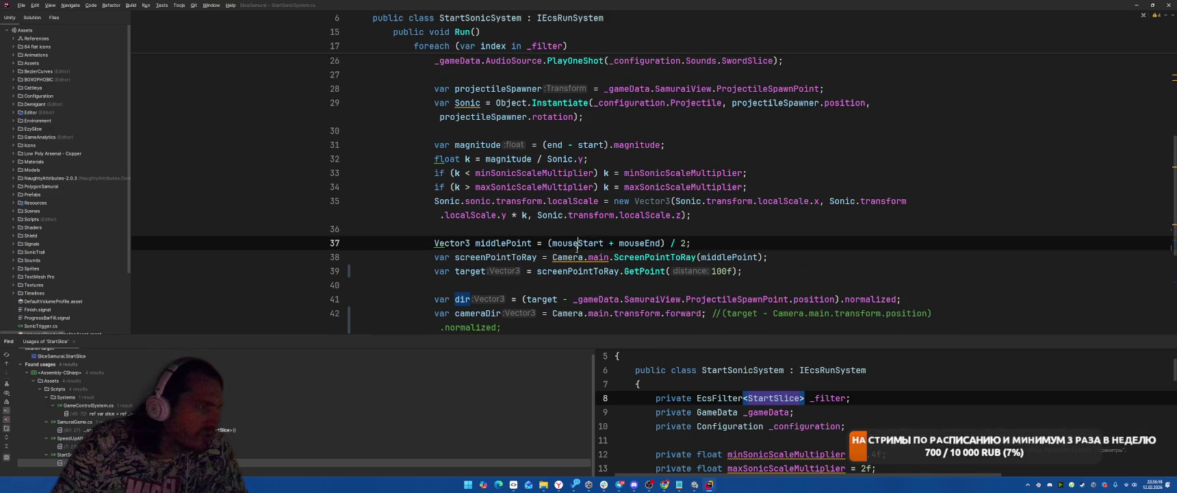
{"action": "left_click", "coordinate": [636, 243]}
{"action": "scroll", "coordinate": [684, 243], "scroll_direction": "up", "scroll_amount": 5}
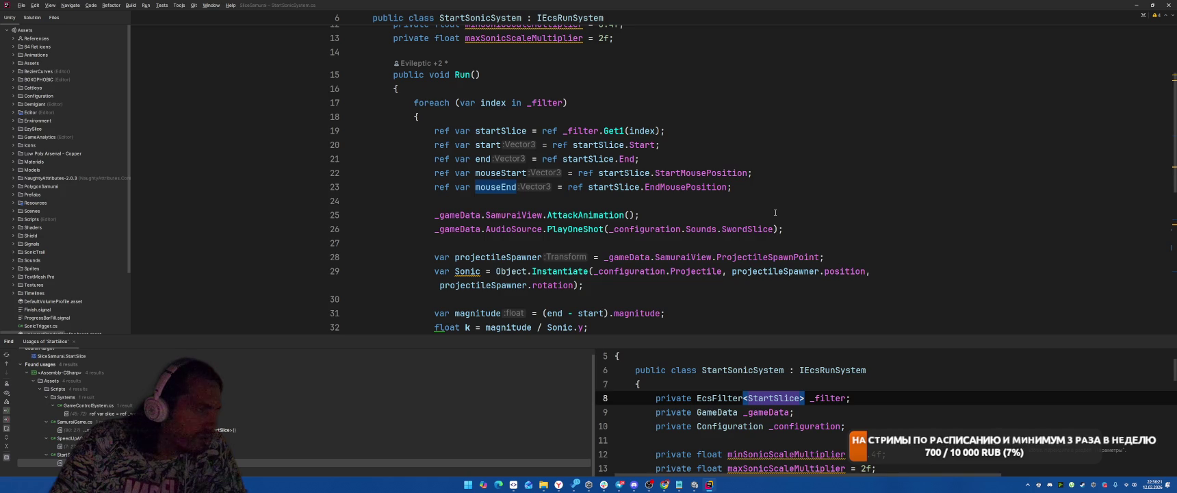
Step: Find usages of EndMousePosition and inspect the mouse position handling in GameControlSystem.cs
{"action": "right_click", "coordinate": [687, 187]}
{"action": "left_click", "coordinate": [725, 240]}
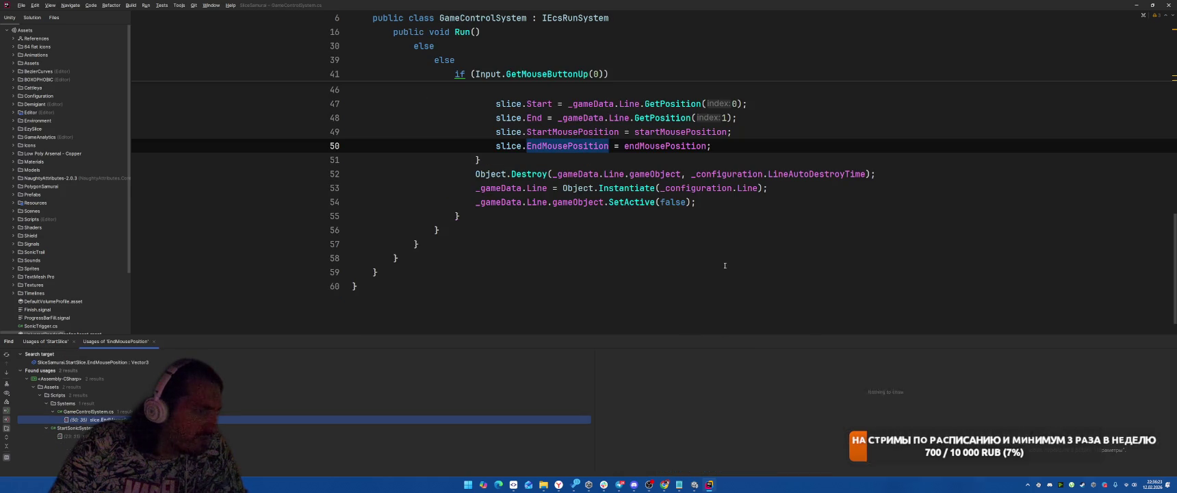
{"action": "scroll", "coordinate": [714, 245], "scroll_direction": "up", "scroll_amount": 1}
{"action": "left_click", "coordinate": [667, 188]}
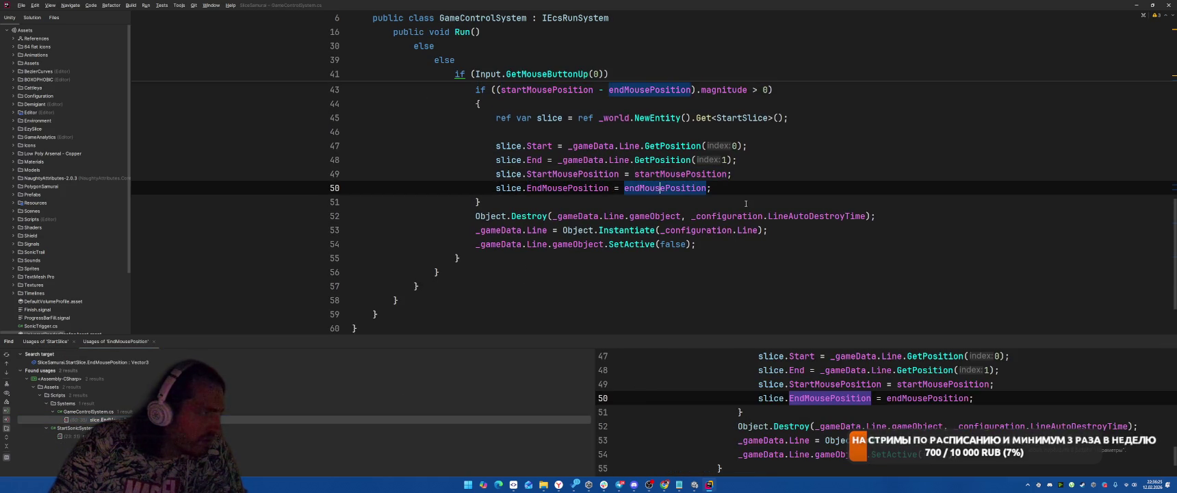
{"action": "scroll", "coordinate": [753, 206], "scroll_direction": "up", "scroll_amount": 1}
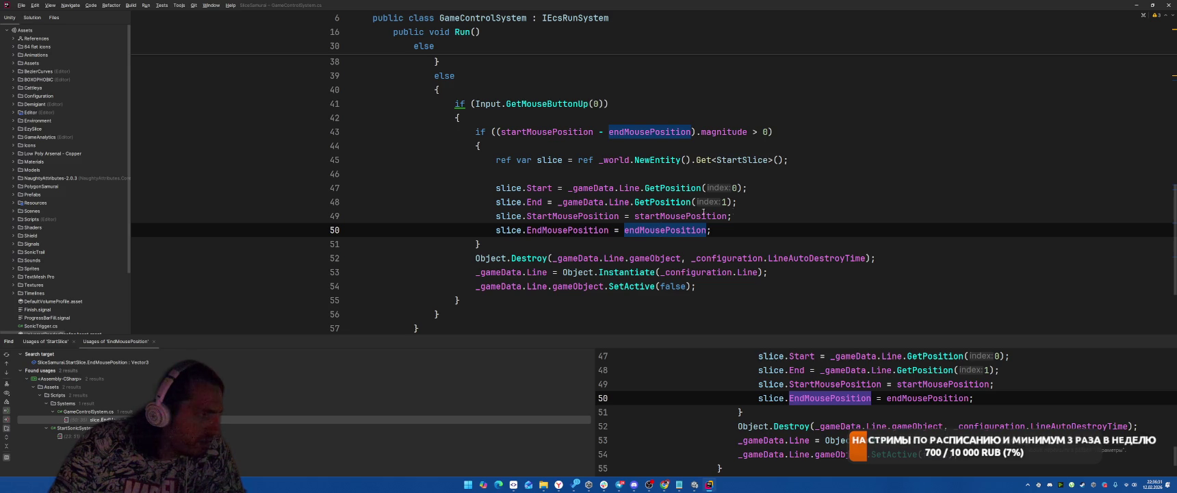
{"action": "left_click", "coordinate": [730, 159]}
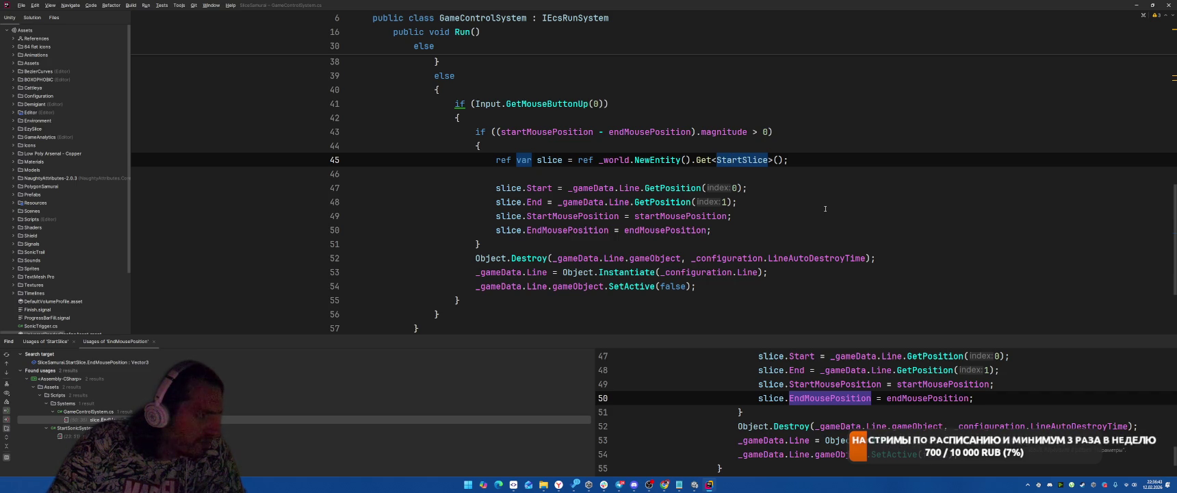
{"action": "left_click", "coordinate": [826, 210]}
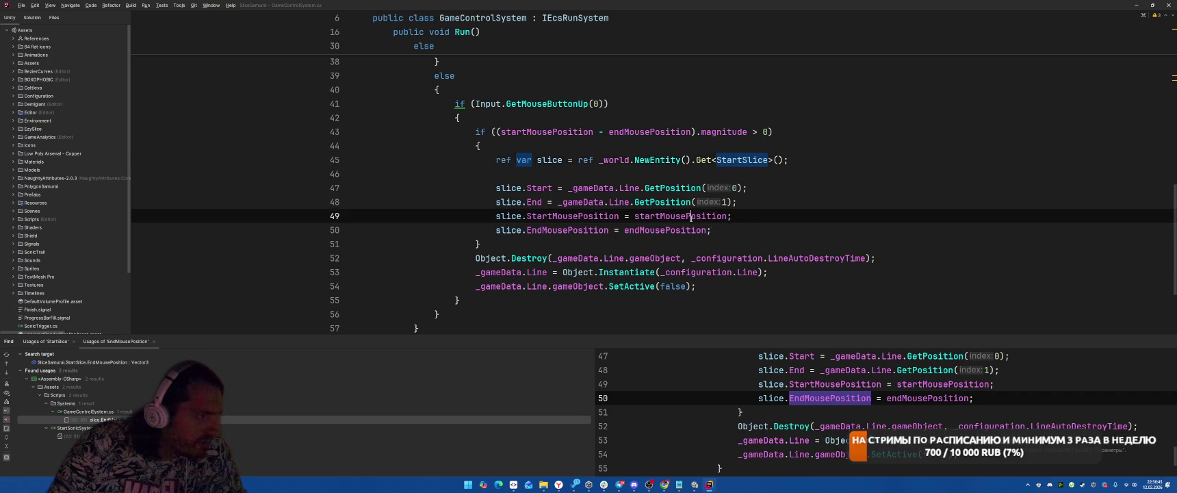
{"action": "scroll", "coordinate": [773, 209], "scroll_direction": "up", "scroll_amount": 6}
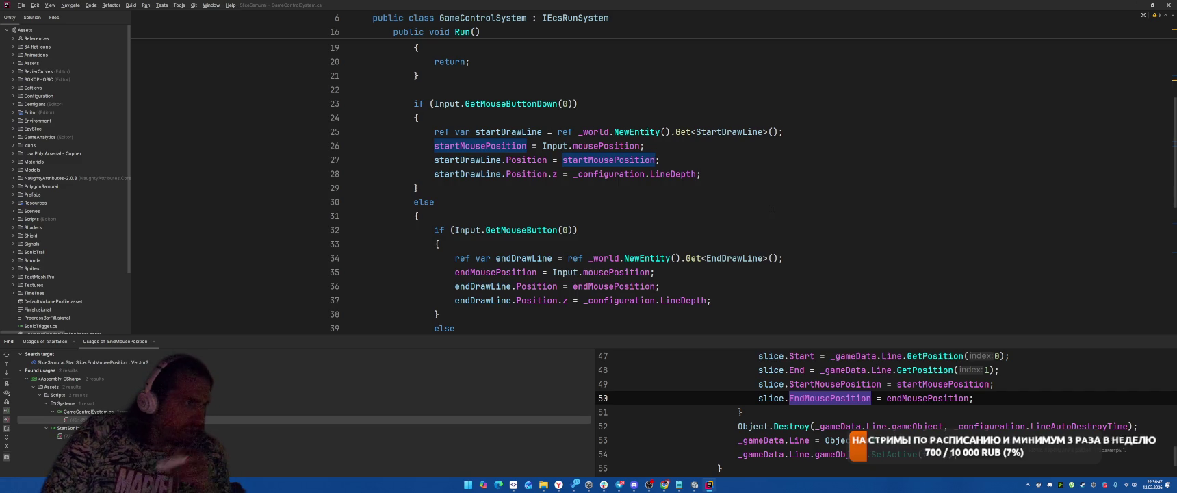
{"action": "scroll", "coordinate": [772, 209], "scroll_direction": "up", "scroll_amount": 1}
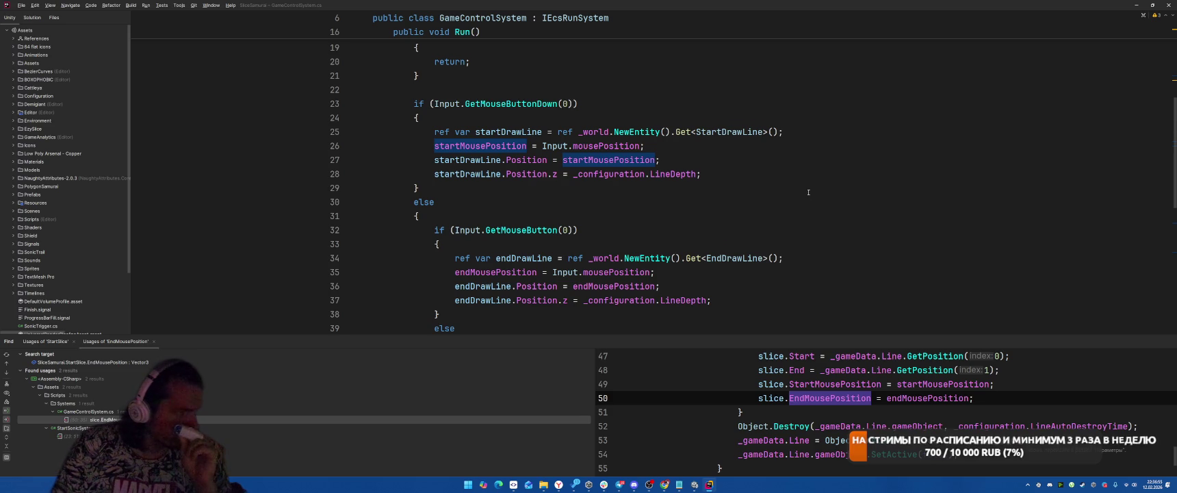
{"action": "scroll", "coordinate": [808, 192], "scroll_direction": "down", "scroll_amount": 2}
{"action": "scroll", "coordinate": [813, 186], "scroll_direction": "down", "scroll_amount": 2}
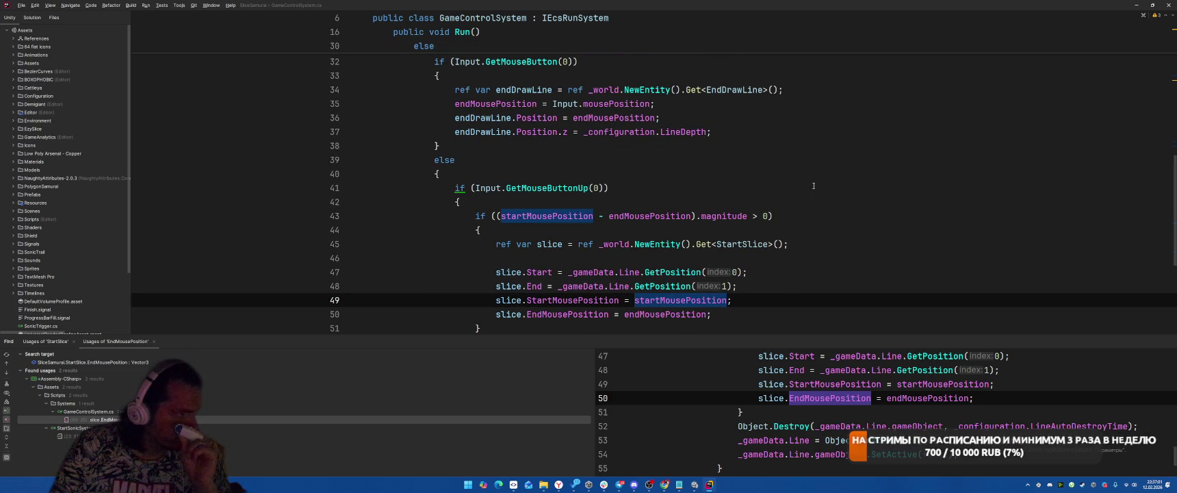
Step: Copy the endMousePosition = Input.mousePosition line into the top of the GetMouseButtonUp block
{"action": "left_click_drag", "start_coordinate": [454, 103], "coordinate": [690, 110]}
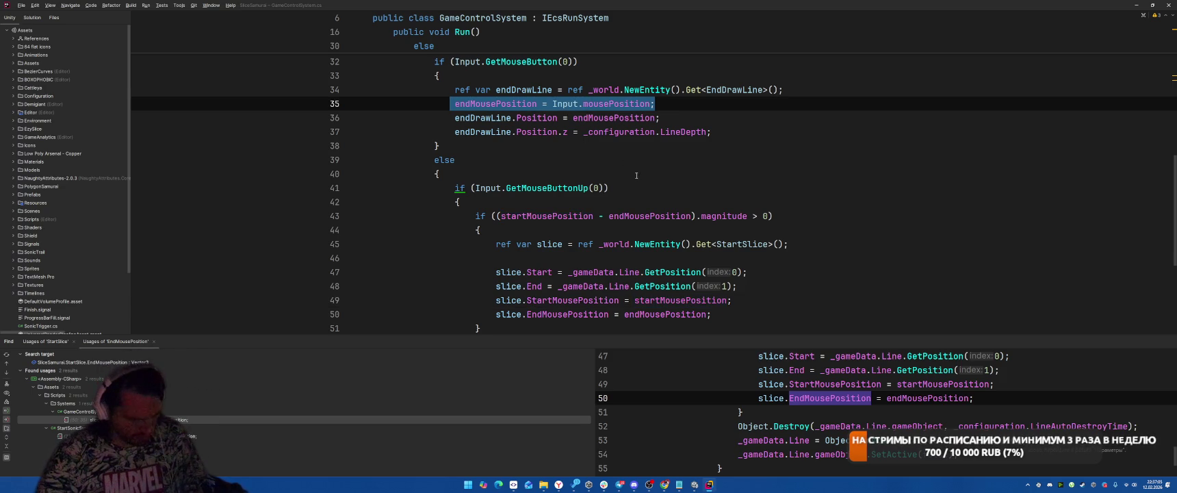
{"action": "key", "text": "ctrl+c"}
{"action": "left_click", "coordinate": [507, 203]}
{"action": "key", "text": "Return"}
{"action": "key", "text": "ctrl+v"}
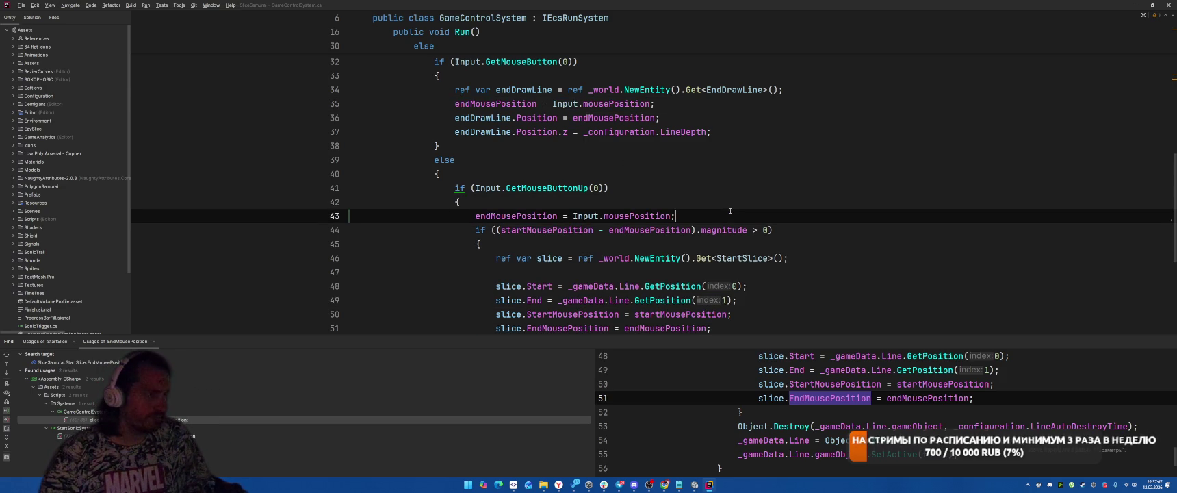
{"action": "key", "text": "alt+Tab"}
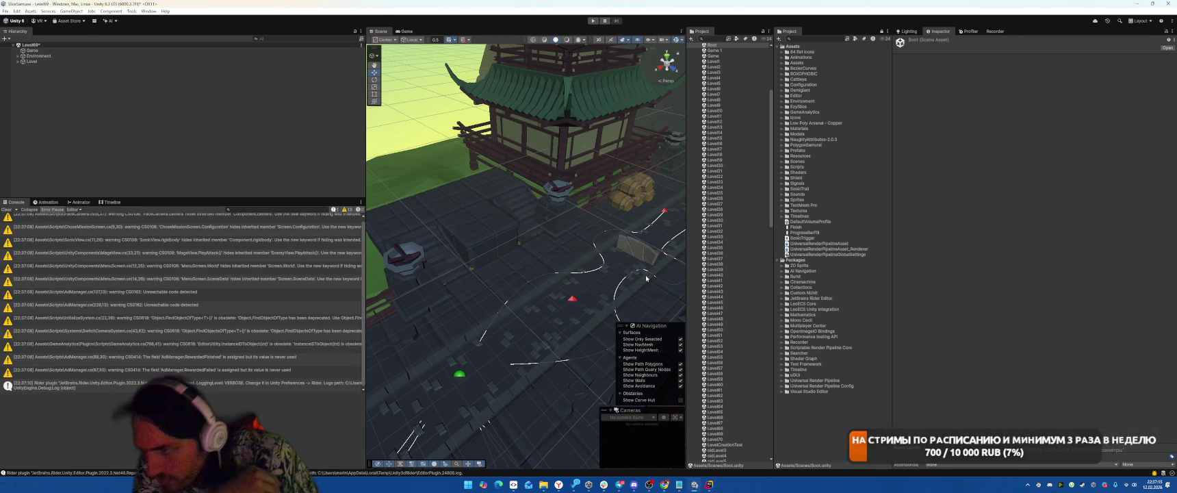
Step: Playtest a level, pause it to inspect the Scene view, stop, then return to Rider's GameControlSystem.cs
{"action": "key", "text": "ctrl+p"}
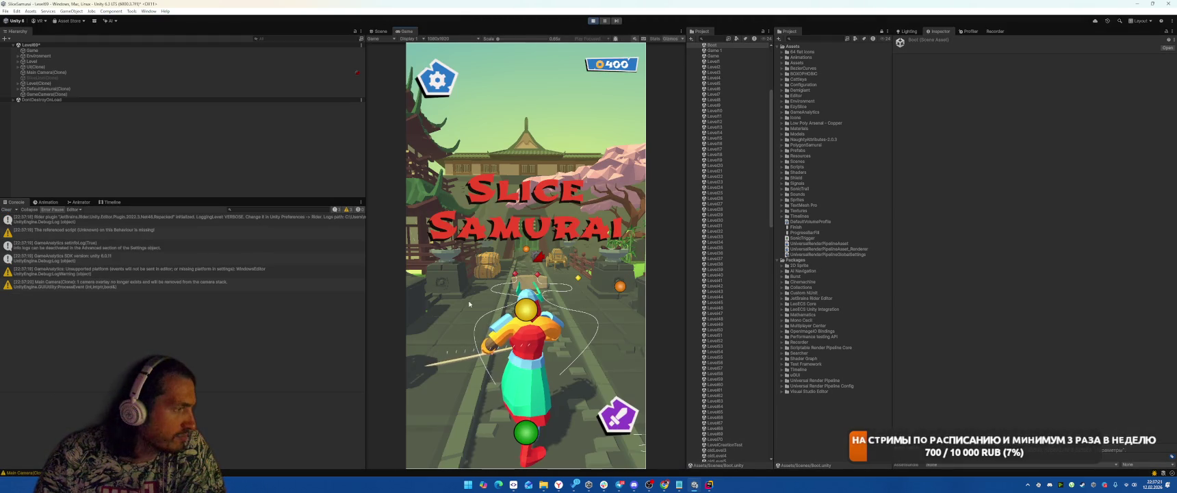
{"action": "left_click", "coordinate": [480, 304]}
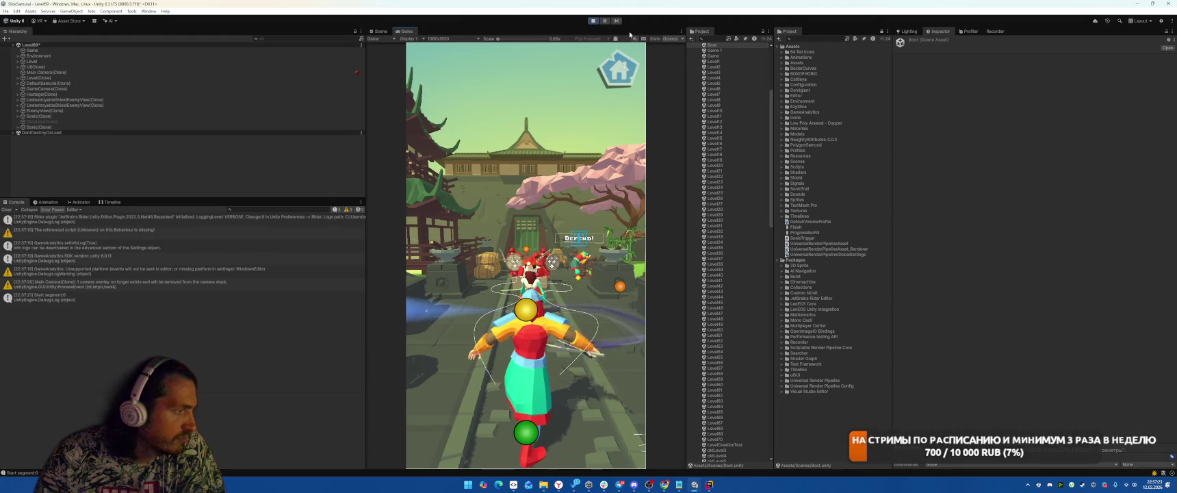
{"action": "key", "text": "ctrl+shift+p"}
{"action": "key", "text": "ctrl+1"}
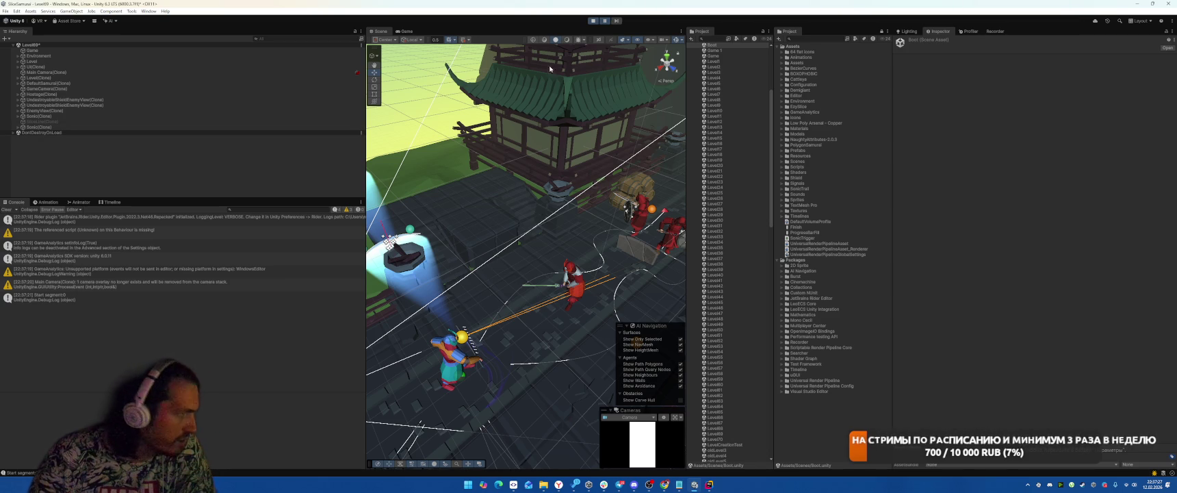
{"action": "left_click", "coordinate": [592, 21]}
{"action": "left_click", "coordinate": [710, 484]}
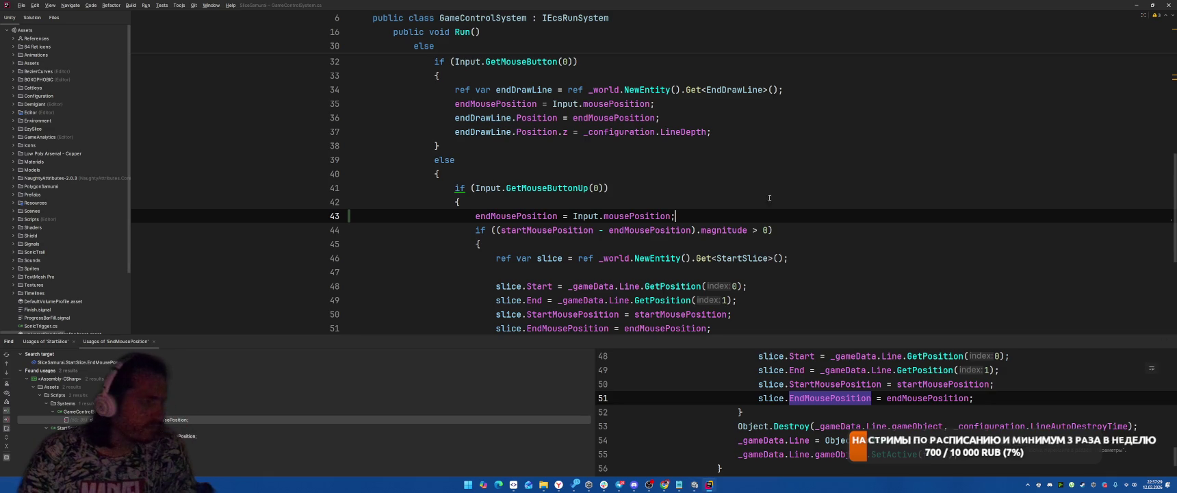
Step: Switch Rider from GameControlSystem back to the StartSonicSystem.cs script
{"action": "left_click", "coordinate": [799, 175]}
{"action": "key", "text": "ctrl+Tab"}
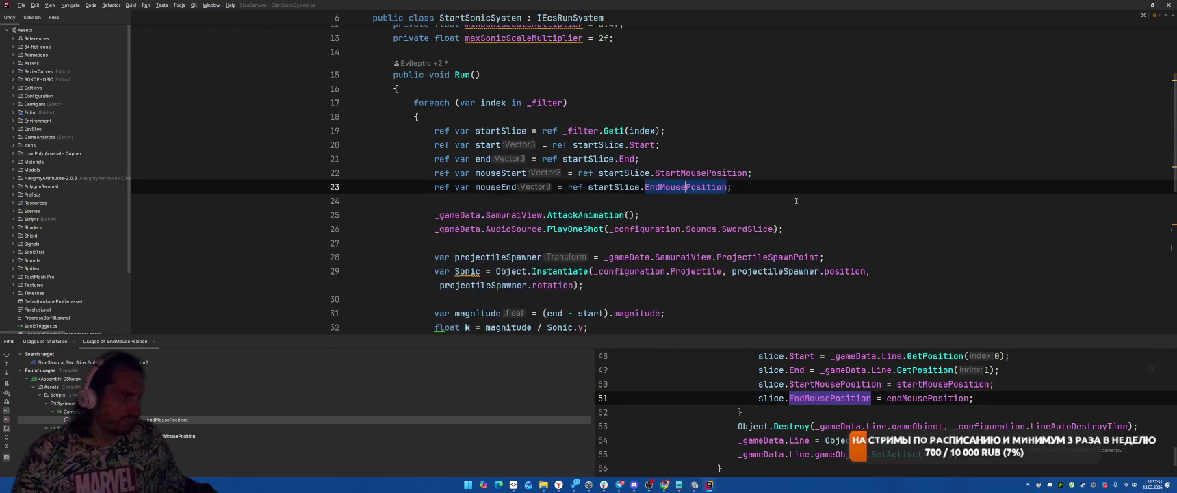
{"action": "scroll", "coordinate": [800, 200], "scroll_direction": "down", "scroll_amount": 3}
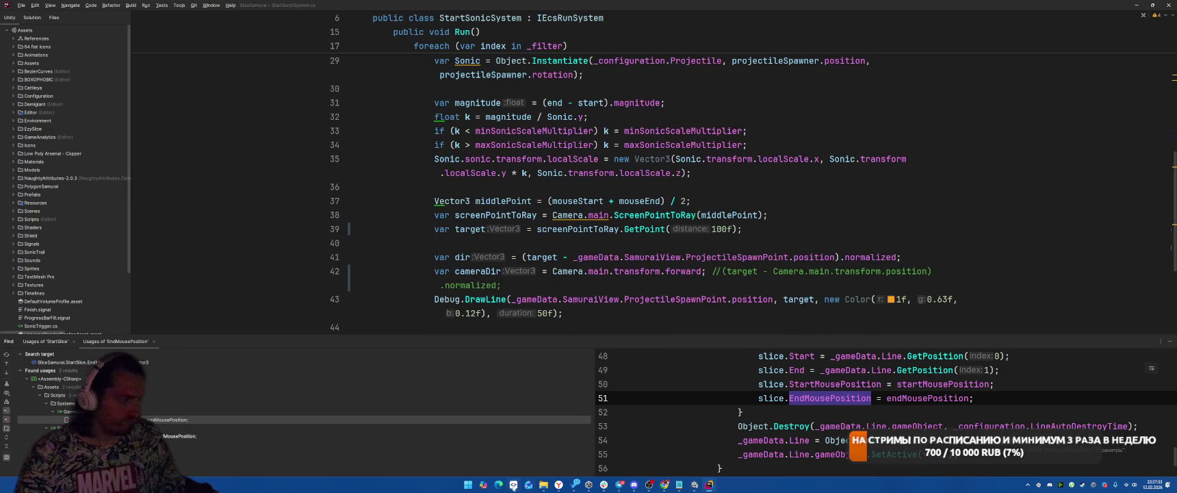
Step: Discard the local changes to StartSonicSystem.cs in SmartGit
{"action": "left_click", "coordinate": [513, 484]}
{"action": "left_click", "coordinate": [236, 83]}
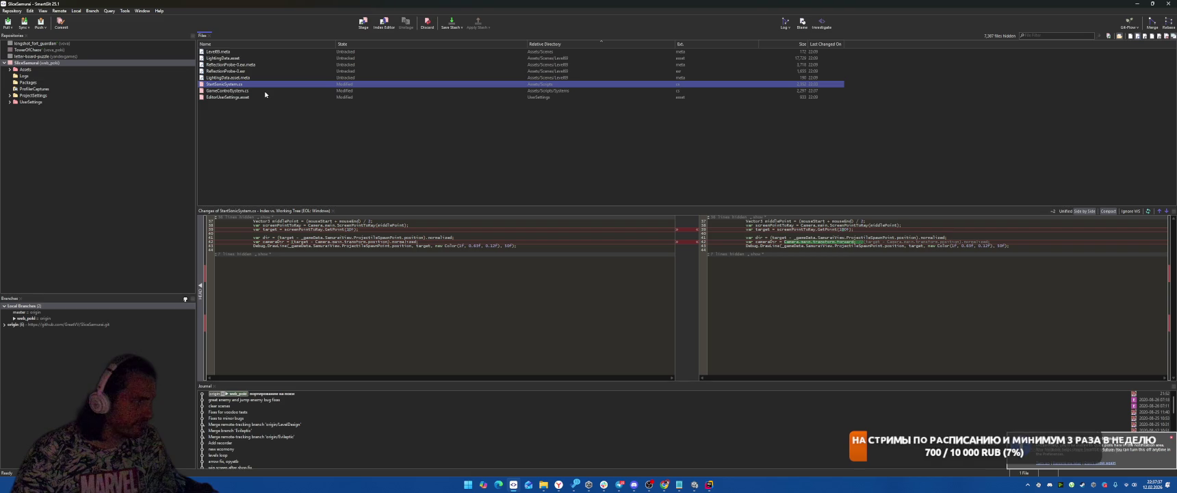
{"action": "key", "text": "ctrl+BackSpace"}
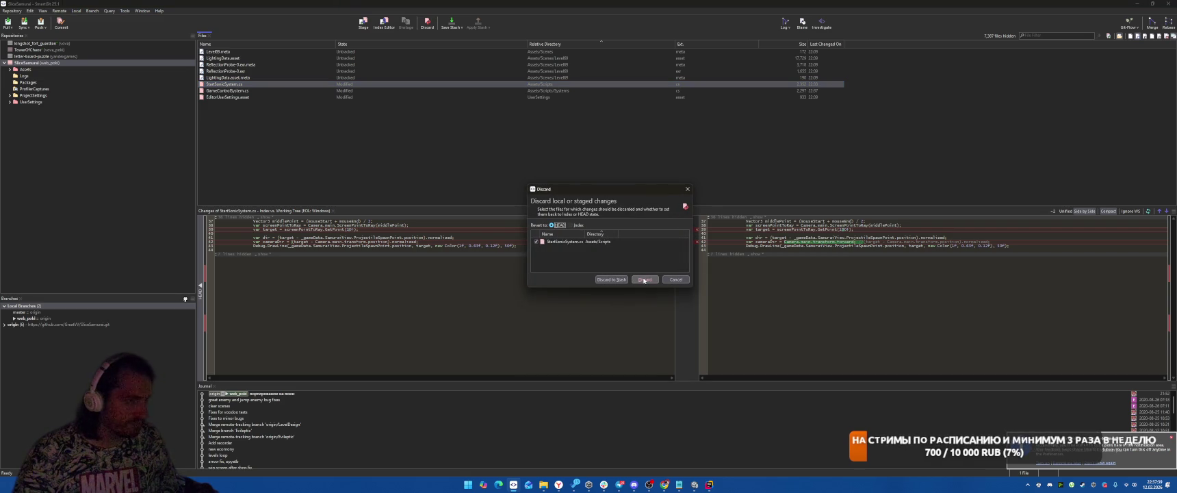
{"action": "left_click", "coordinate": [643, 279]}
Step: Add a Debug.Log after DrawLine printing startSlice's StartMousePosition and EndMousePosition, and save
{"action": "left_click", "coordinate": [1136, 4]}
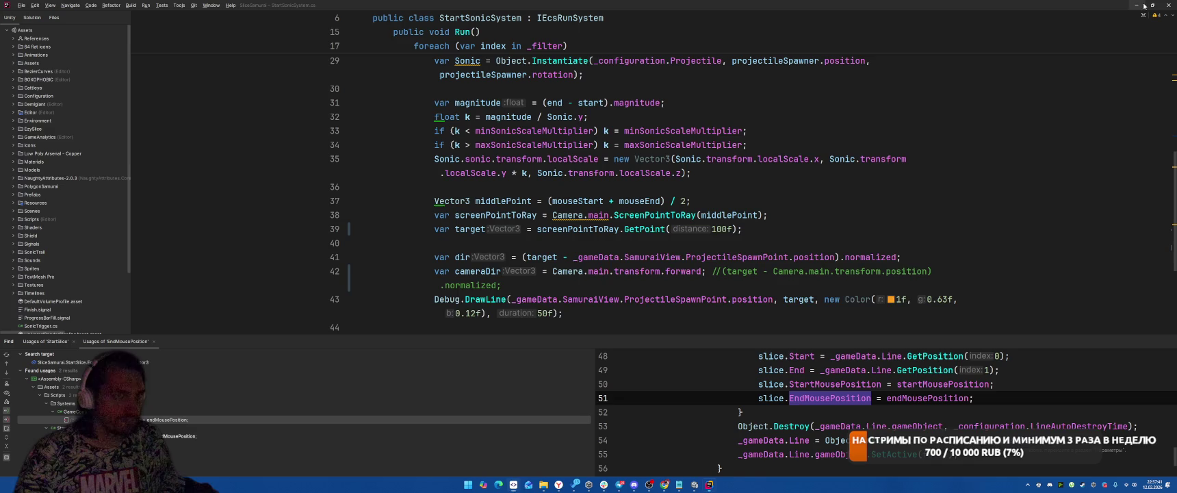
{"action": "left_click", "coordinate": [693, 217]}
{"action": "key", "text": "Return"}
{"action": "type", "text": "Debug.Log"}
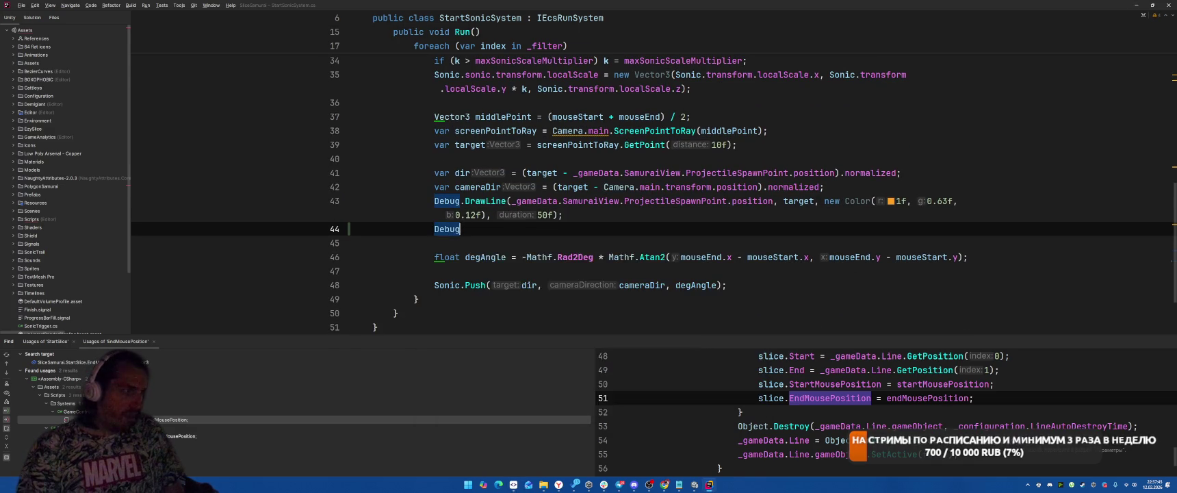
{"action": "key", "text": "Escape"}
{"action": "type", "text": "(\""}
{"action": "type", "text": "$"}
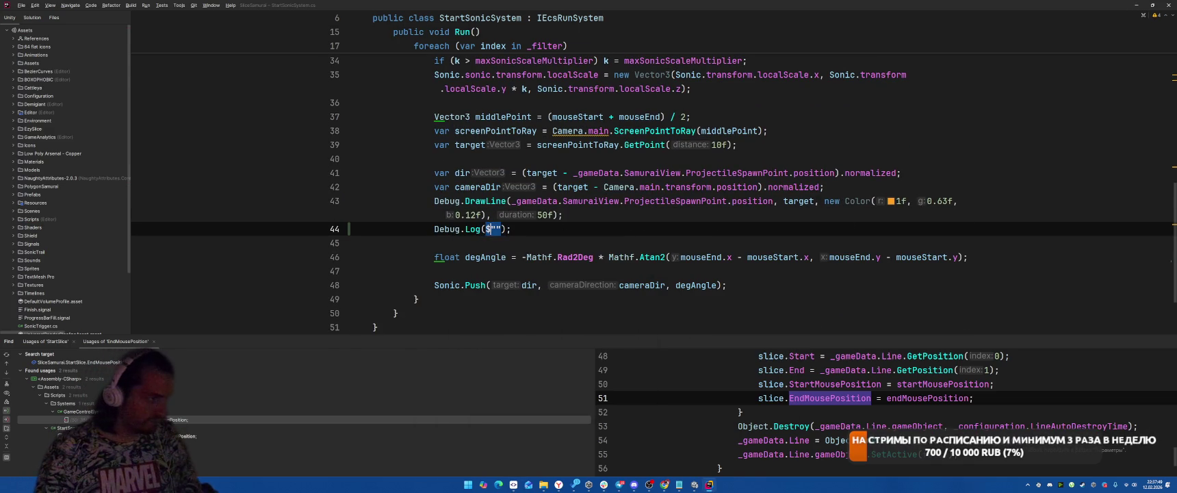
{"action": "type", "text": "{startSlice"}
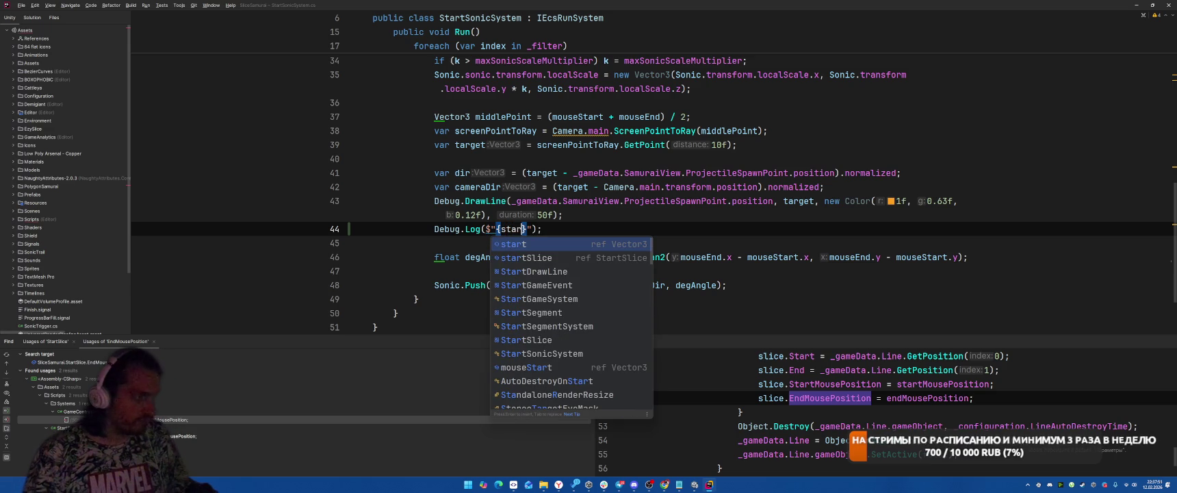
{"action": "type", "text": "."}
{"action": "key", "text": "Down"}
{"action": "key", "text": "Down"}
{"action": "key", "text": "Down"}
{"action": "key", "text": "Up"}
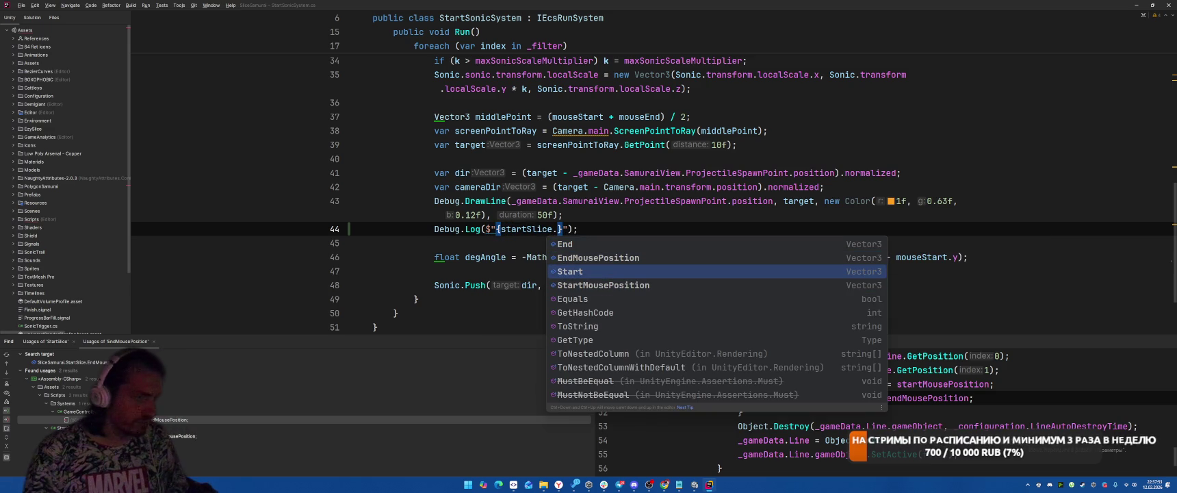
{"action": "key", "text": "Down"}
{"action": "key", "text": "Return"}
{"action": "type", "text": ", srt"}
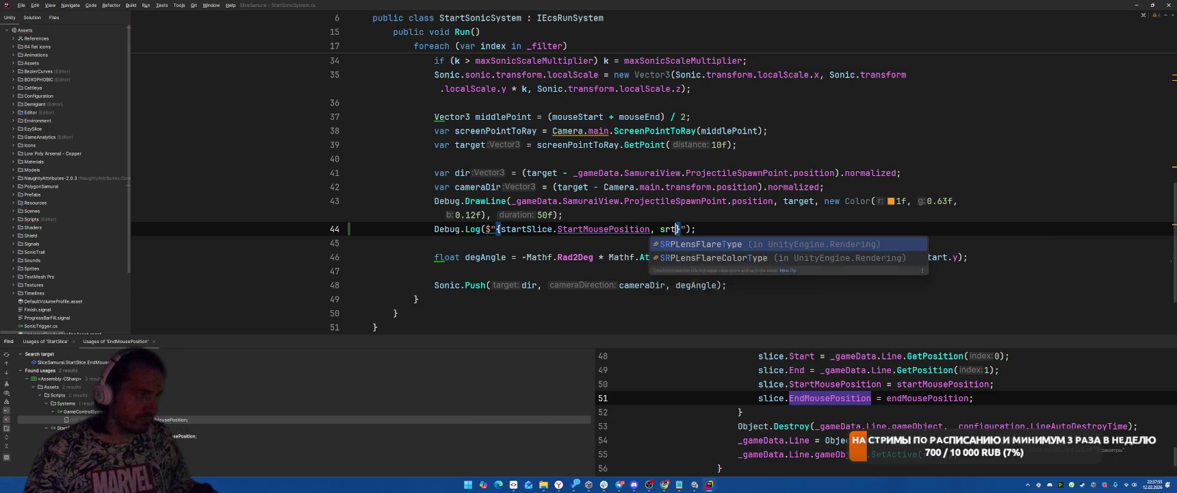
{"action": "key", "text": "BackSpace"}
{"action": "key", "text": "BackSpace"}
{"action": "key", "text": "BackSpace"}
{"action": "type", "text": "}->"}
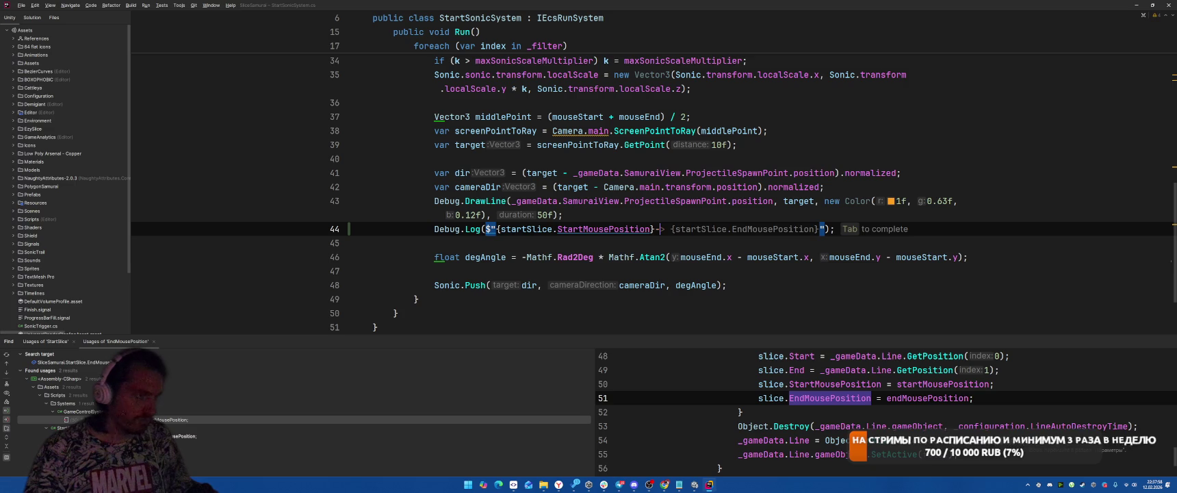
{"action": "key", "text": "Tab"}
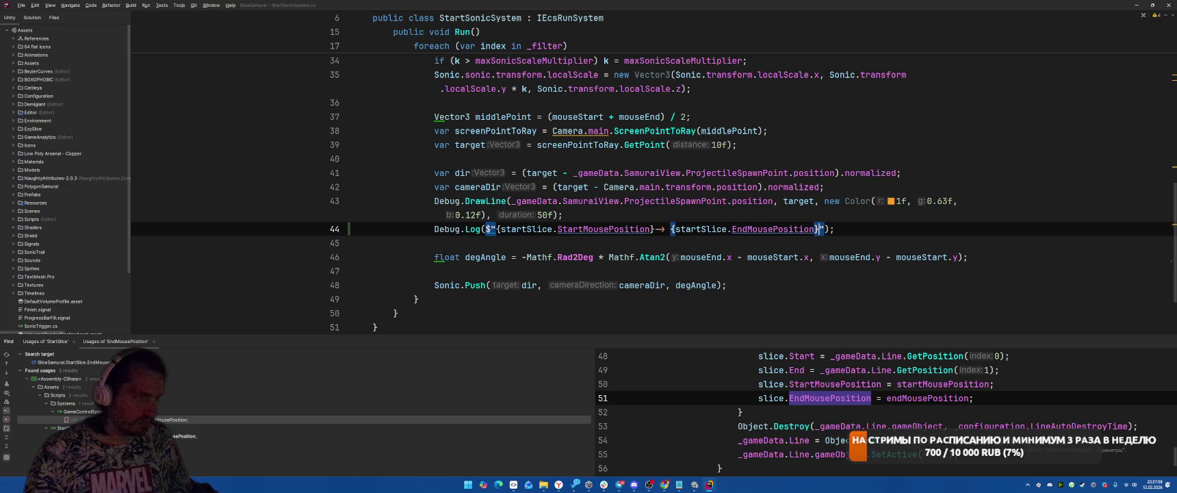
{"action": "key", "text": "ctrl+s"}
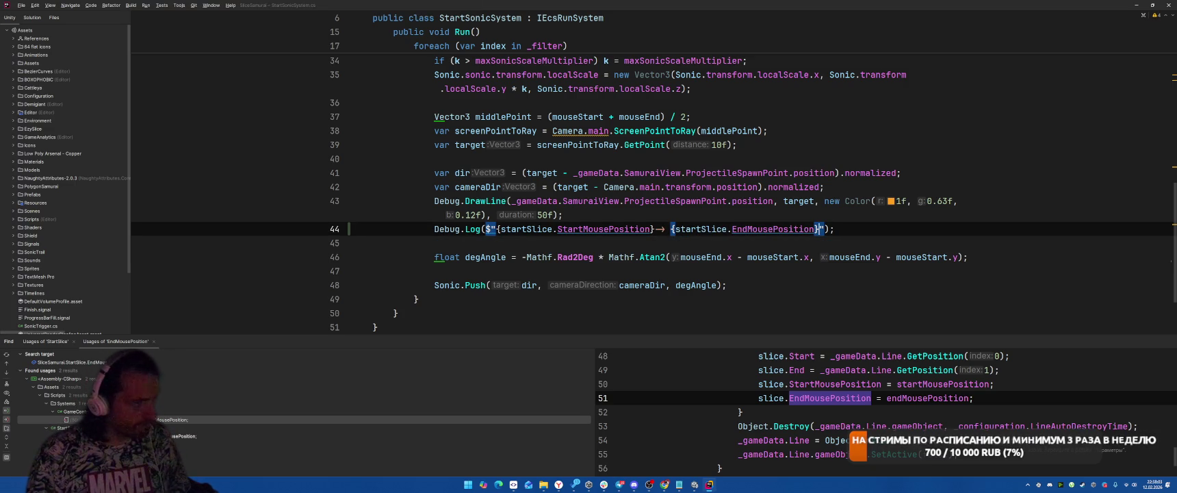
Step: Extend the log message with Dir: {dir}, CameraDir: {cameraDir} and an Angle field
{"action": "type", "text": "{dir"}
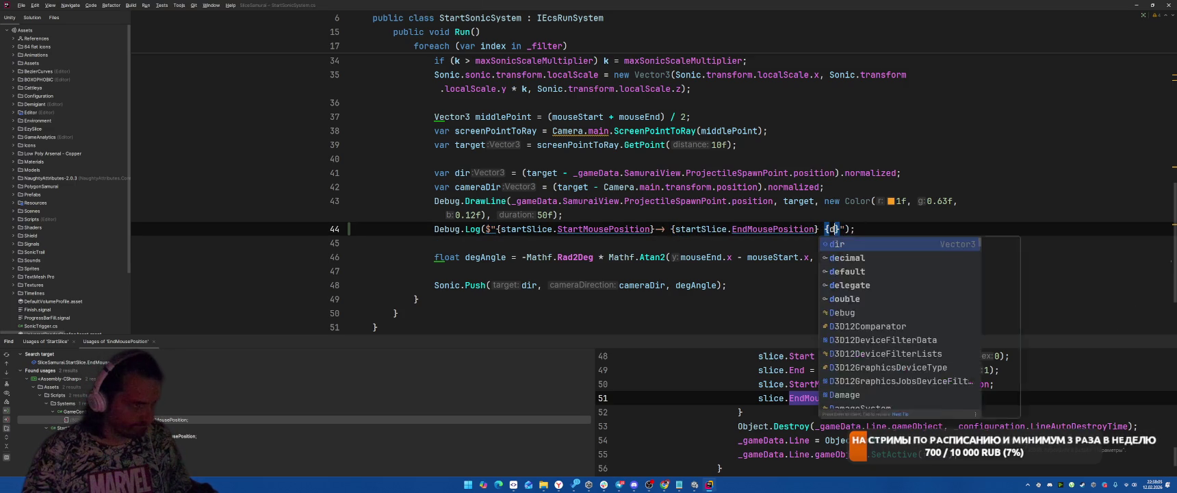
{"action": "key", "text": "Escape"}
{"action": "type", "text": "Dir:"}
{"action": "key", "text": "Right"}
{"action": "key", "text": "Right"}
{"action": "key", "text": "Right"}
{"action": "type", "text": "Cam"}
{"action": "type", "text": "eraDir: {cameraDir}"}
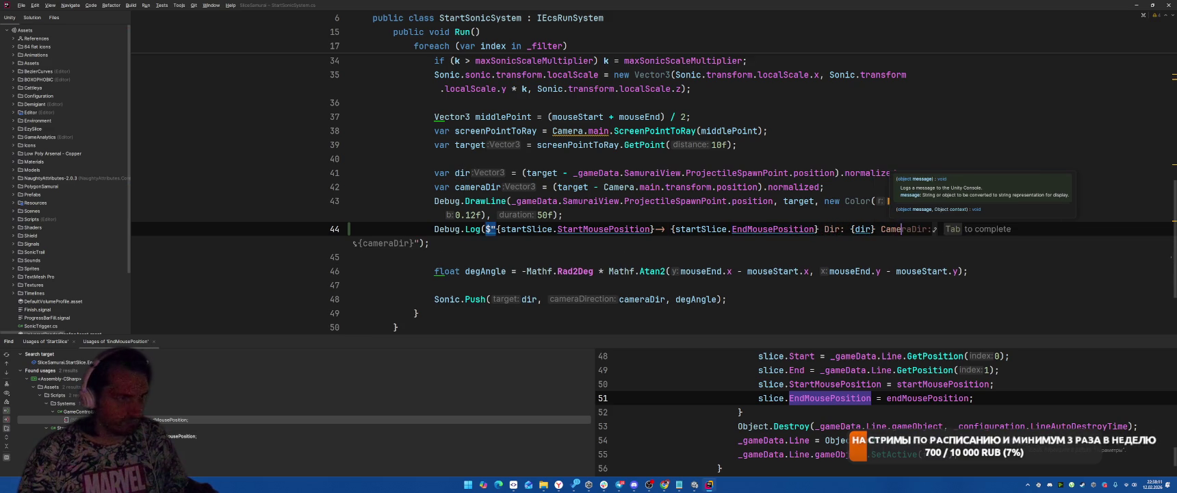
{"action": "key", "text": "Right"}
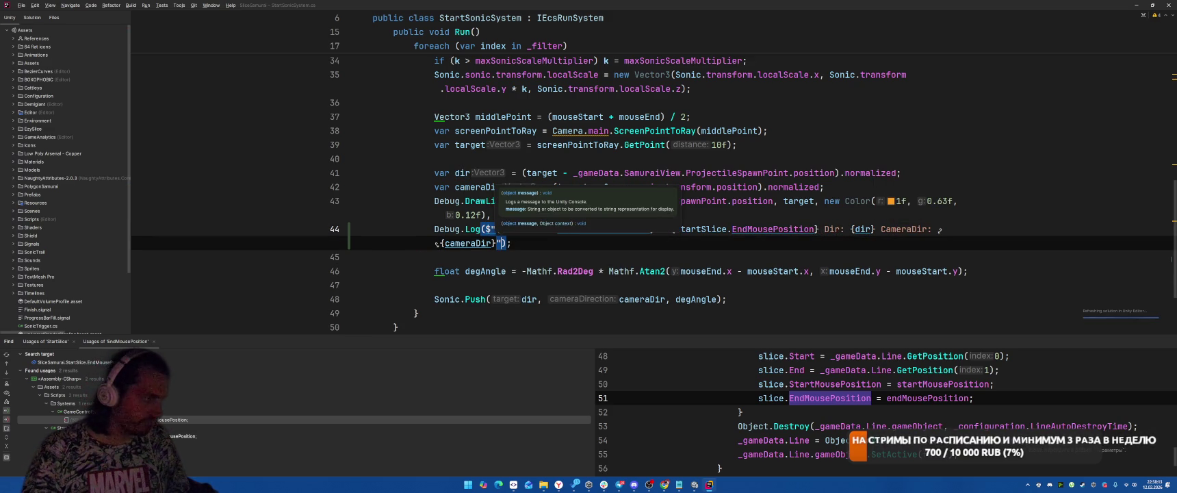
{"action": "type", "text": "Angle:"}
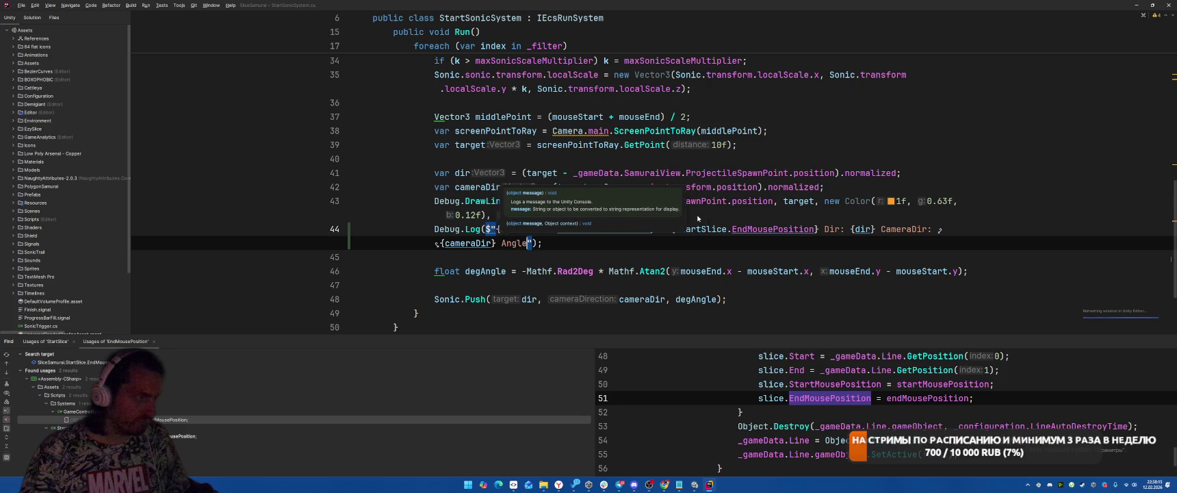
{"action": "type", "text": "{deg"}
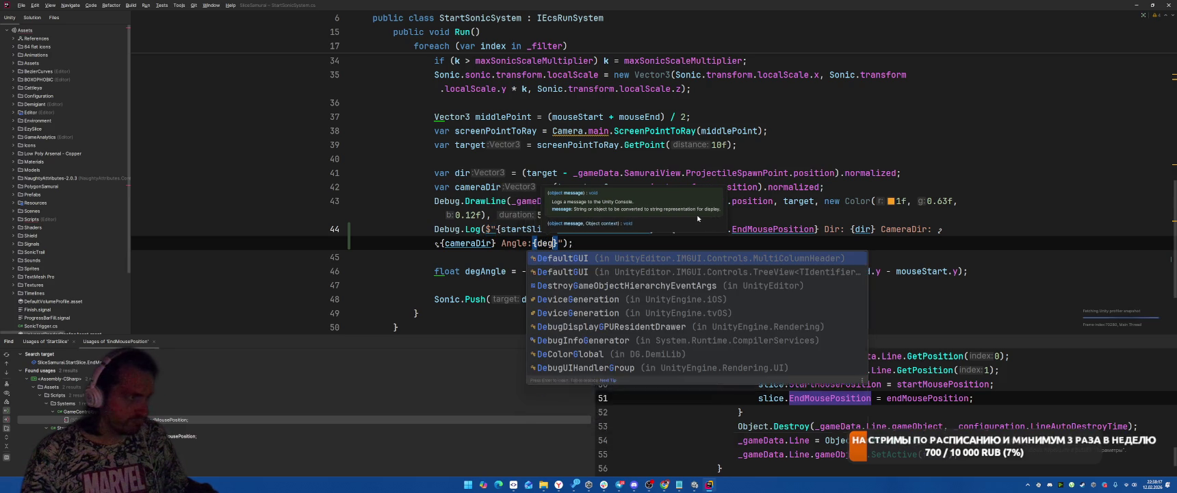
{"action": "key", "text": "Escape"}
Step: Move the degAngle declaration above the log line and complete the Angle:{degAngle} placeholder
{"action": "key", "text": "Down"}
{"action": "key", "text": "Down"}
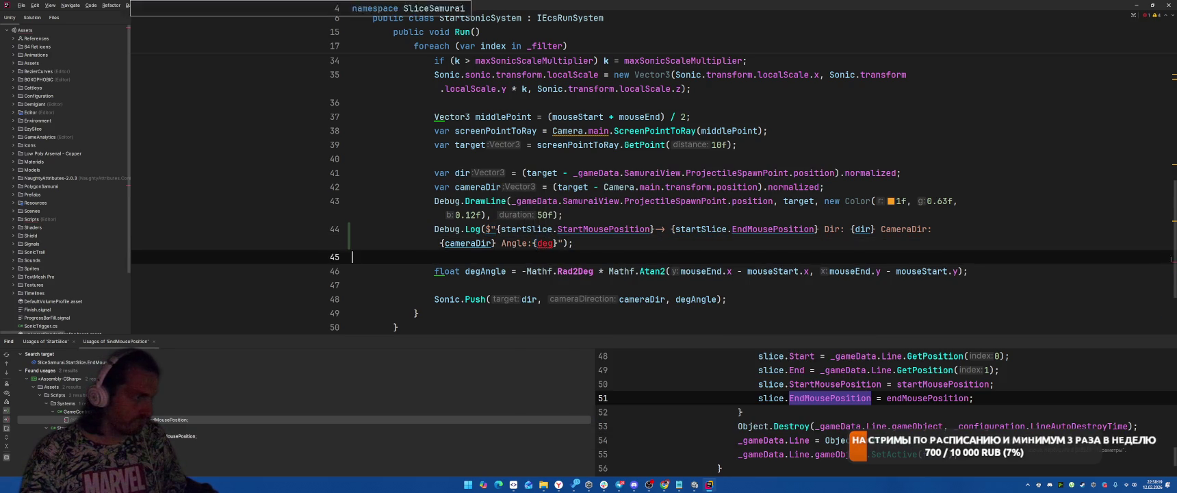
{"action": "key", "text": "alt+shift+Up"}
{"action": "key", "text": "alt+shift+Up"}
{"action": "left_click", "coordinate": [556, 258]}
{"action": "type", "text": "A"}
{"action": "key", "text": "Return"}
{"action": "key", "text": "alt+Tab"}
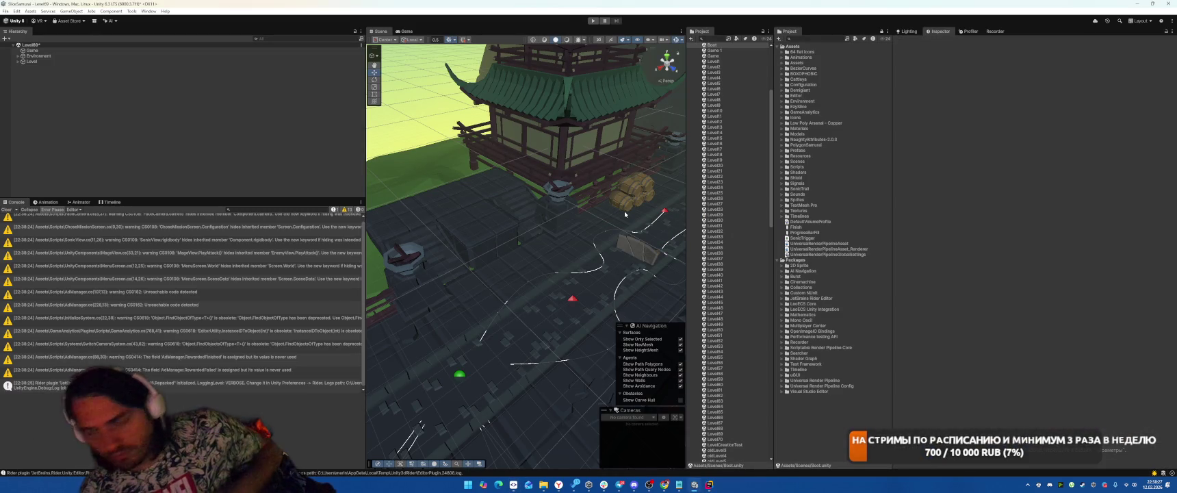
Step: Play the level, swipe once across the enemies, pause, and open the logged entry's stack trace
{"action": "left_click", "coordinate": [593, 21]}
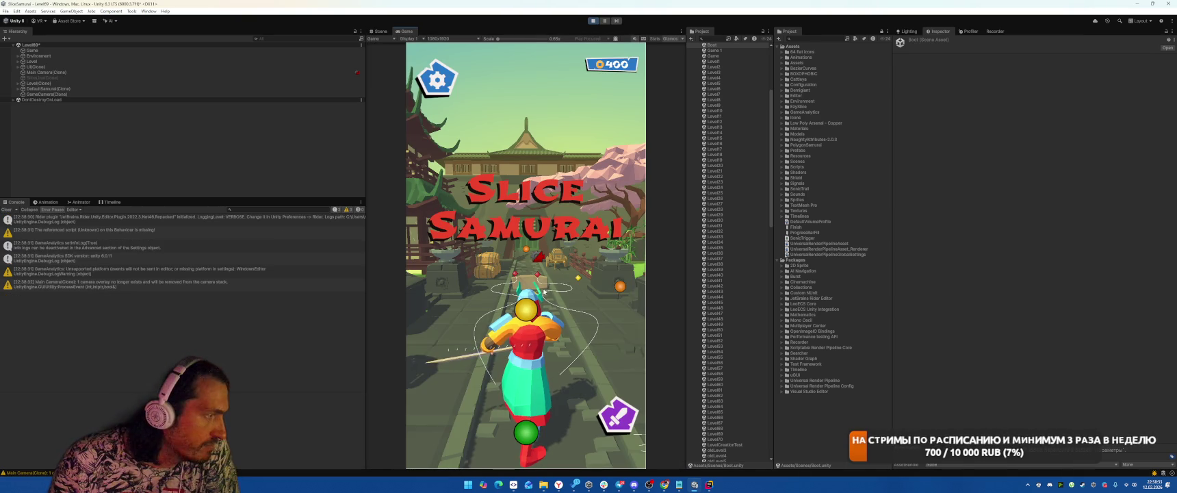
{"action": "left_click", "coordinate": [498, 296]}
{"action": "left_click_drag", "start_coordinate": [497, 296], "coordinate": [579, 286]}
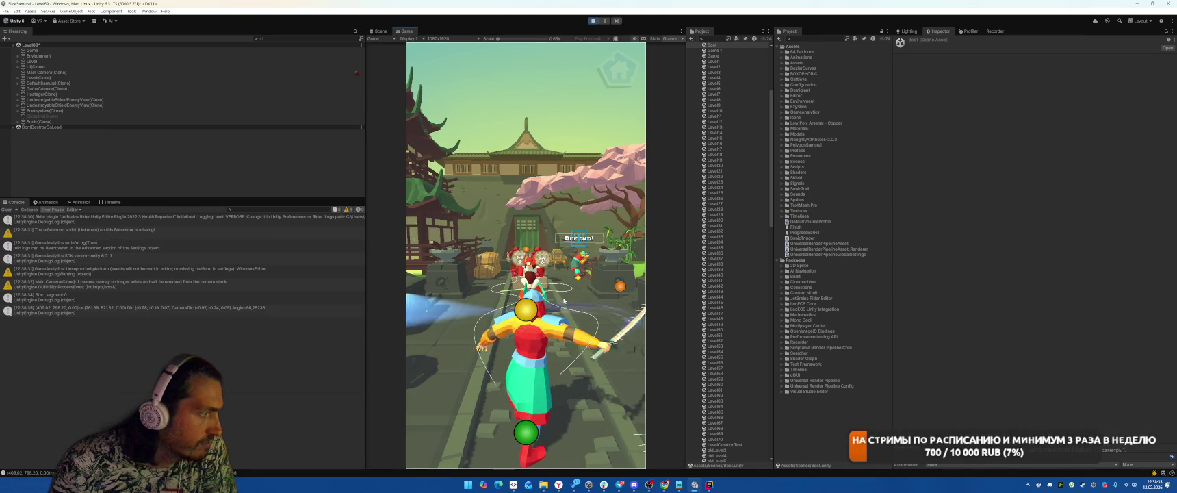
{"action": "left_click", "coordinate": [607, 21]}
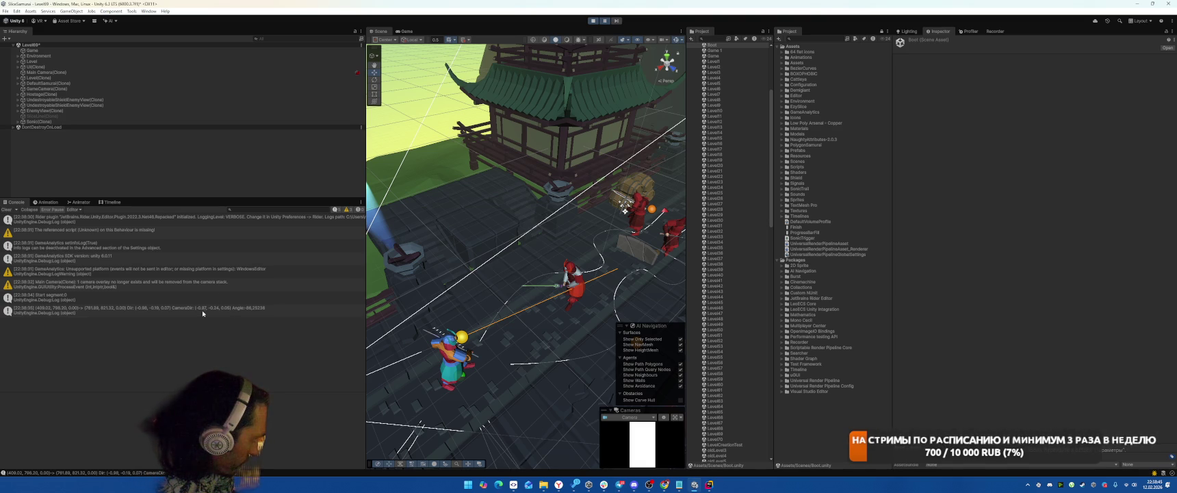
{"action": "left_click", "coordinate": [102, 309]}
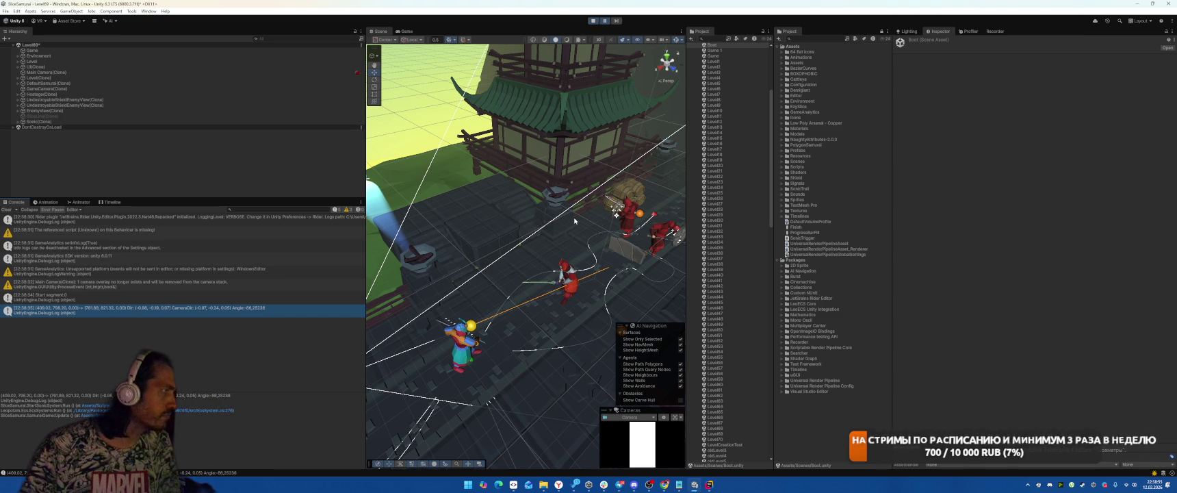
{"action": "type", "text": "t:Cv"}
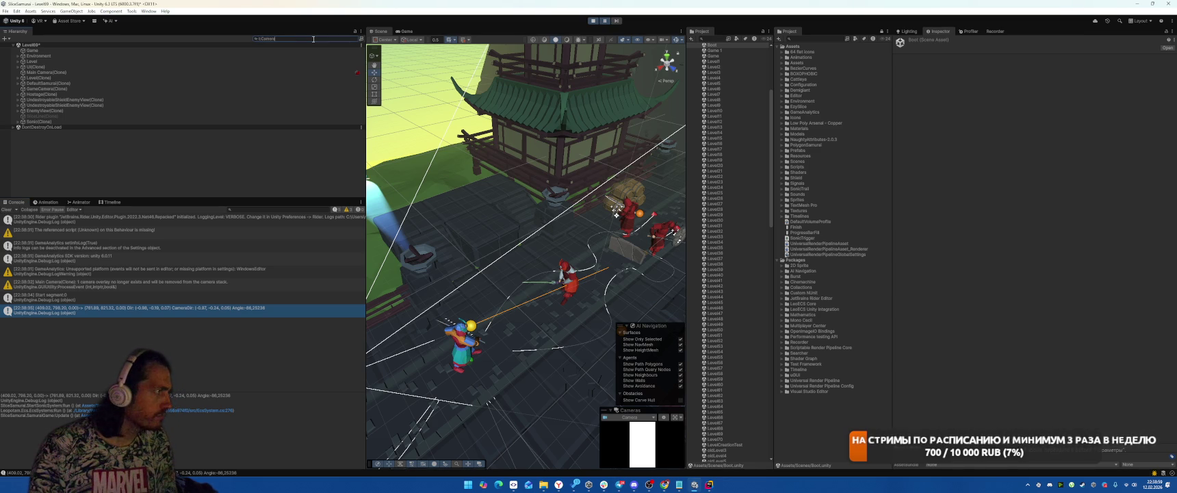
Step: Select and frame Main Camera(Clone), clear the Hierarchy search, and orbit the Scene view over the level
{"action": "left_click", "coordinate": [129, 55]}
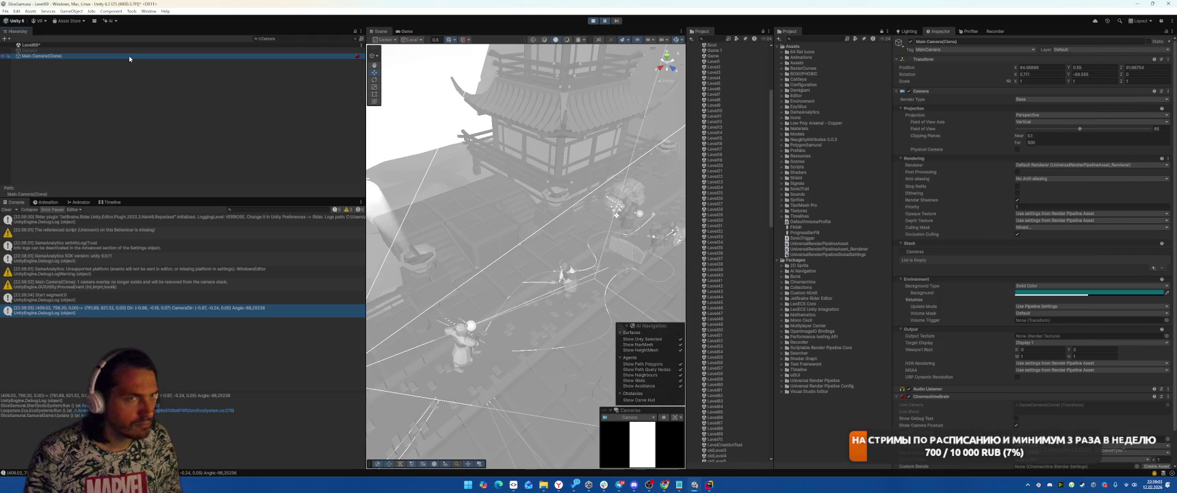
{"action": "key", "text": "f"}
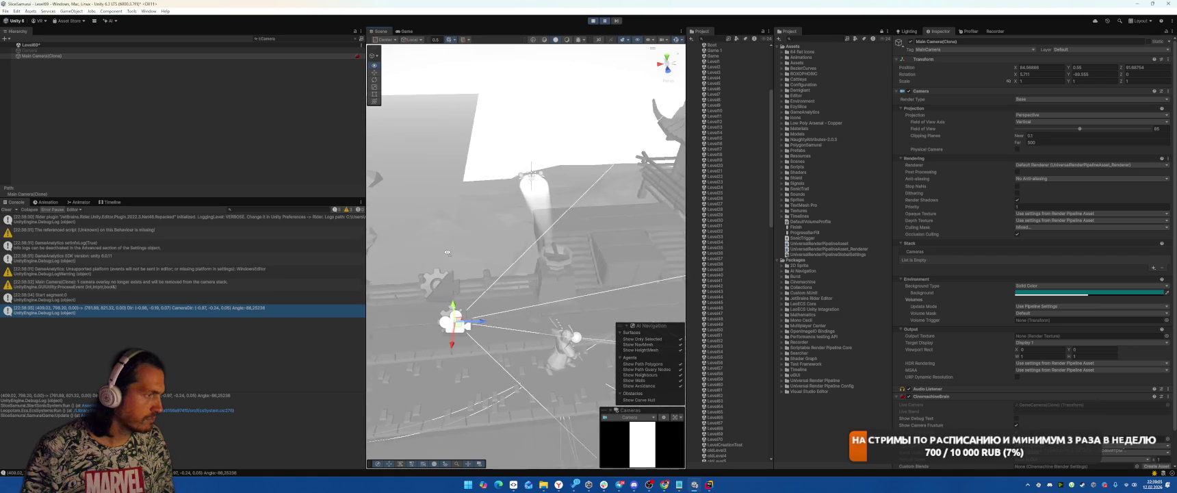
{"action": "left_click", "coordinate": [286, 88]}
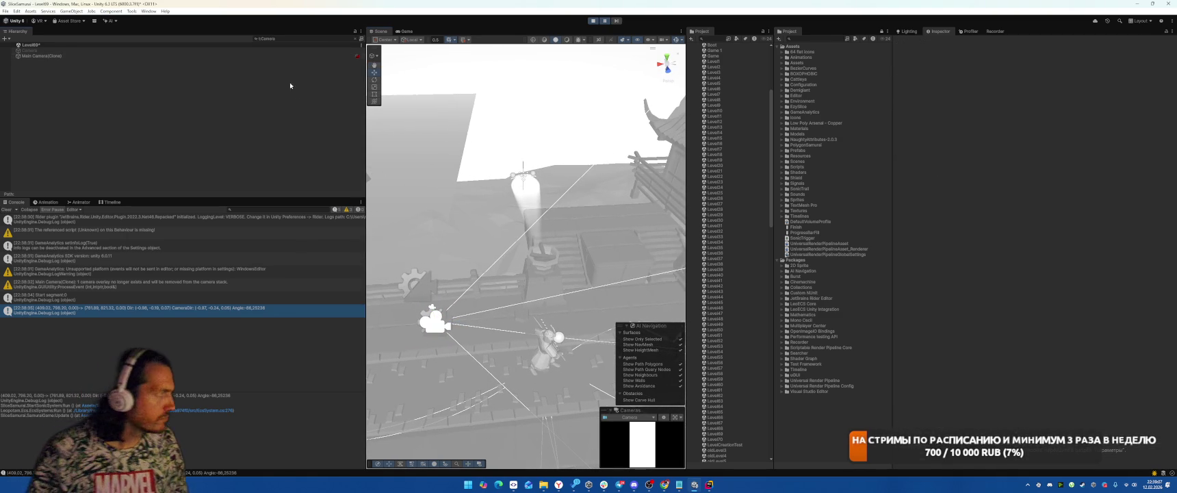
{"action": "left_click", "coordinate": [354, 38]}
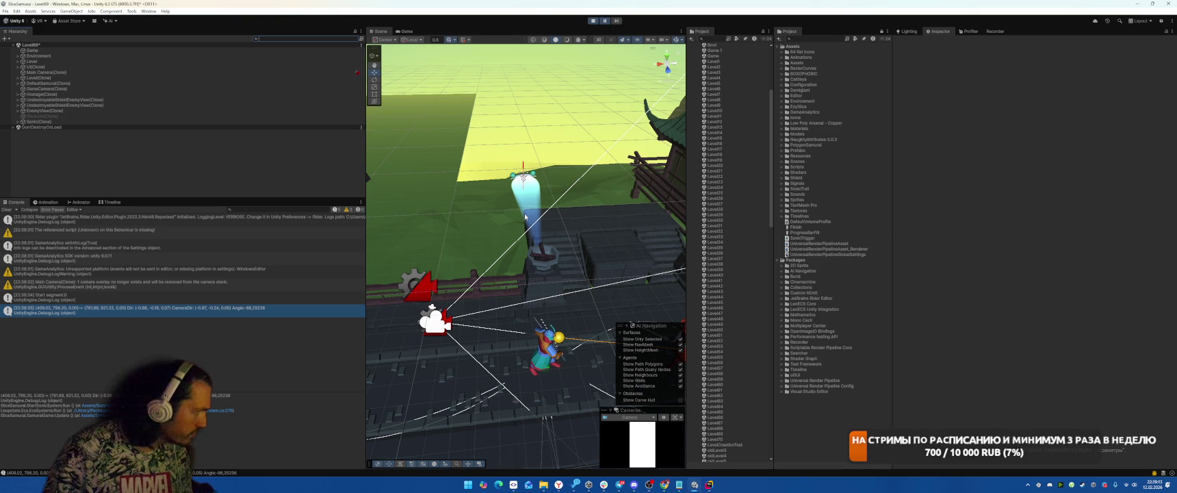
{"action": "left_click_drag", "start_coordinate": [525, 216], "coordinate": [651, 243]}
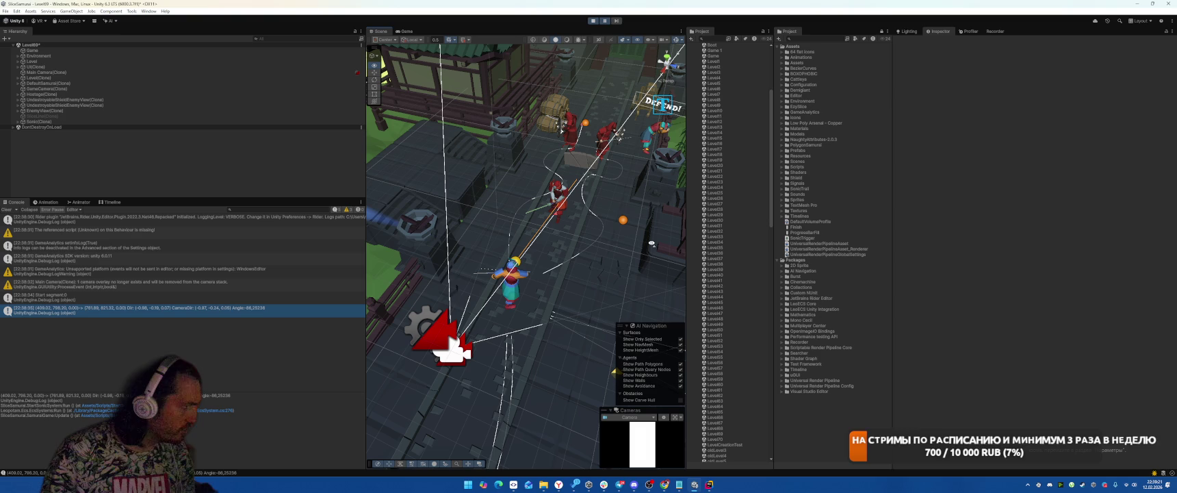
{"action": "mouse_move", "coordinate": [652, 243]}
{"action": "left_mouse_down"}
{"action": "mouse_move", "coordinate": [629, 235]}
{"action": "mouse_move", "coordinate": [683, 241]}
{"action": "left_mouse_up"}
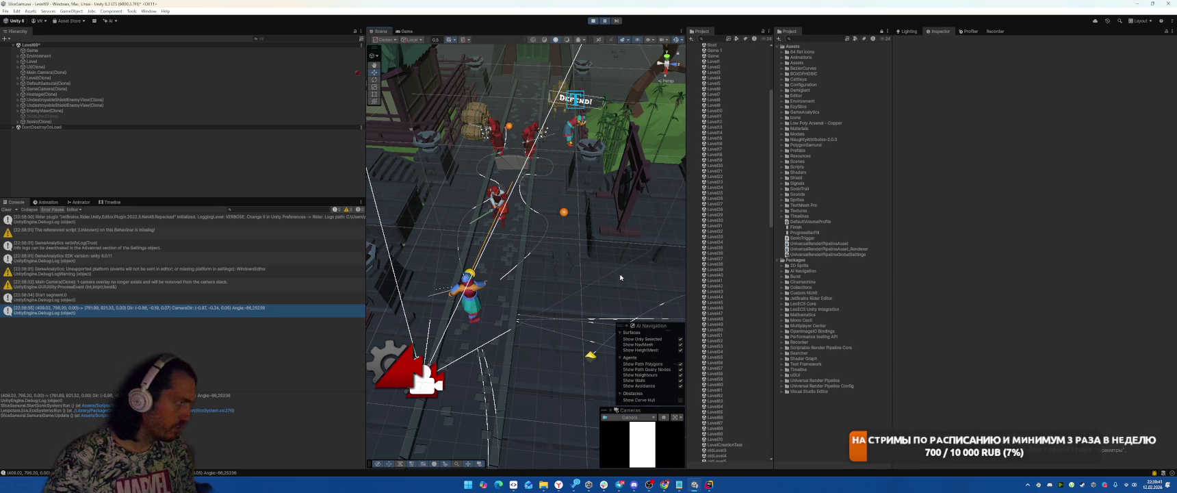
Step: Cycle through the git client and Unity to bring Rider back to the front
{"action": "key", "text": "alt+Tab"}
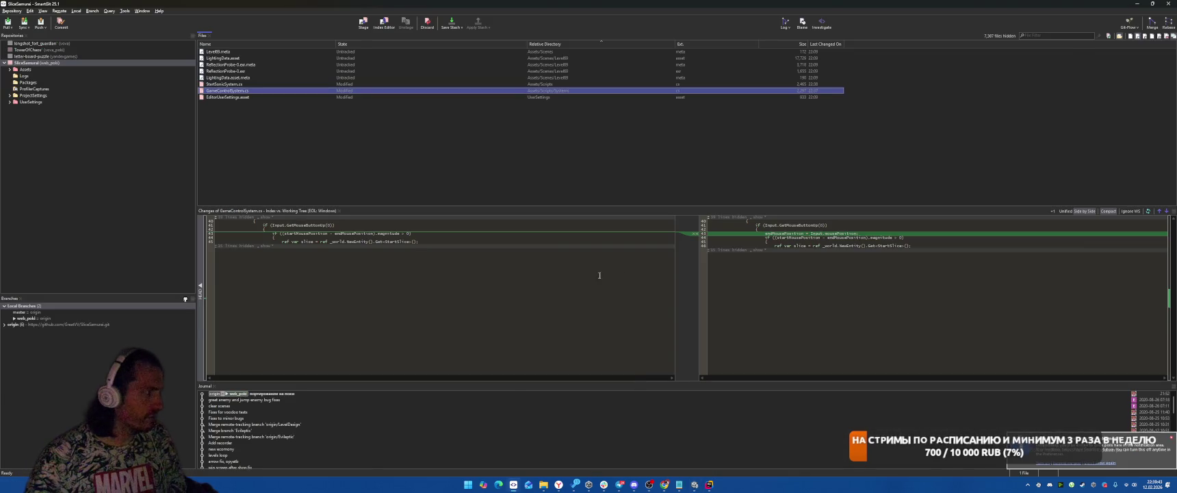
{"action": "key", "text": "alt+Tab"}
{"action": "key", "text": "alt+Tab"}
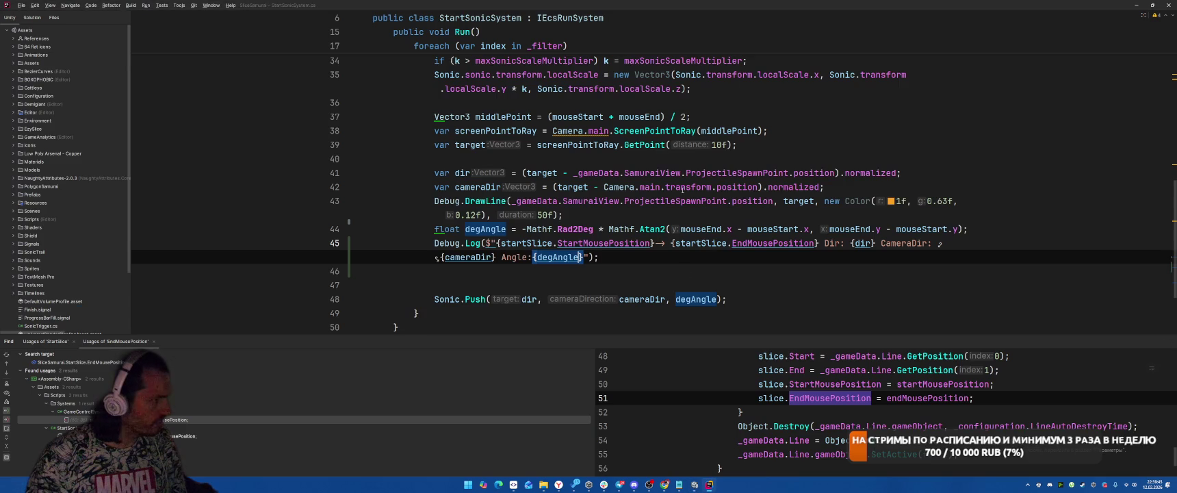
Step: Jump from StartSonicSystem to SonicView's Push declaration and highlight usages of forward
{"action": "left_click", "coordinate": [681, 270]}
{"action": "key", "text": "alt+Tab"}
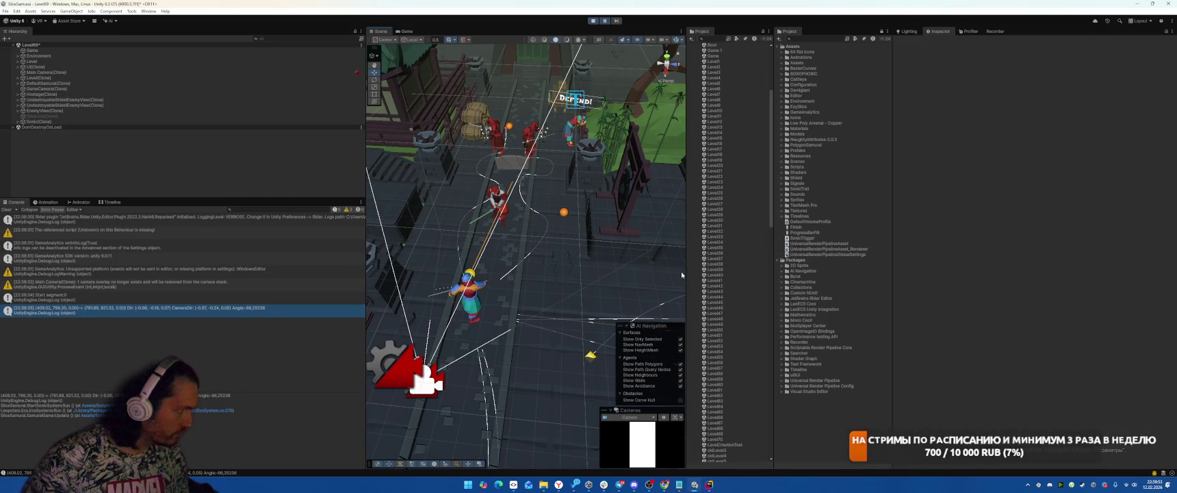
{"action": "key", "text": "alt+Tab"}
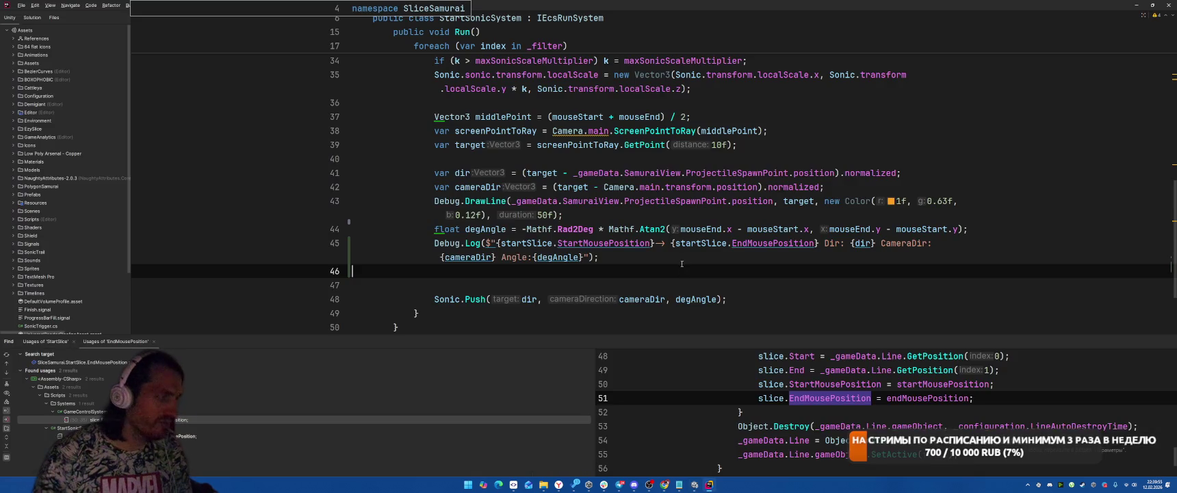
{"action": "left_click", "coordinate": [475, 303], "text": "ctrl"}
{"action": "left_click", "coordinate": [500, 163]}
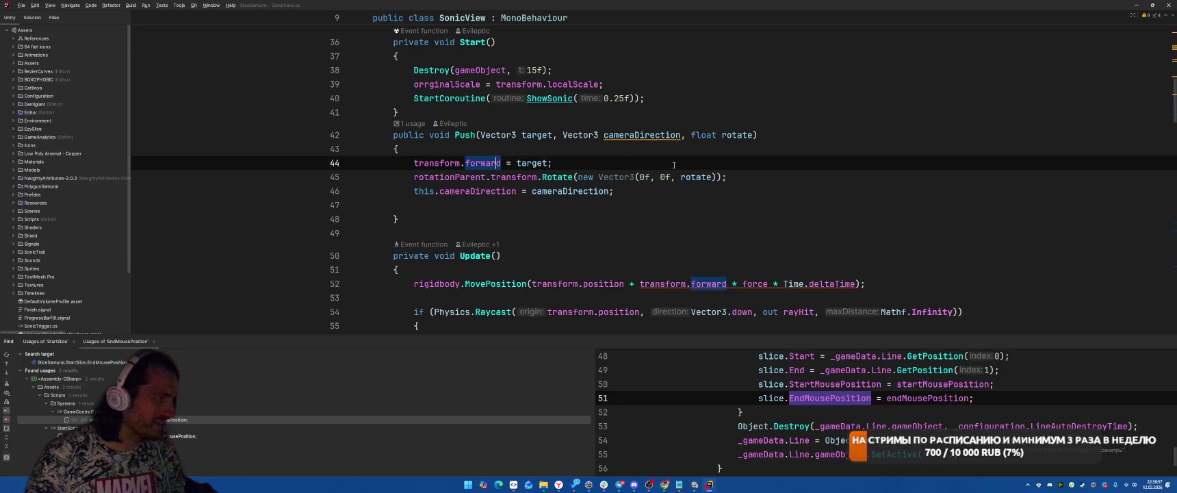
{"action": "left_click", "coordinate": [528, 160]}
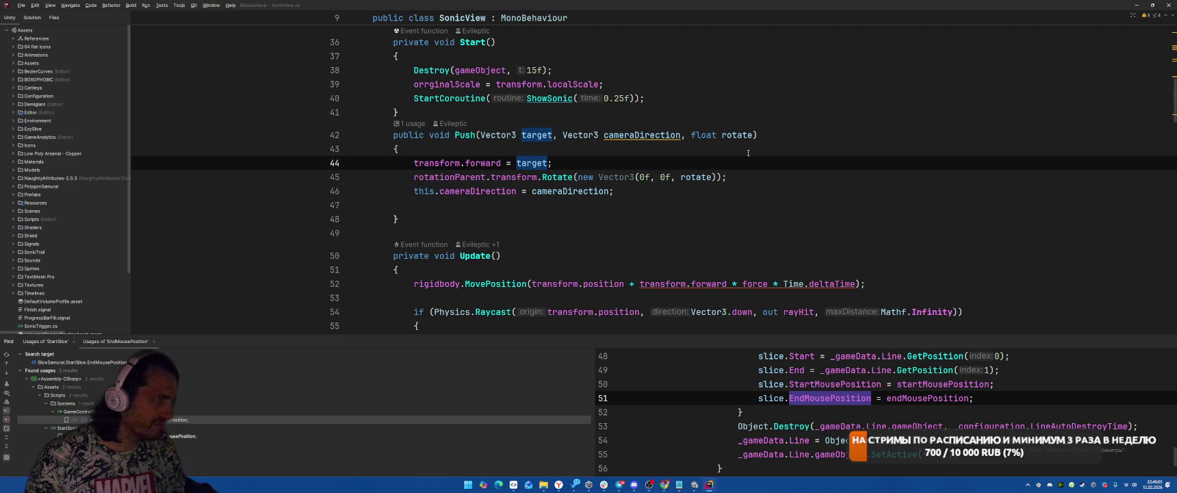
{"action": "scroll", "coordinate": [748, 152], "scroll_direction": "down", "scroll_amount": 3}
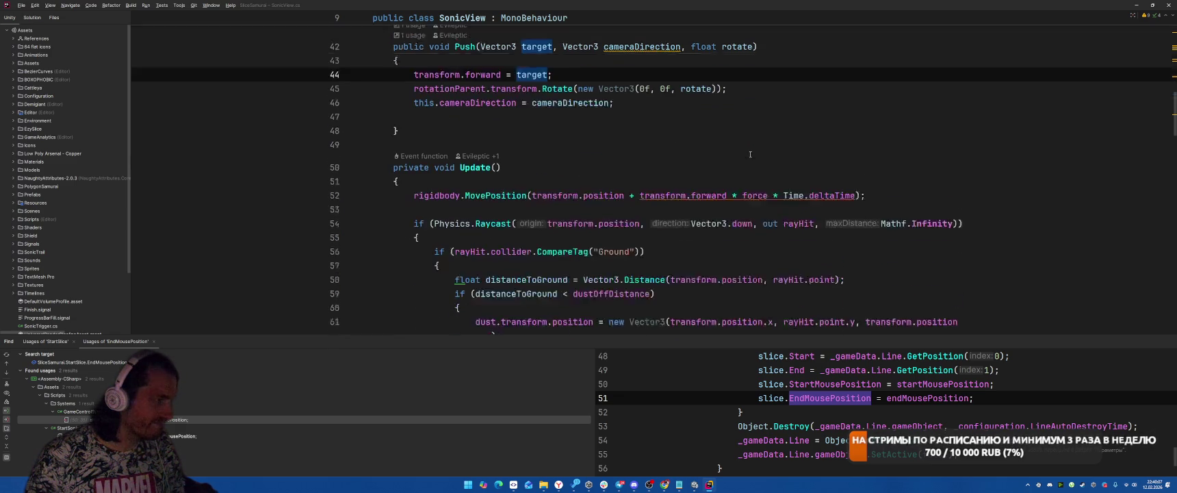
{"action": "scroll", "coordinate": [821, 219], "scroll_direction": "up", "scroll_amount": 2}
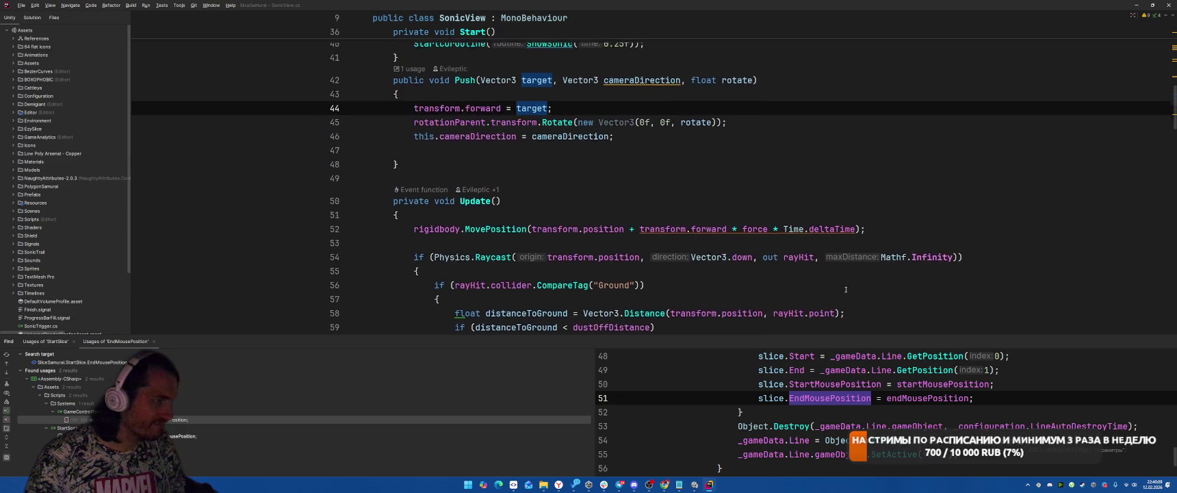
{"action": "scroll", "coordinate": [799, 161], "scroll_direction": "up", "scroll_amount": 2}
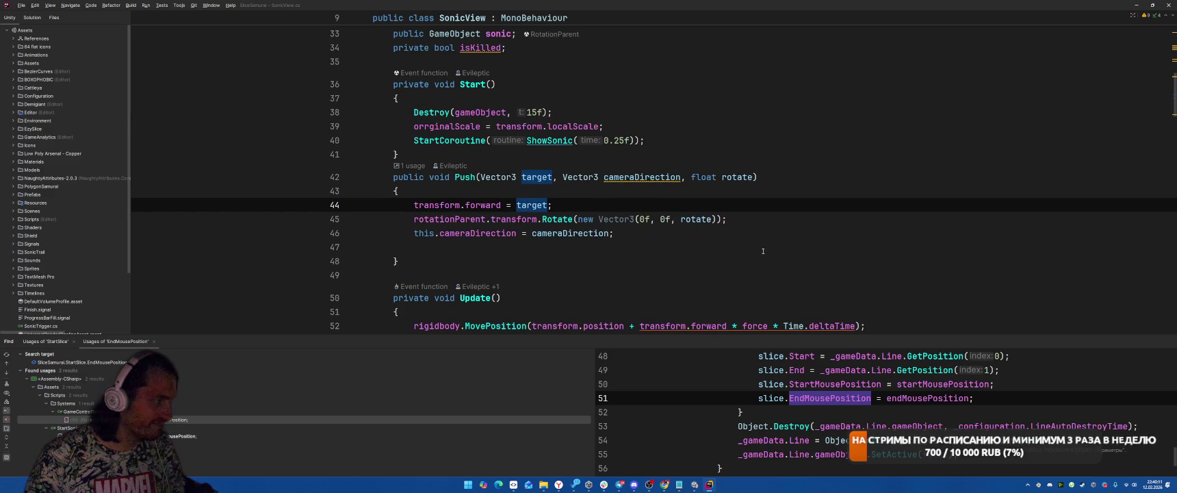
{"action": "left_click", "coordinate": [457, 177]}
{"action": "scroll", "coordinate": [680, 194], "scroll_direction": "up", "scroll_amount": 2}
{"action": "scroll", "coordinate": [780, 183], "scroll_direction": "down", "scroll_amount": 2}
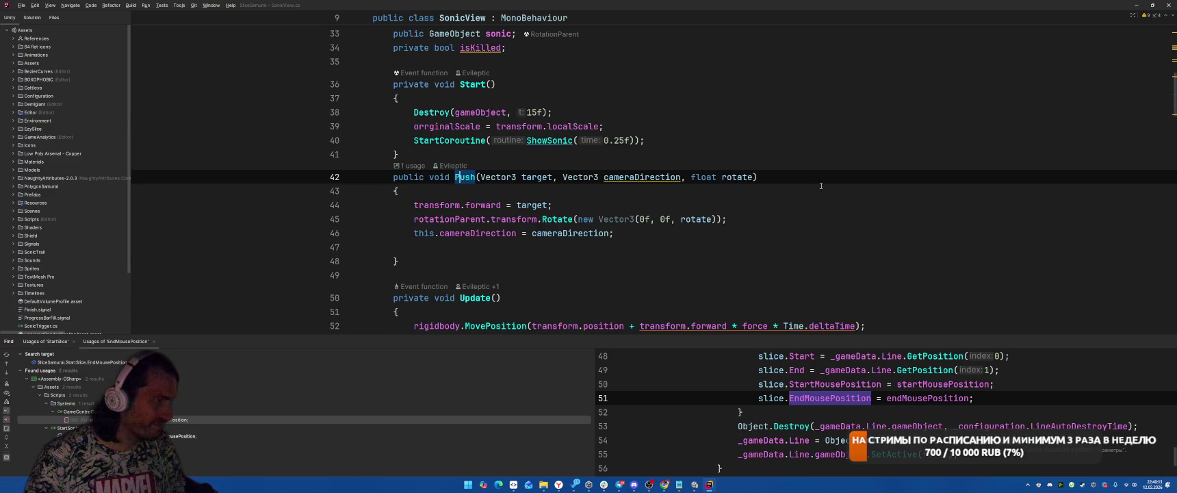
{"action": "scroll", "coordinate": [821, 185], "scroll_direction": "down", "scroll_amount": 1}
{"action": "scroll", "coordinate": [835, 163], "scroll_direction": "down", "scroll_amount": 3}
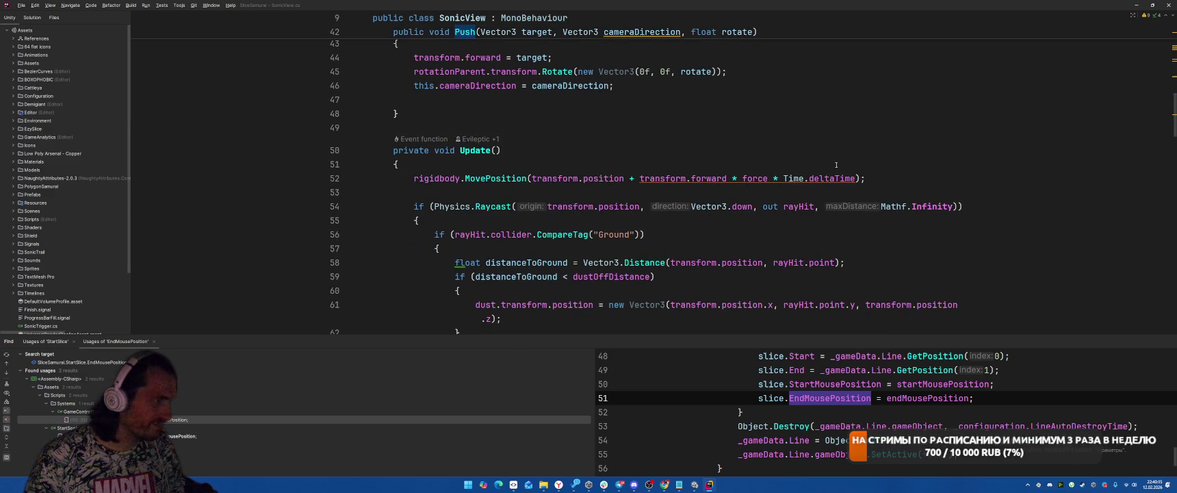
{"action": "scroll", "coordinate": [848, 130], "scroll_direction": "down", "scroll_amount": 12}
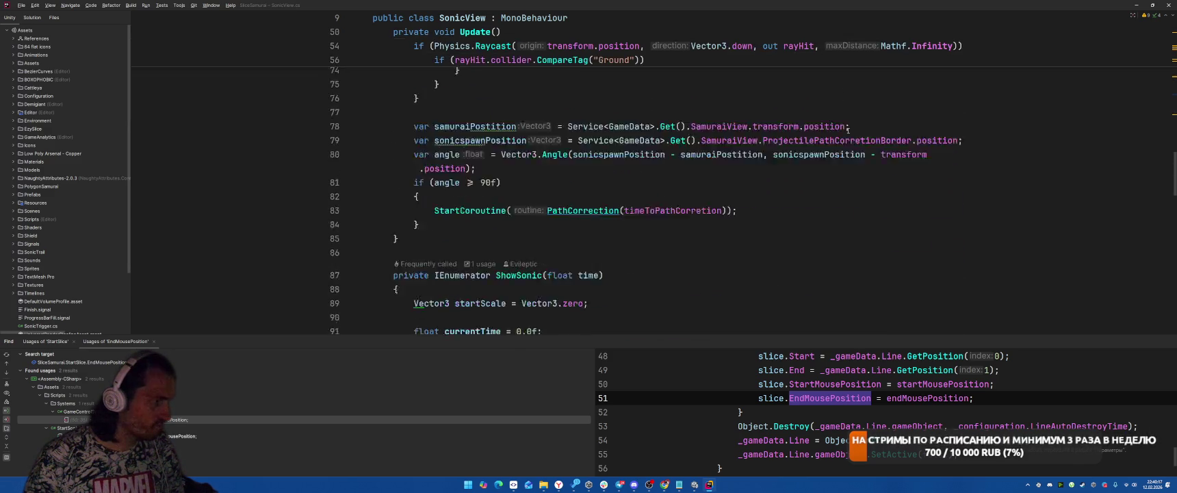
{"action": "scroll", "coordinate": [851, 129], "scroll_direction": "up", "scroll_amount": 20}
Step: List Push's callers, open the call in StartSonicSystem at line 48, then return to Unity
{"action": "left_click", "coordinate": [409, 178], "text": "ctrl"}
{"action": "left_click", "coordinate": [658, 167]}
{"action": "scroll", "coordinate": [462, 302], "scroll_direction": "up", "scroll_amount": 8}
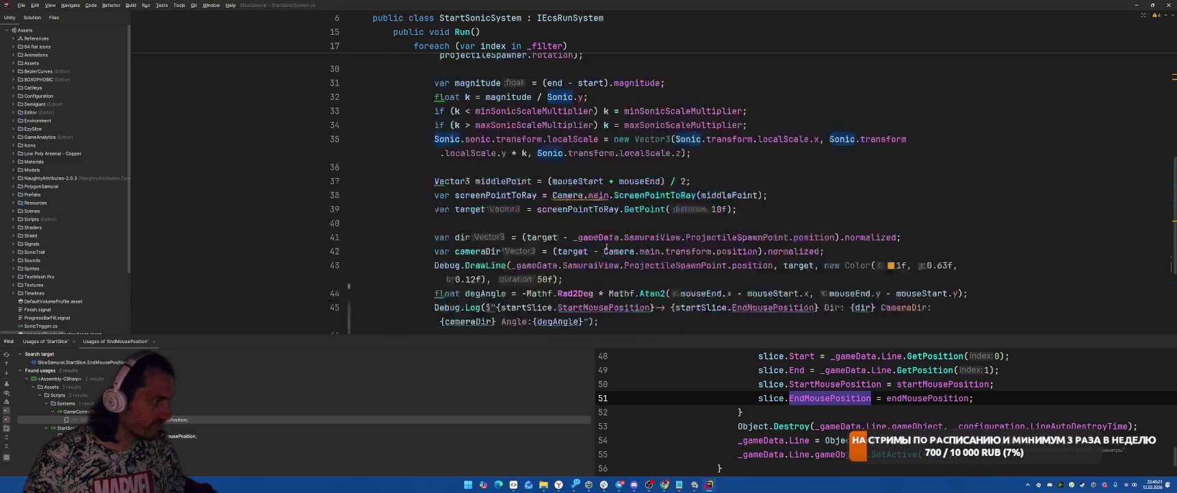
{"action": "scroll", "coordinate": [607, 244], "scroll_direction": "down", "scroll_amount": 6}
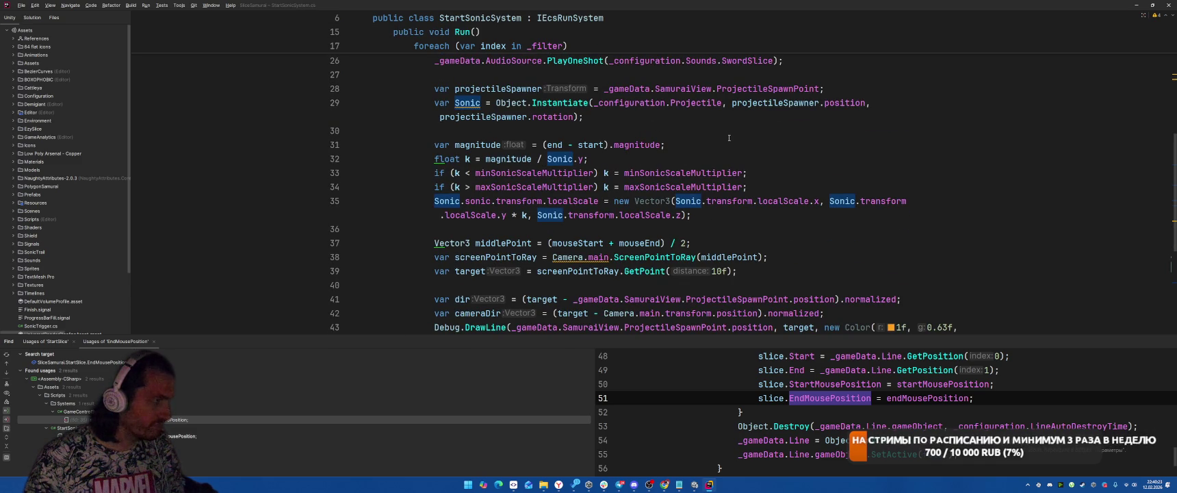
{"action": "key", "text": "alt+Tab"}
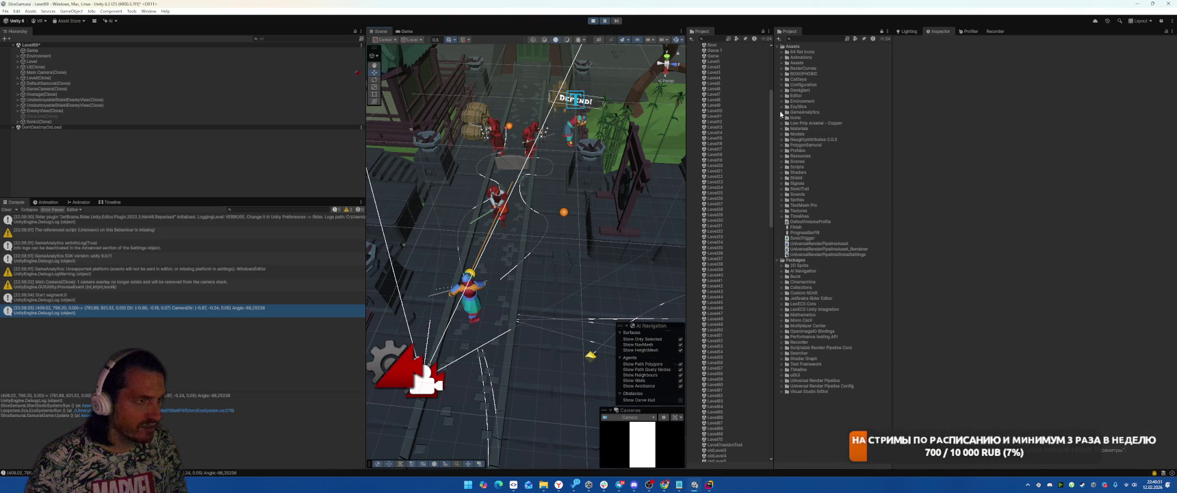
Step: Select Sonic(Clone), frame it, and orbit the Scene view around the projectile
{"action": "left_click", "coordinate": [30, 121]}
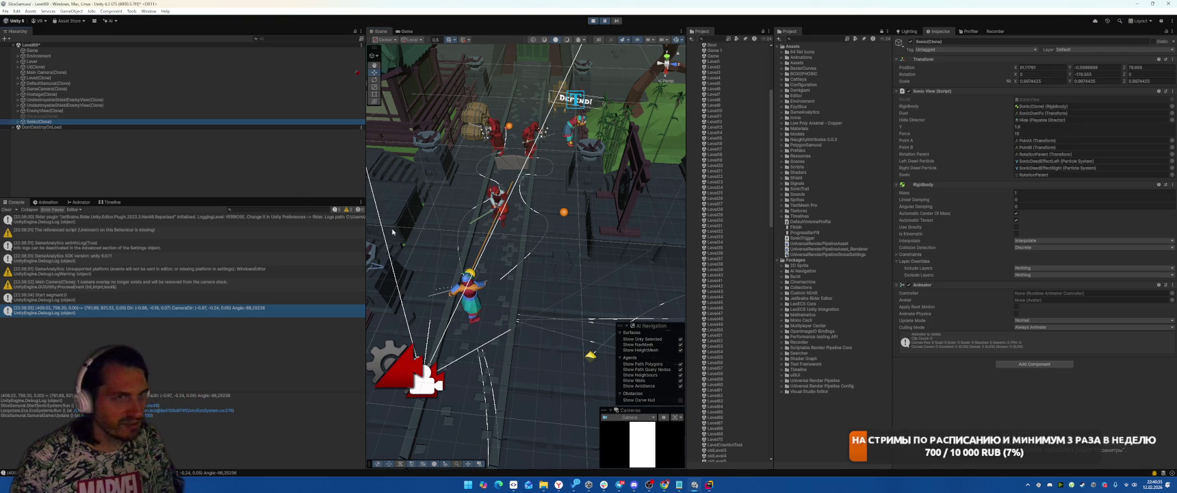
{"action": "key", "text": "f"}
{"action": "left_click_drag", "start_coordinate": [479, 219], "coordinate": [374, 218]}
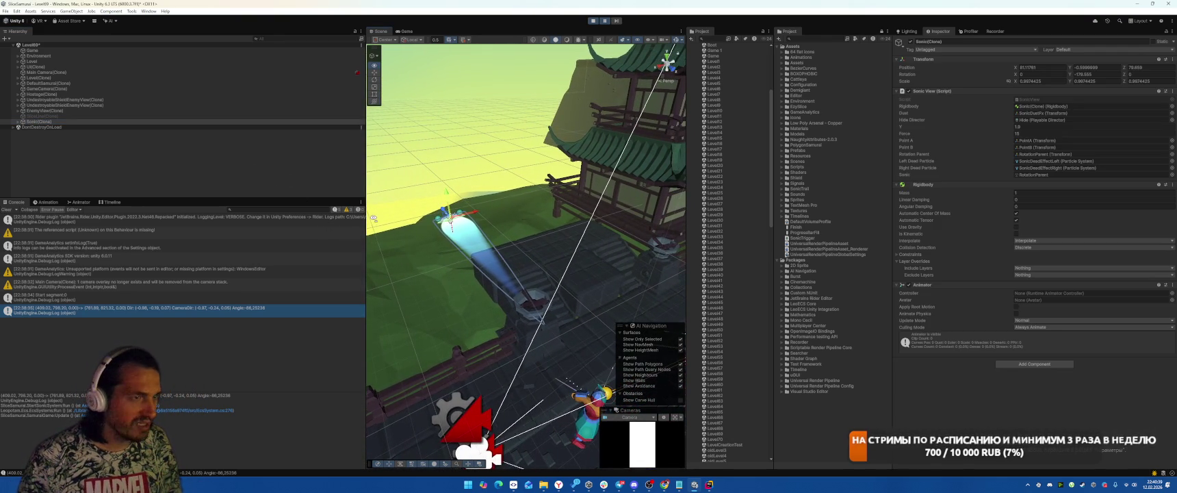
{"action": "key", "text": "alt+Tab"}
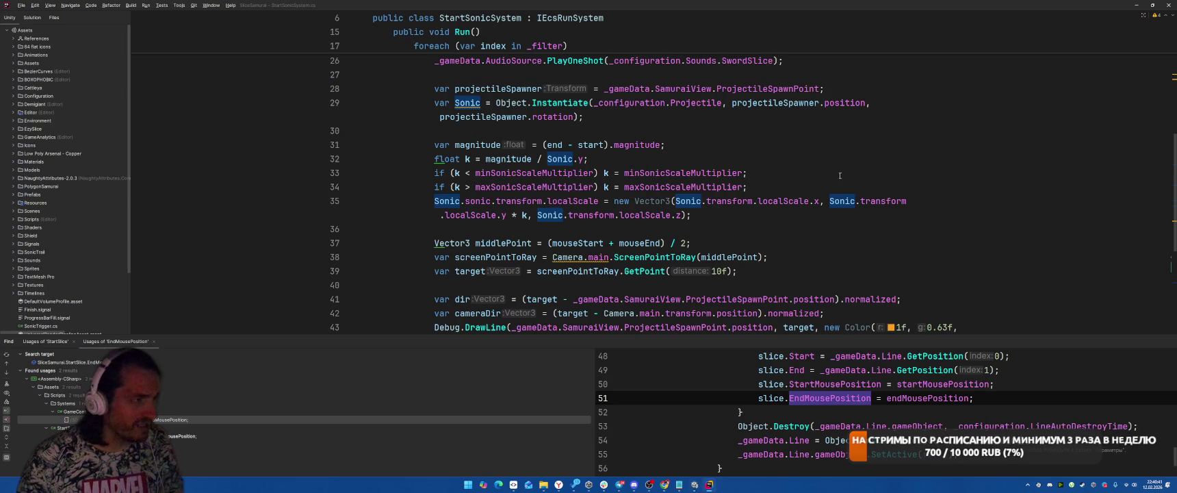
{"action": "key", "text": "alt+Tab"}
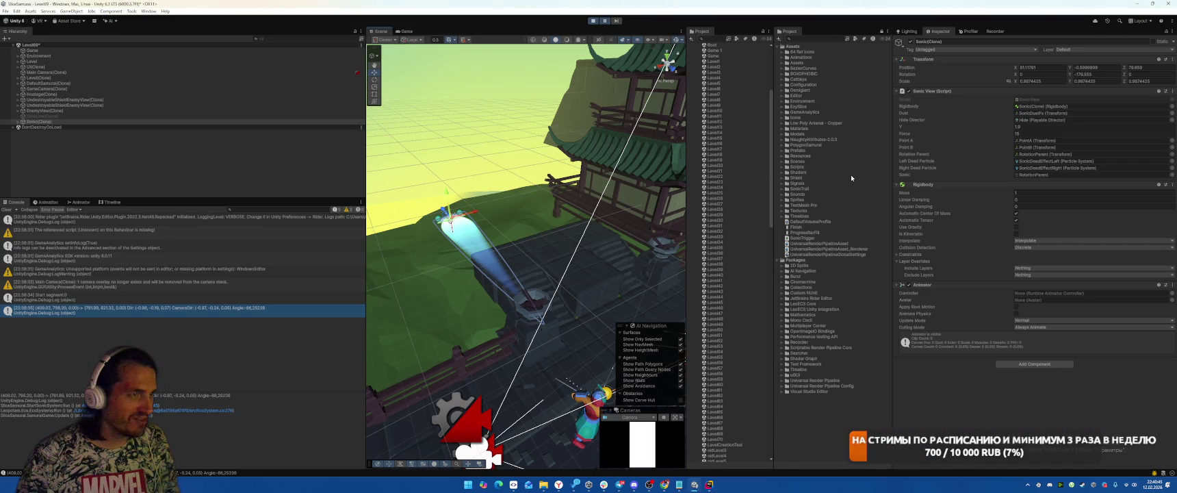
{"action": "left_click", "coordinate": [784, 153]}
{"action": "left_click", "coordinate": [784, 153]}
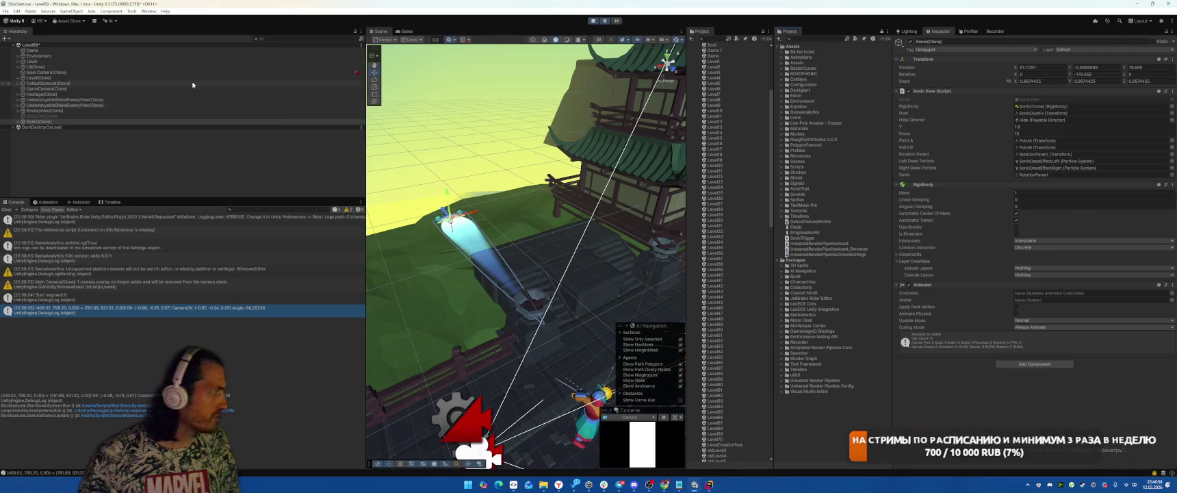
Step: Trace the Game object's Configuration asset to its Projectile, the Sonic prefab
{"action": "left_click", "coordinate": [7, 50]}
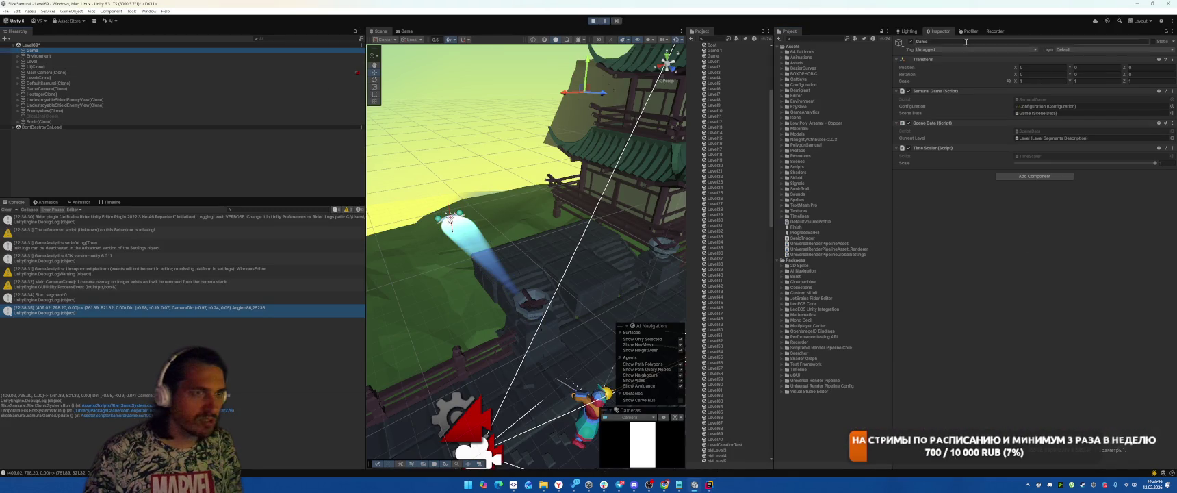
{"action": "left_click", "coordinate": [1050, 106]}
{"action": "left_click", "coordinate": [716, 113]}
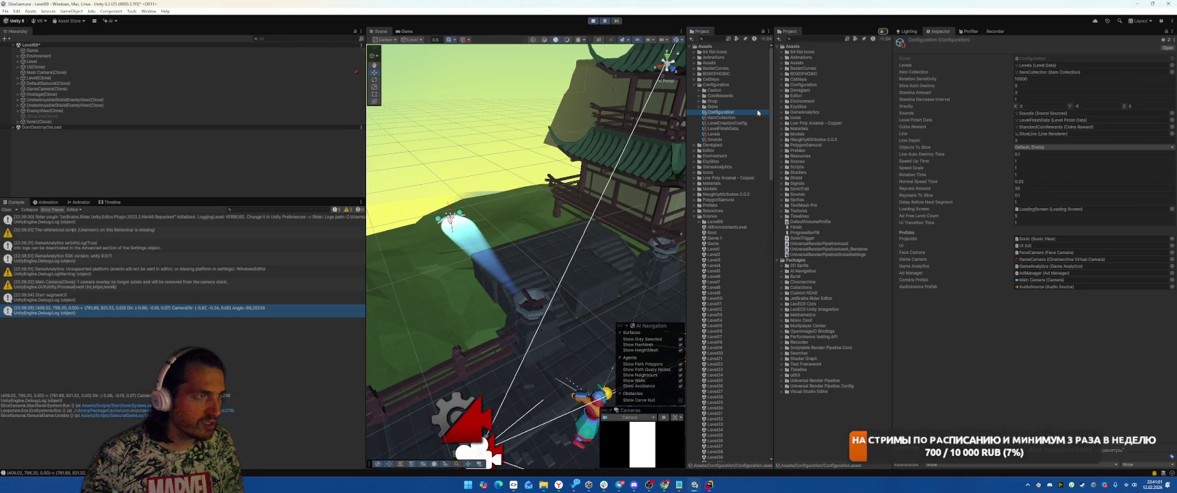
{"action": "left_click", "coordinate": [1037, 239]}
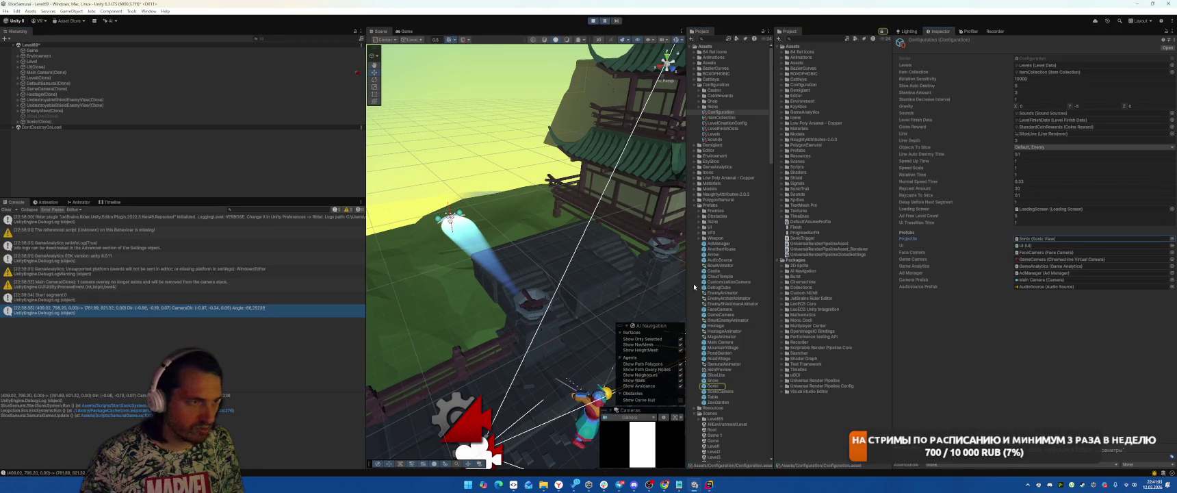
{"action": "left_click", "coordinate": [717, 385]}
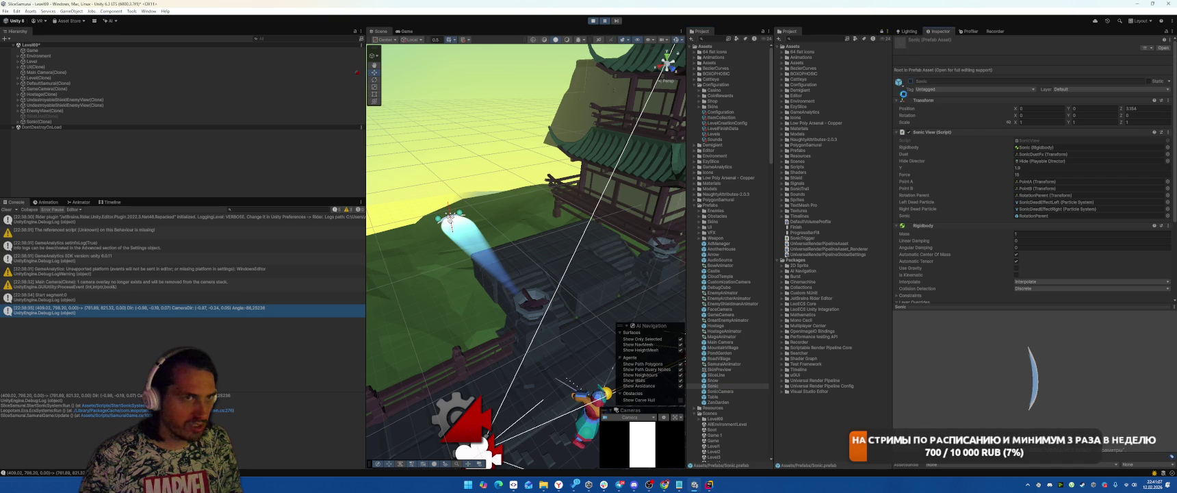
Step: Try saving the scene, stop play mode, and switch to Rider
{"action": "key", "text": "ctrl+s"}
{"action": "left_click", "coordinate": [592, 22]}
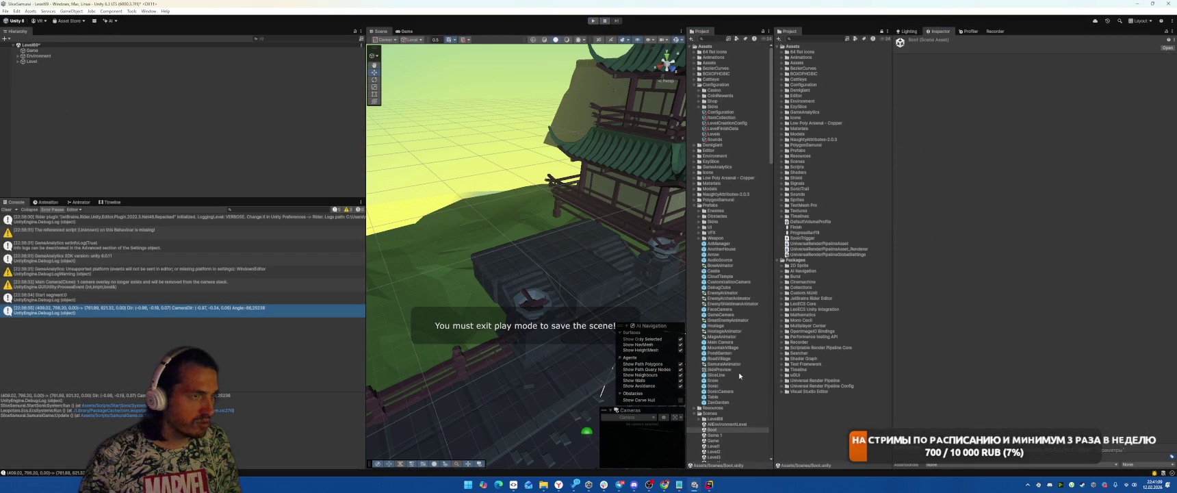
{"action": "key", "text": "alt+Tab"}
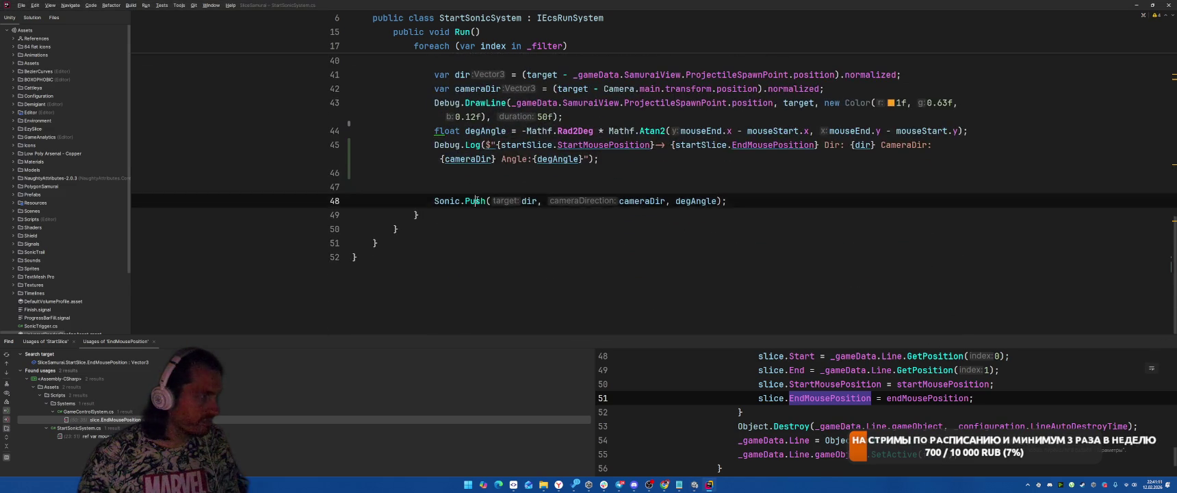
Step: Add gameObject.SetActive(true); on line 47 of SonicView.Push, indent it, and let Unity recompile
{"action": "key", "text": "ctrl+b"}
{"action": "left_click", "coordinate": [674, 193]}
{"action": "key", "text": "Down"}
{"action": "type", "text": "ga"}
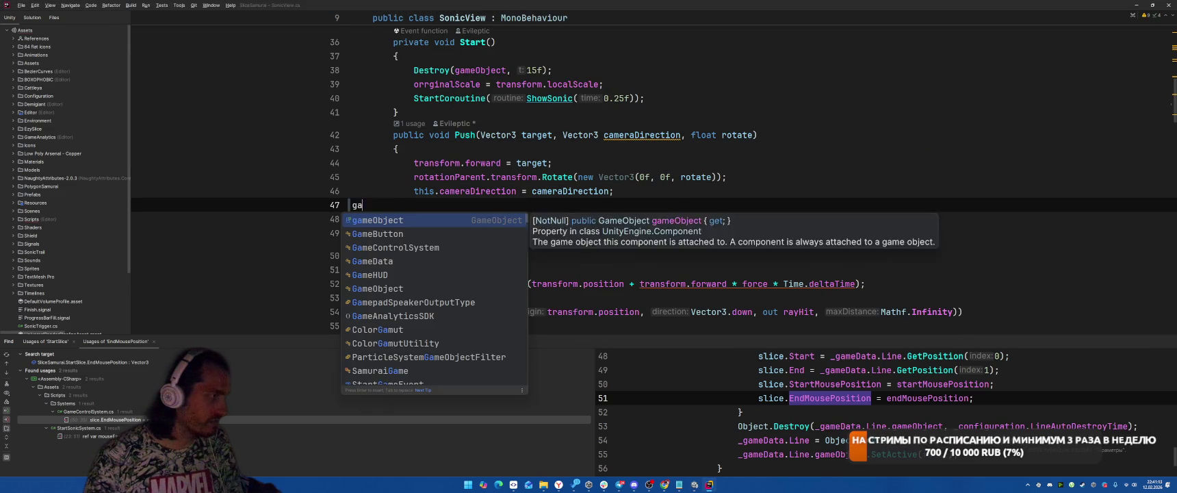
{"action": "type", "text": "meObject.Se"}
{"action": "type", "text": "tActive(true);"}
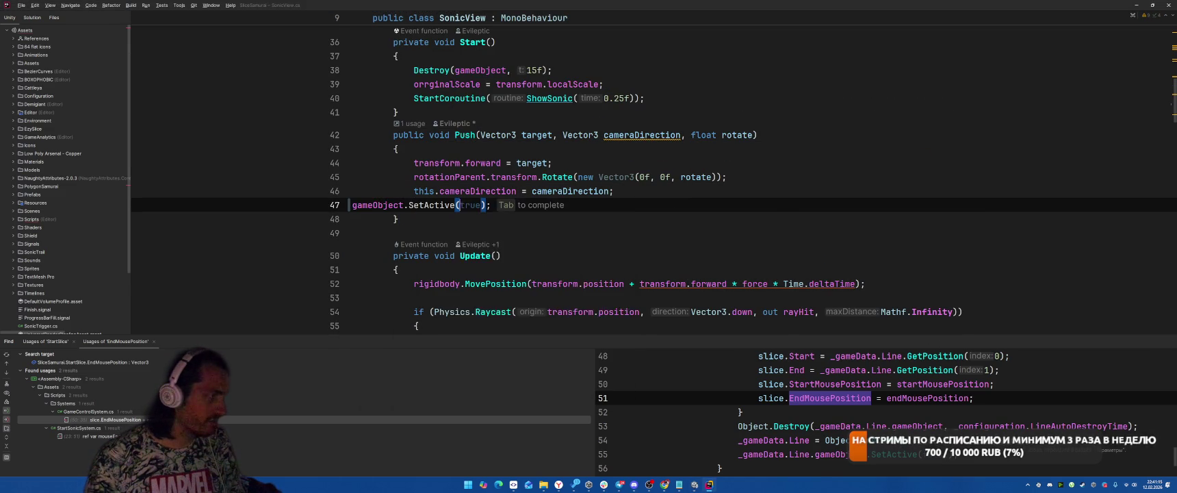
{"action": "key", "text": "Tab"}
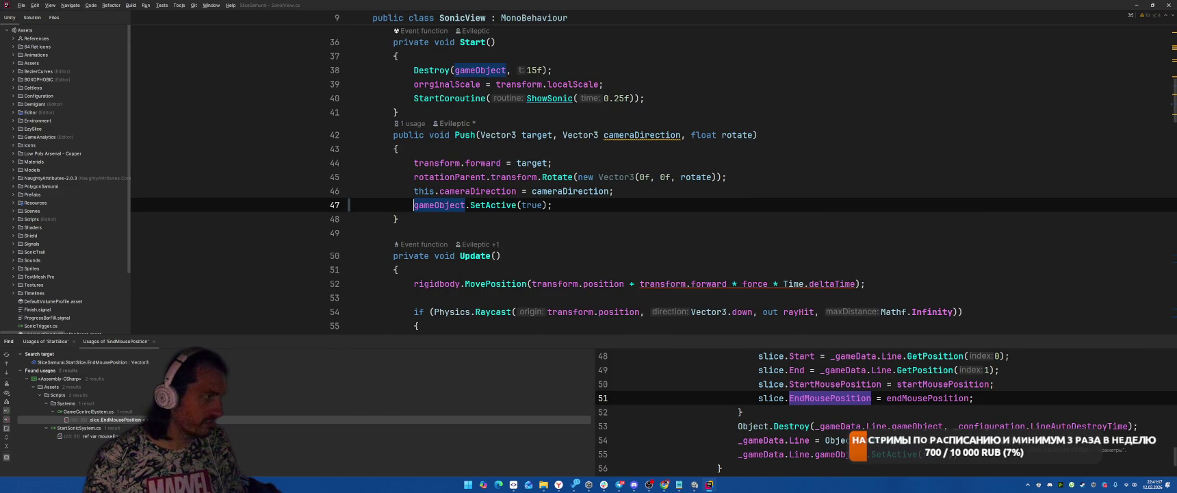
{"action": "key", "text": "alt+Tab"}
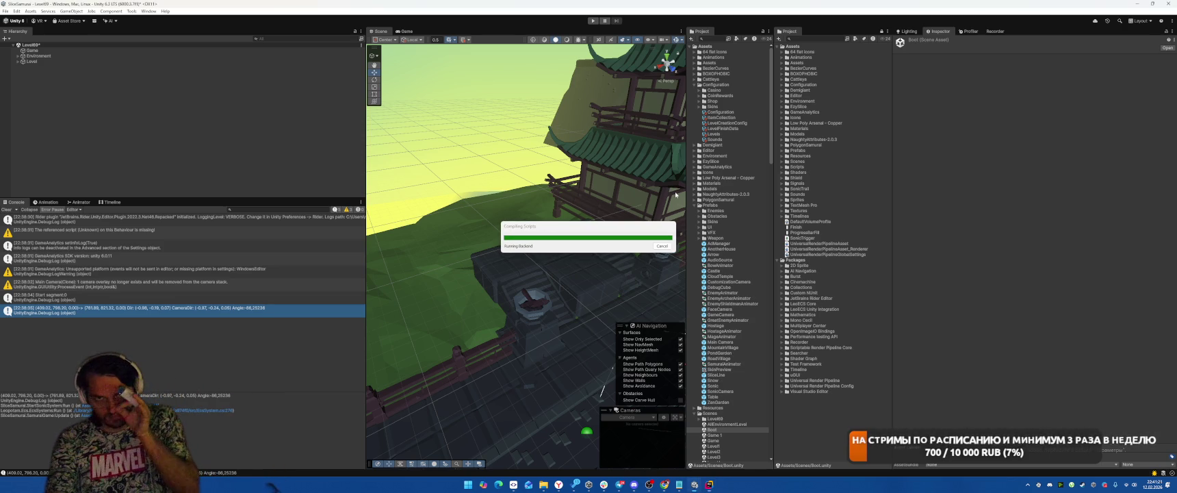
Step: Enter play mode, start Level 6, and slice through the first waves of enemies
{"action": "left_click", "coordinate": [591, 20]}
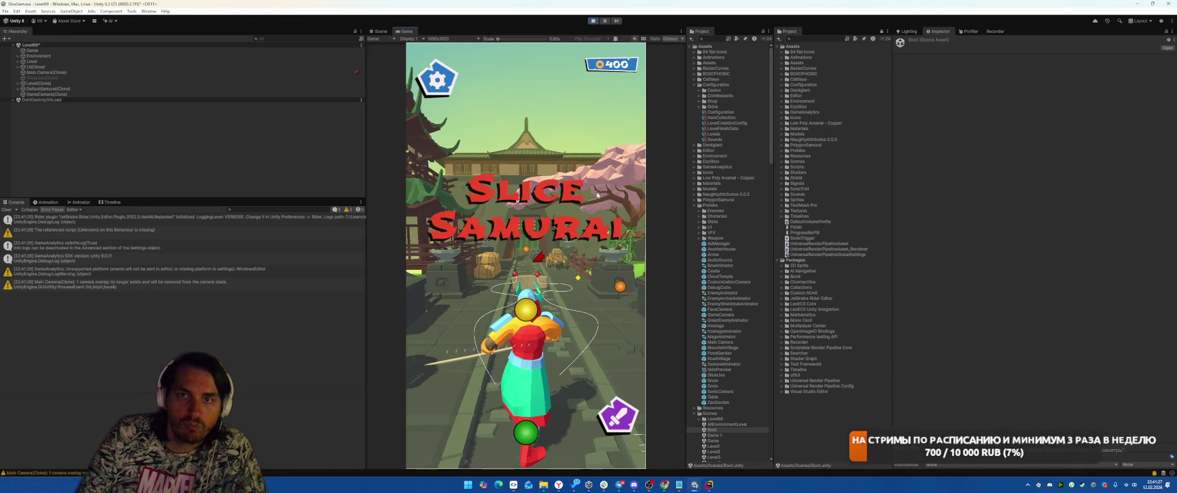
{"action": "left_click", "coordinate": [529, 306]}
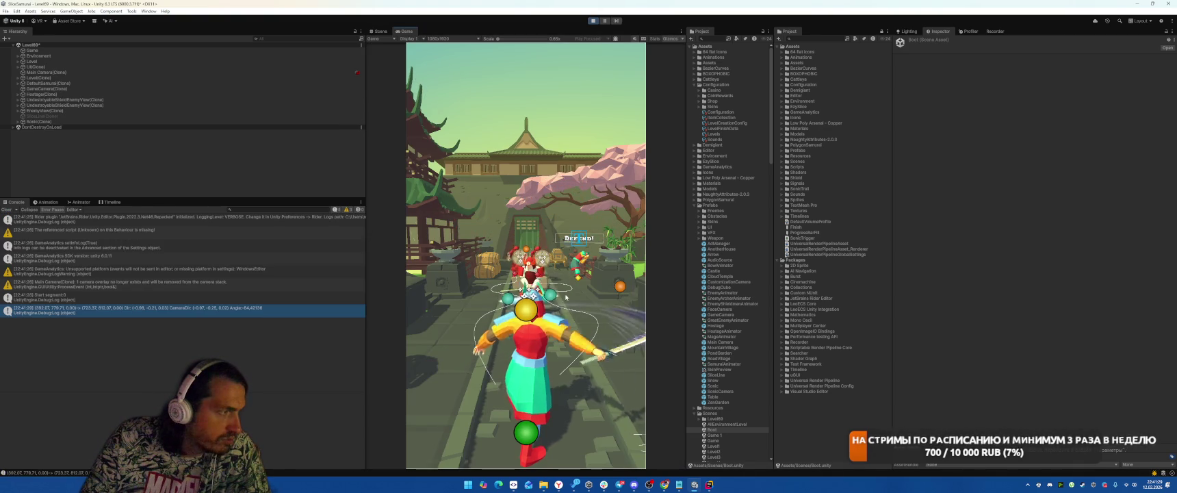
{"action": "mouse_move", "coordinate": [502, 273]}
{"action": "left_mouse_down"}
{"action": "mouse_move", "coordinate": [543, 269]}
{"action": "mouse_move", "coordinate": [607, 314]}
{"action": "left_mouse_up"}
{"action": "left_click_drag", "start_coordinate": [548, 276], "coordinate": [605, 282]}
{"action": "mouse_move", "coordinate": [455, 279]}
{"action": "left_mouse_down"}
{"action": "mouse_move", "coordinate": [590, 286]}
{"action": "mouse_move", "coordinate": [580, 296]}
{"action": "left_mouse_up"}
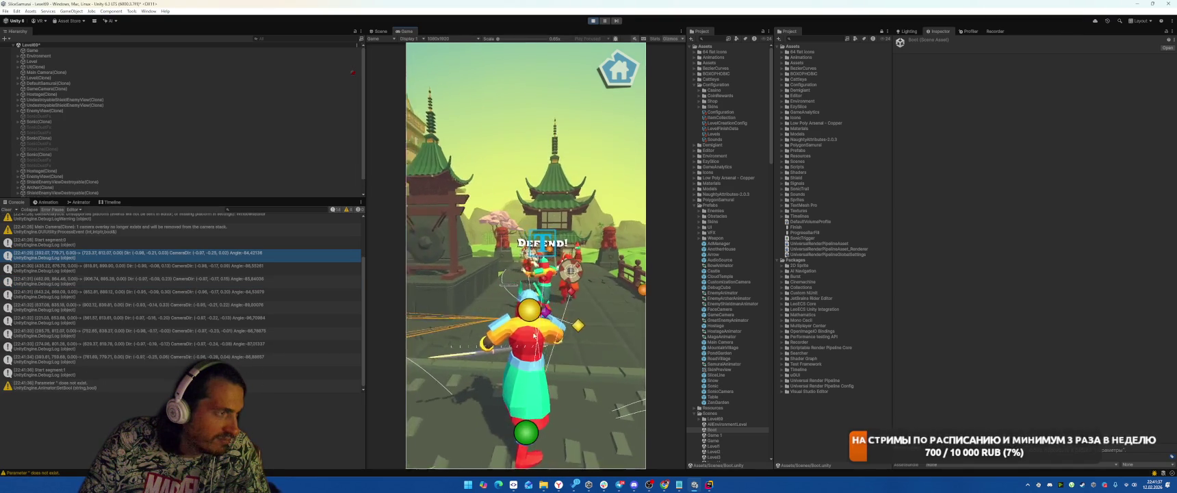
{"action": "left_click_drag", "start_coordinate": [579, 302], "coordinate": [579, 300]}
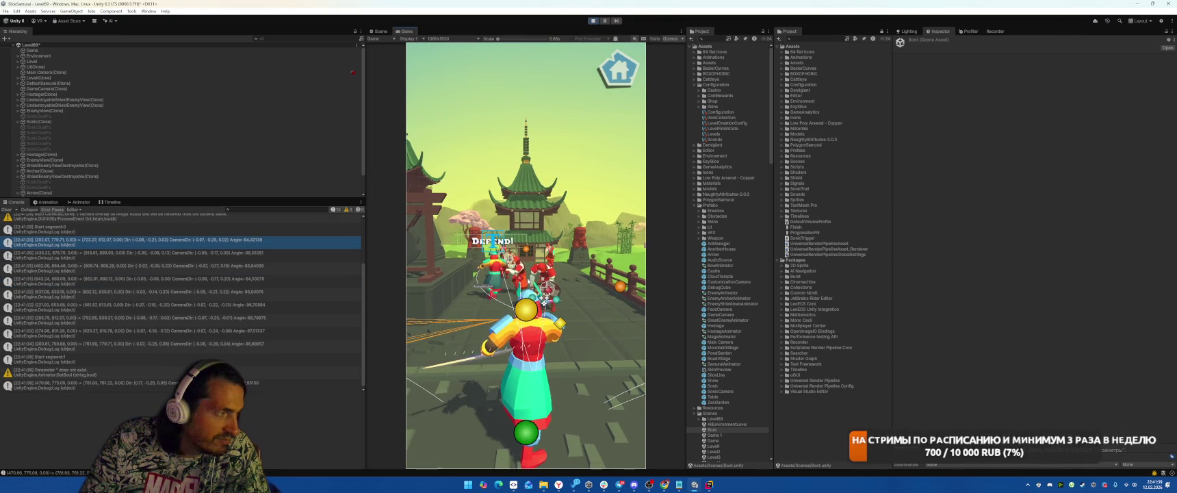
{"action": "left_click_drag", "start_coordinate": [500, 291], "coordinate": [559, 272]}
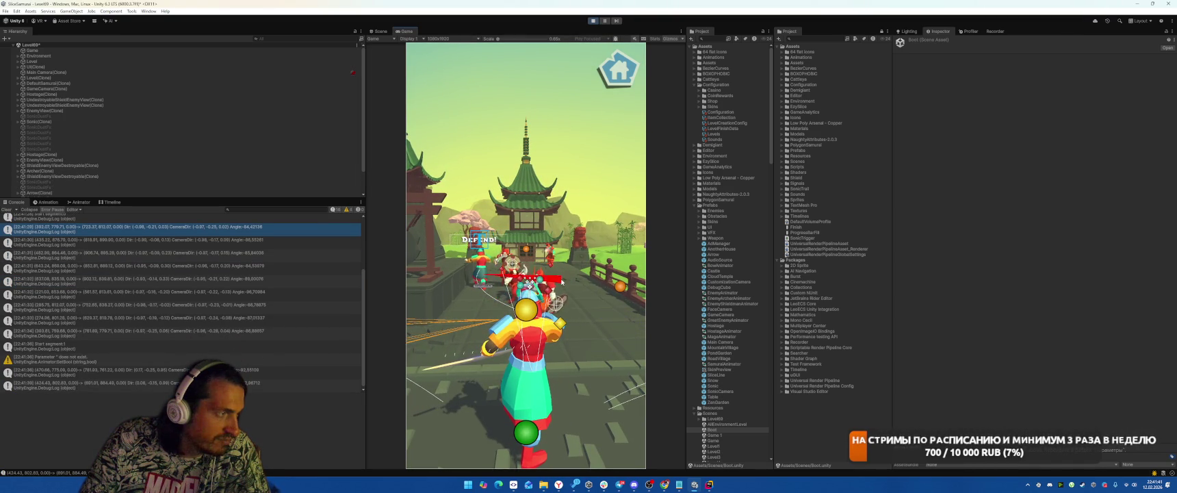
{"action": "left_click_drag", "start_coordinate": [480, 273], "coordinate": [555, 282]}
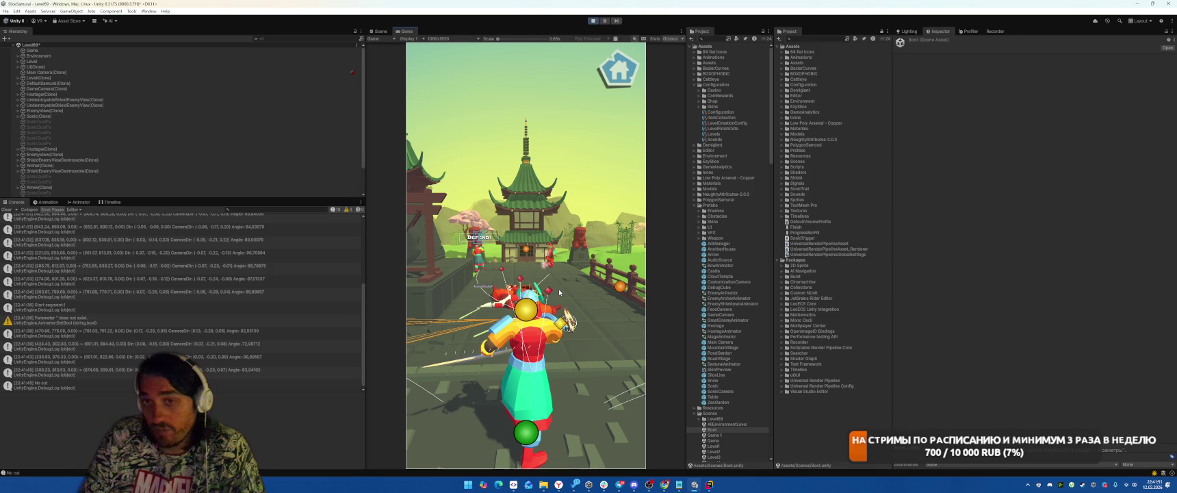
{"action": "mouse_move", "coordinate": [548, 259]}
{"action": "left_mouse_down"}
{"action": "mouse_move", "coordinate": [587, 260]}
{"action": "mouse_move", "coordinate": [601, 278]}
{"action": "left_mouse_up"}
{"action": "mouse_move", "coordinate": [592, 280]}
{"action": "left_mouse_down"}
{"action": "mouse_move", "coordinate": [562, 276]}
{"action": "mouse_move", "coordinate": [626, 267]}
{"action": "mouse_move", "coordinate": [601, 266]}
{"action": "left_mouse_up"}
{"action": "left_click_drag", "start_coordinate": [604, 267], "coordinate": [611, 260]}
{"action": "left_click_drag", "start_coordinate": [522, 301], "coordinate": [604, 256]}
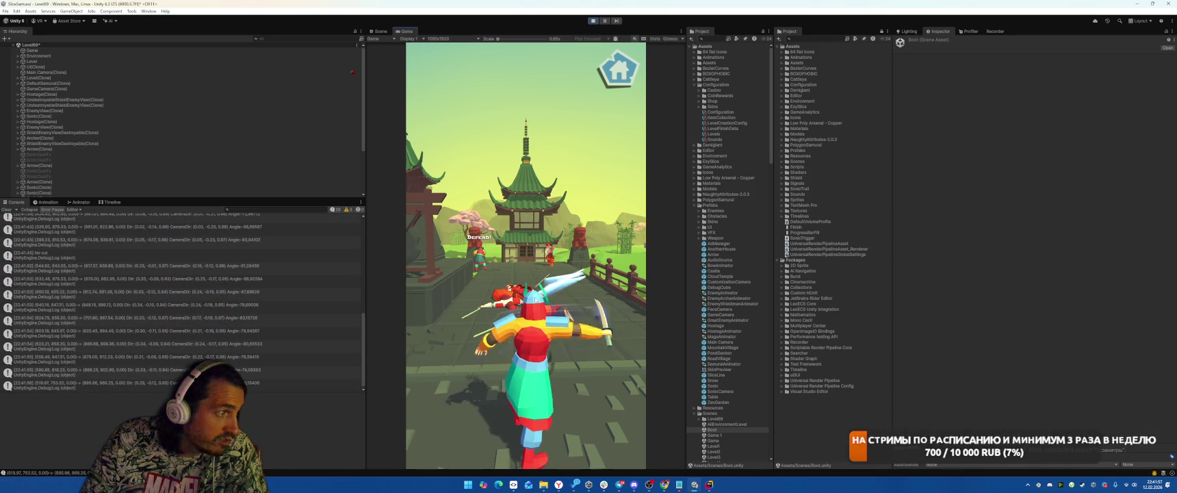
Step: Slash the remaining enemies to clear Level 6, leave the shop, and skip to Level 7
{"action": "left_click_drag", "start_coordinate": [532, 288], "coordinate": [559, 242]}
{"action": "left_click_drag", "start_coordinate": [524, 271], "coordinate": [568, 236]}
{"action": "mouse_move", "coordinate": [527, 269]}
{"action": "left_mouse_down"}
{"action": "mouse_move", "coordinate": [569, 227]}
{"action": "mouse_move", "coordinate": [597, 233]}
{"action": "mouse_move", "coordinate": [588, 242]}
{"action": "left_mouse_up"}
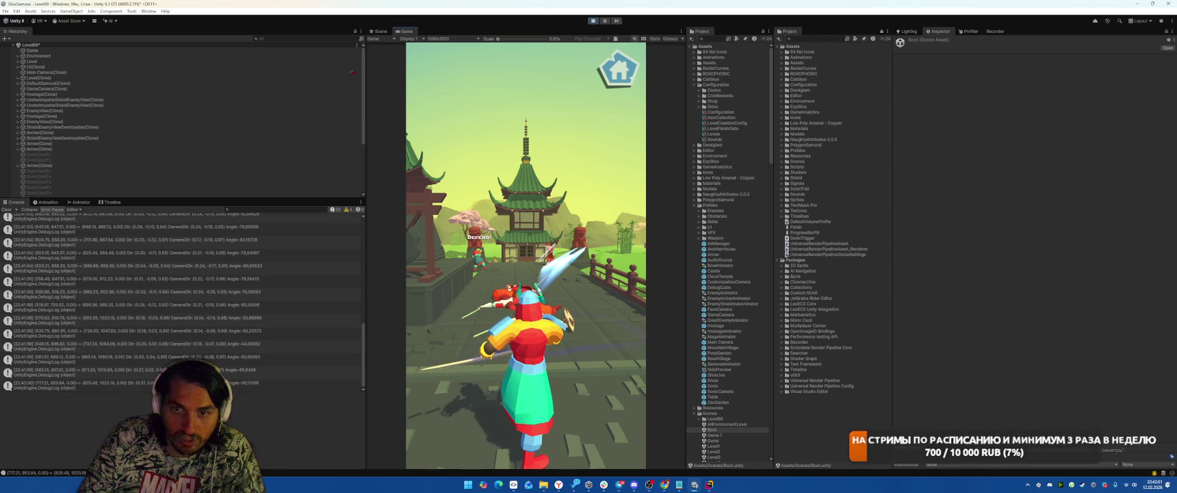
{"action": "mouse_move", "coordinate": [534, 263]}
{"action": "left_mouse_down"}
{"action": "mouse_move", "coordinate": [574, 238]}
{"action": "mouse_move", "coordinate": [578, 252]}
{"action": "mouse_move", "coordinate": [618, 246]}
{"action": "left_mouse_up"}
{"action": "left_click_drag", "start_coordinate": [546, 316], "coordinate": [599, 261]}
{"action": "left_click_drag", "start_coordinate": [423, 269], "coordinate": [521, 280]}
{"action": "left_click_drag", "start_coordinate": [479, 267], "coordinate": [532, 259]}
{"action": "left_click_drag", "start_coordinate": [476, 289], "coordinate": [522, 285]}
{"action": "left_click_drag", "start_coordinate": [490, 296], "coordinate": [536, 285]}
{"action": "mouse_move", "coordinate": [461, 263]}
{"action": "left_mouse_down"}
{"action": "mouse_move", "coordinate": [549, 249]}
{"action": "mouse_move", "coordinate": [512, 254]}
{"action": "left_mouse_up"}
{"action": "left_click_drag", "start_coordinate": [491, 290], "coordinate": [537, 279]}
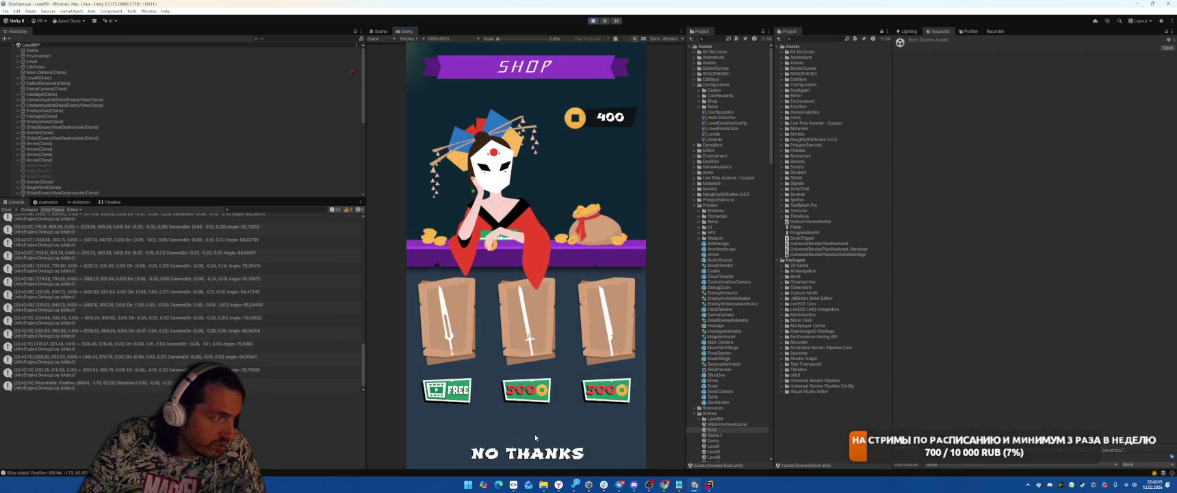
{"action": "left_click", "coordinate": [511, 454]}
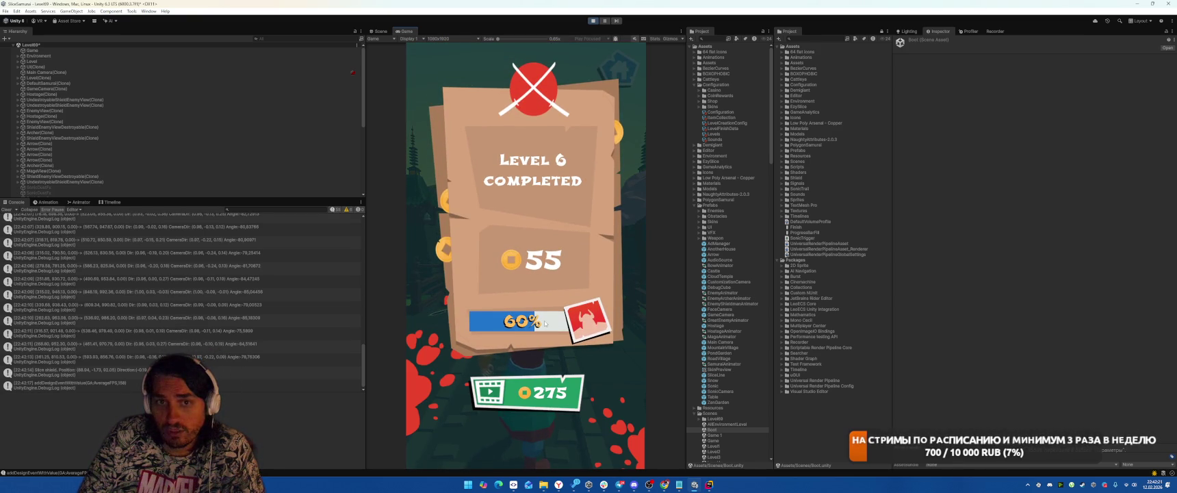
{"action": "left_click", "coordinate": [528, 437]}
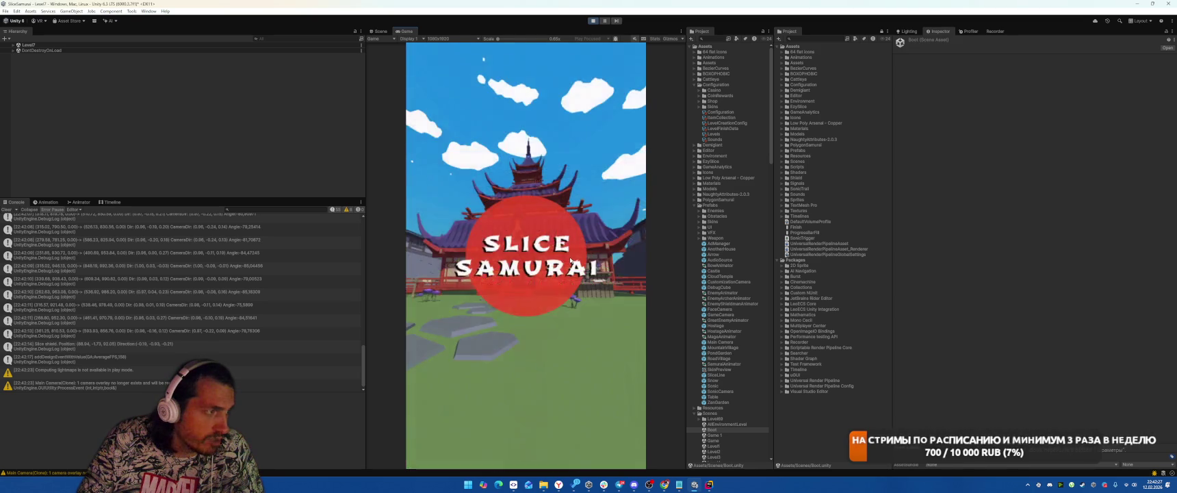
Step: Try the third and red-and-black samurai palettes and equip the second blue sword
{"action": "left_click", "coordinate": [498, 345]}
{"action": "left_click", "coordinate": [559, 345]}
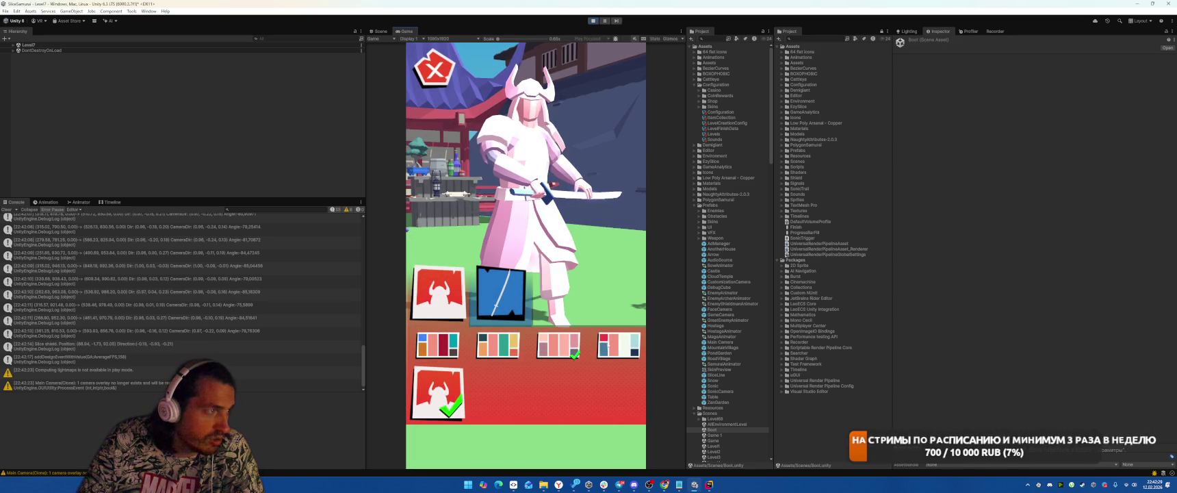
{"action": "left_click", "coordinate": [603, 350]}
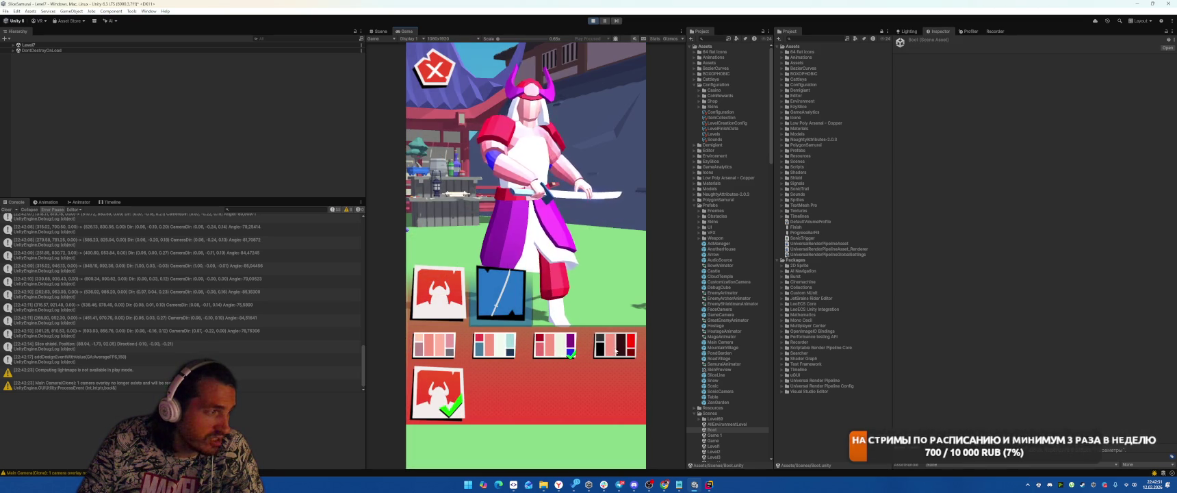
{"action": "left_click", "coordinate": [497, 307]}
{"action": "left_click", "coordinate": [537, 373]}
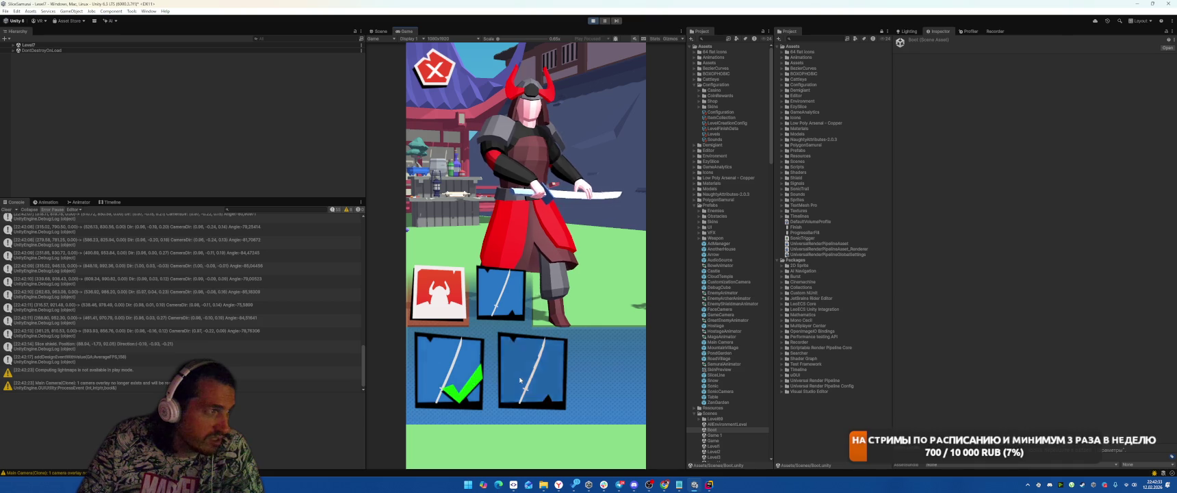
{"action": "left_click", "coordinate": [414, 308]}
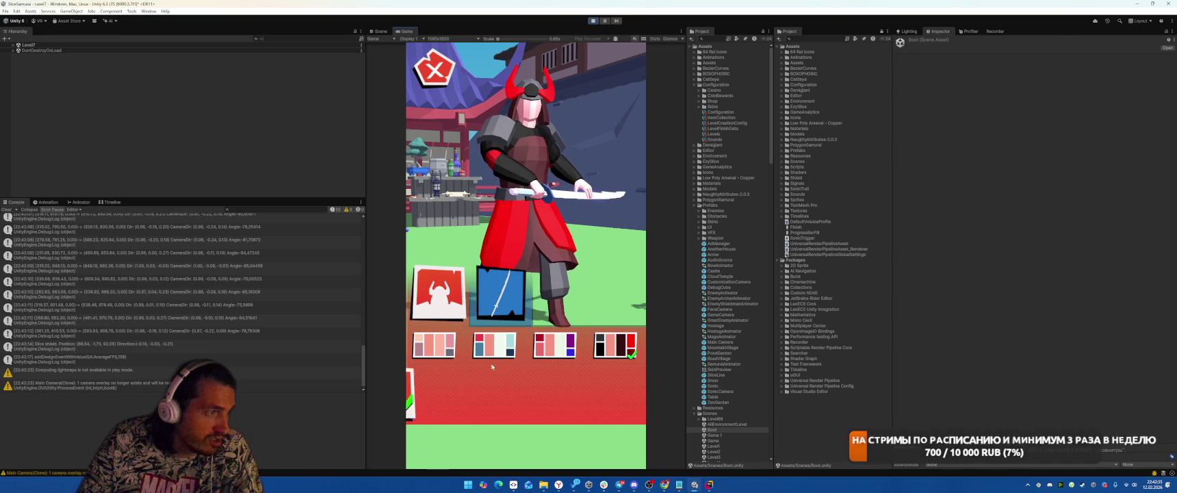
Step: Cycle through the first, third and fourth palettes, settle on the second, and stop play mode
{"action": "left_click", "coordinate": [451, 346]}
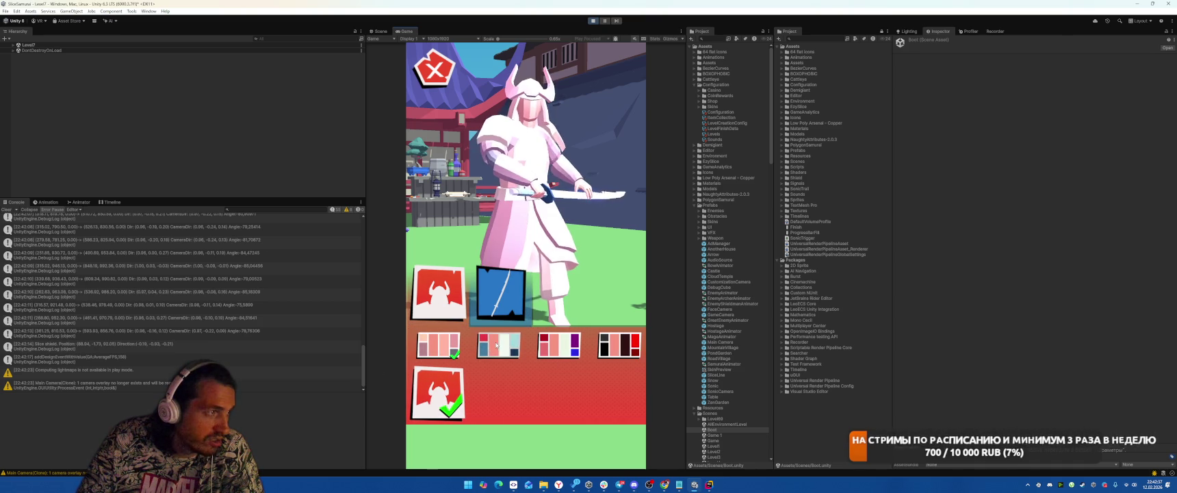
{"action": "left_click", "coordinate": [558, 346]}
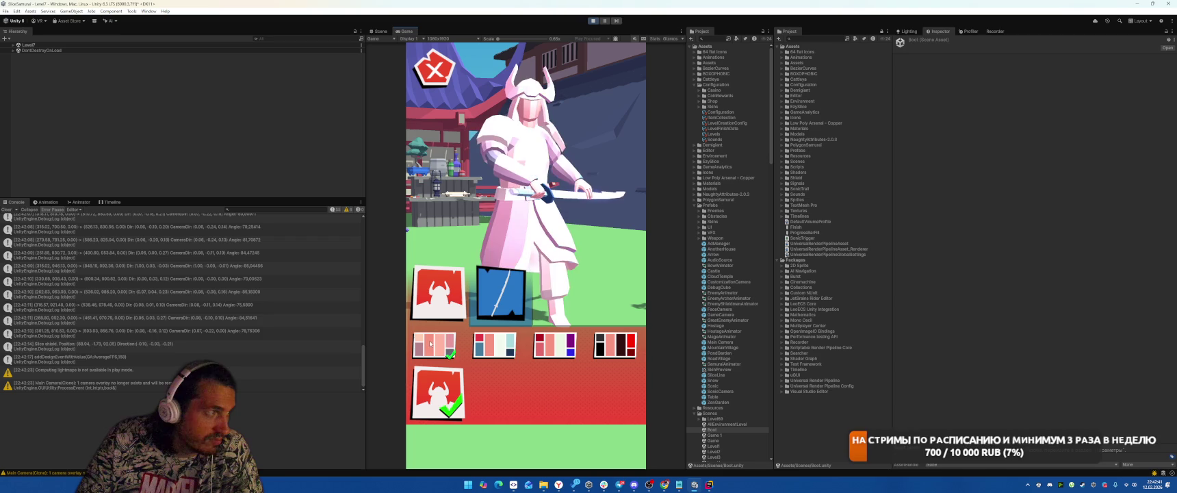
{"action": "left_click", "coordinate": [629, 348]}
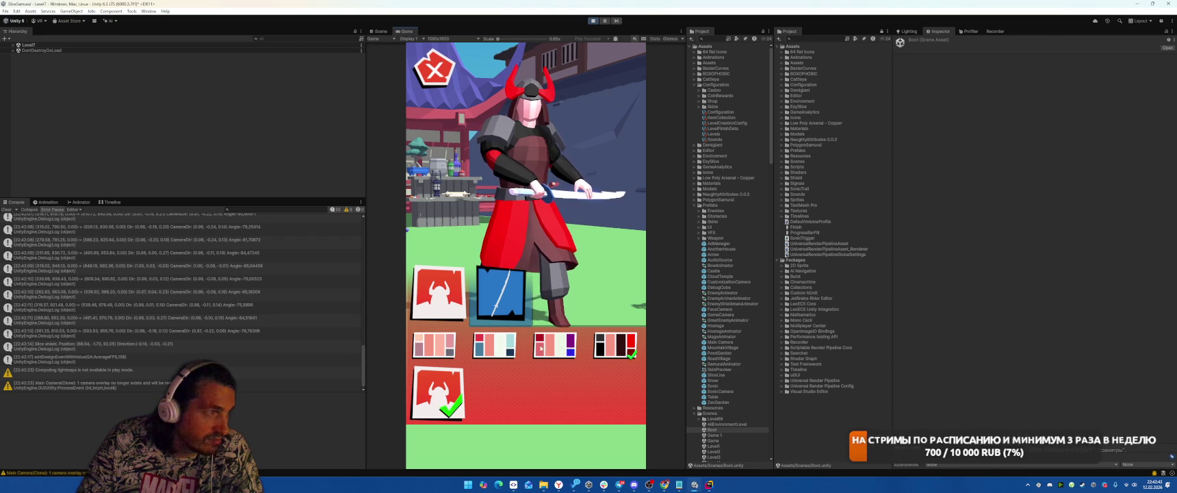
{"action": "left_click", "coordinate": [503, 349]}
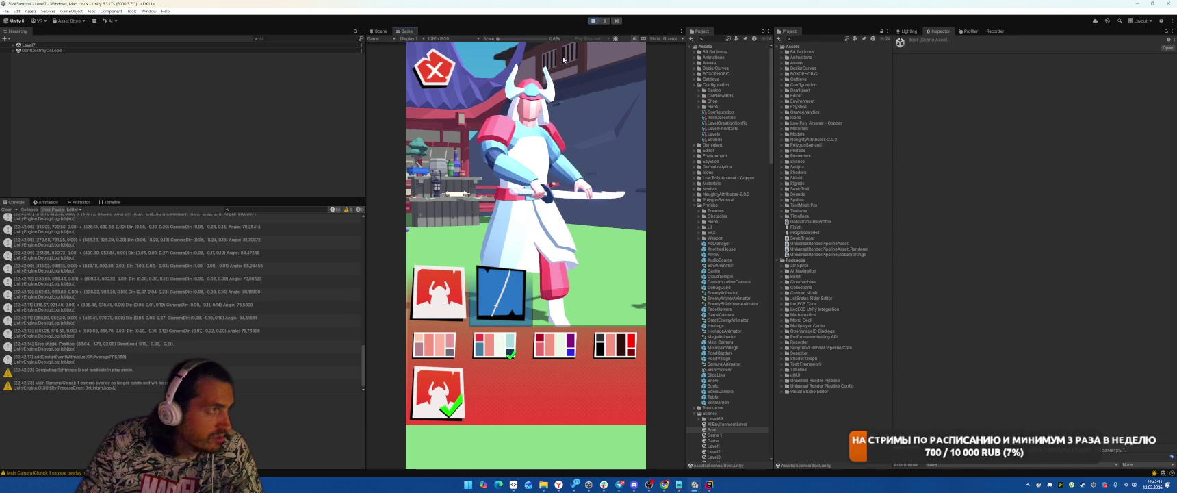
{"action": "key", "text": "ctrl+p"}
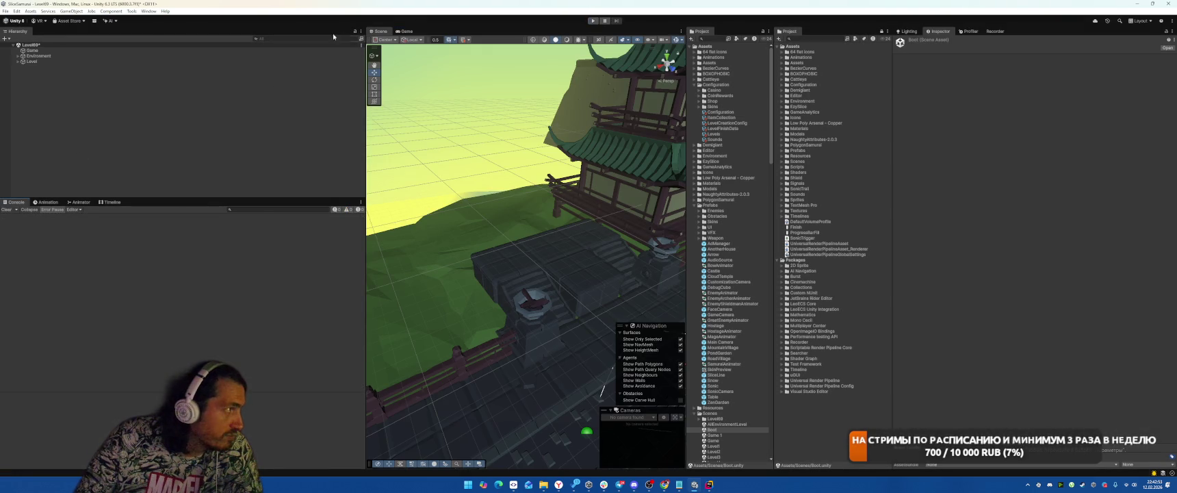
{"action": "left_click", "coordinate": [149, 11]}
Step: Install the Addressables package from the Unity Registry in the Package Manager
{"action": "mouse_move", "coordinate": [210, 135]}
{"action": "left_click", "coordinate": [264, 135]}
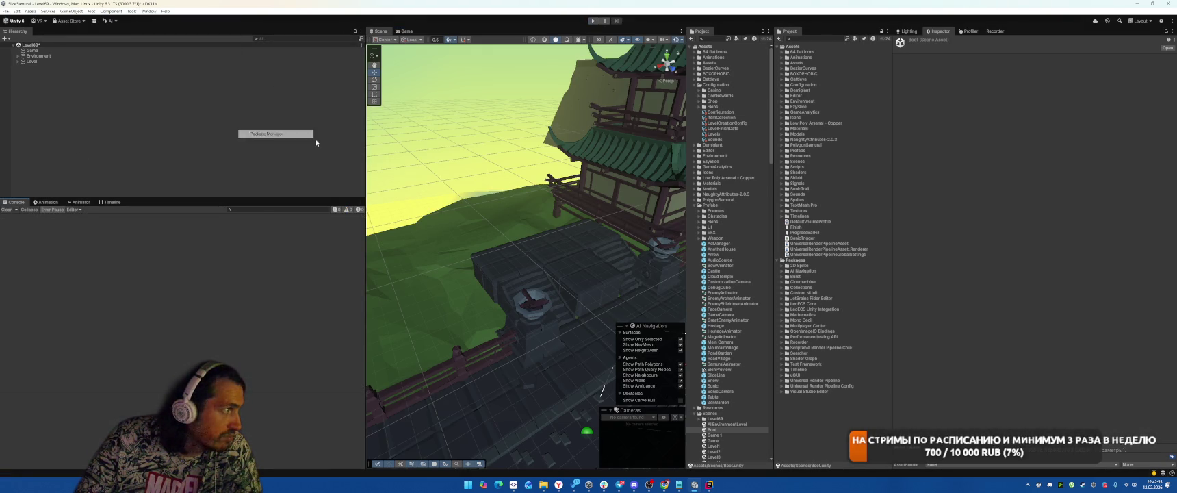
{"action": "left_click", "coordinate": [137, 131]}
{"action": "left_click", "coordinate": [133, 123]}
{"action": "left_click", "coordinate": [150, 131]}
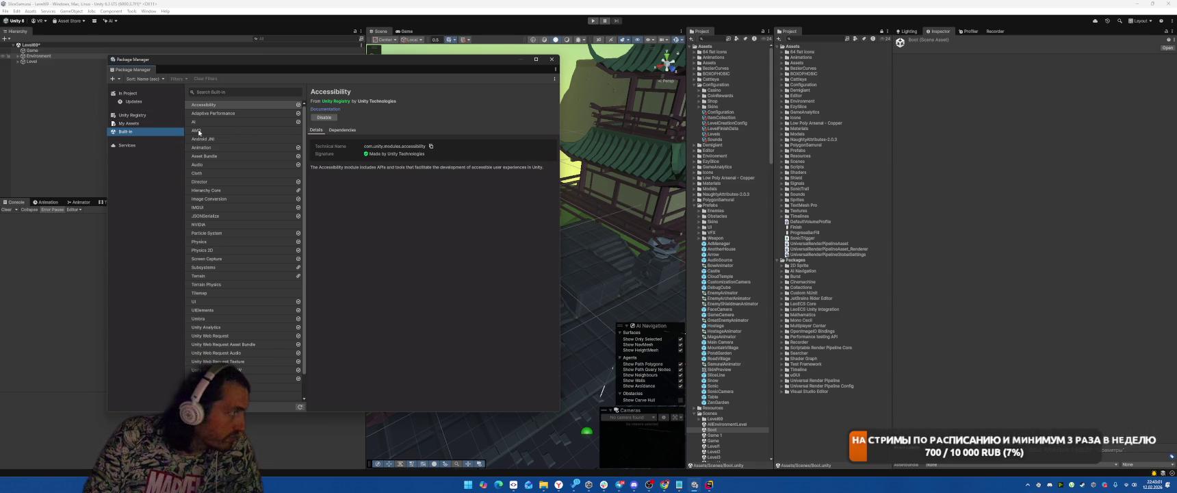
{"action": "left_click", "coordinate": [132, 115]}
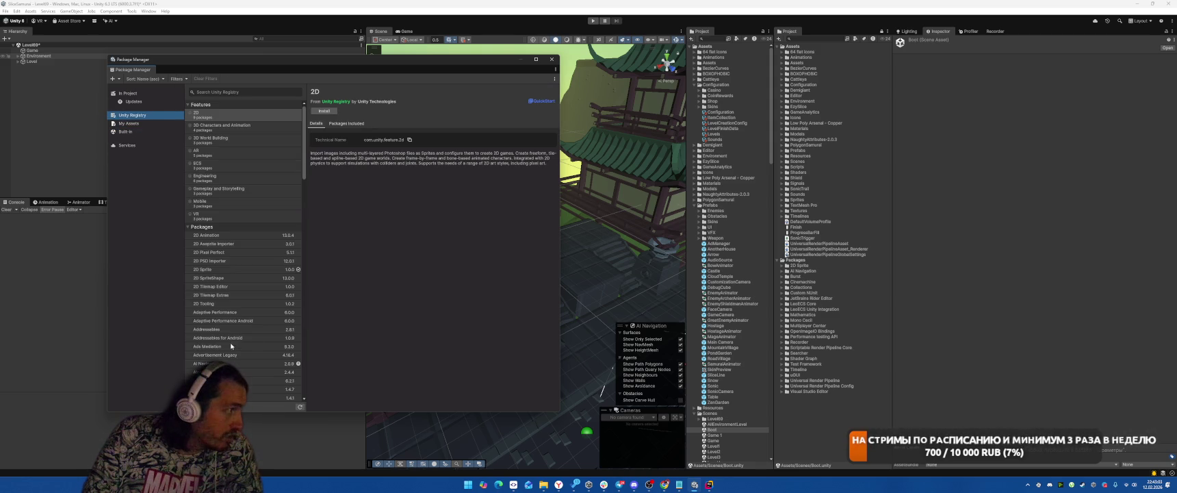
{"action": "left_click", "coordinate": [219, 330]}
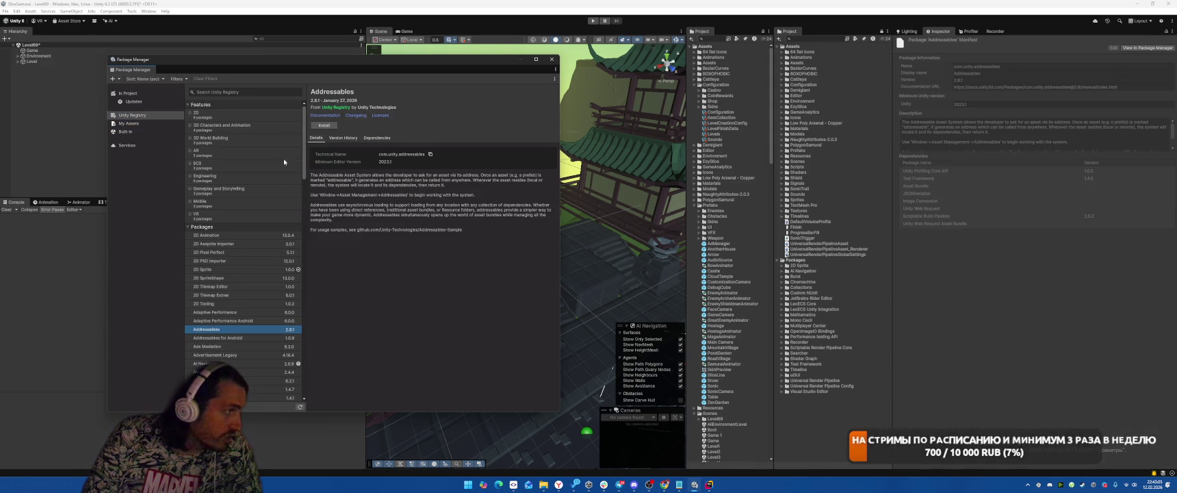
{"action": "left_click", "coordinate": [327, 126]}
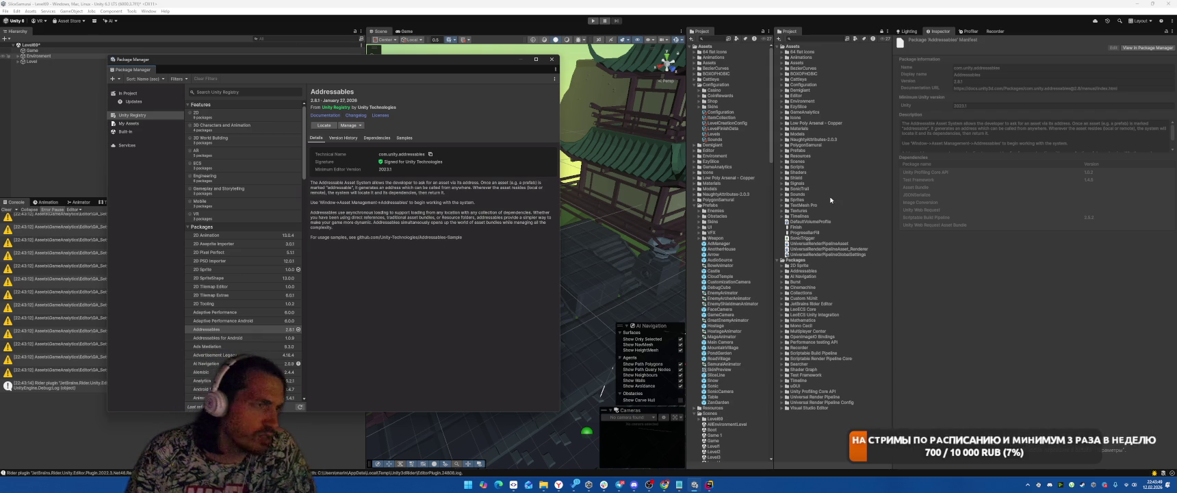
Step: Browse the Textures and Models folders, inspecting the Samurai, Mage, Archer and Hostage assets
{"action": "left_click", "coordinate": [782, 210]}
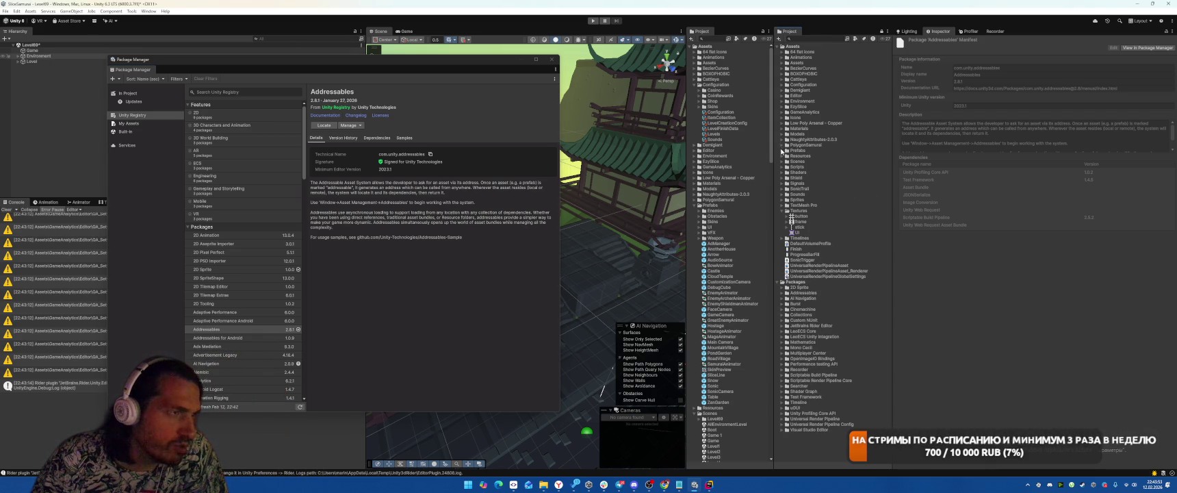
{"action": "left_click", "coordinate": [782, 134]}
{"action": "left_click", "coordinate": [788, 141]}
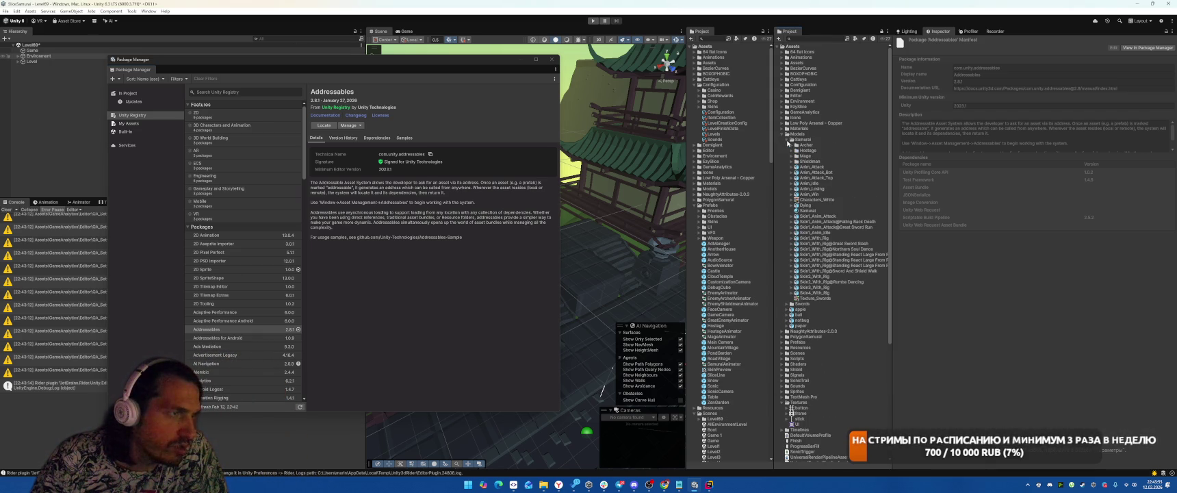
{"action": "left_click", "coordinate": [808, 210]}
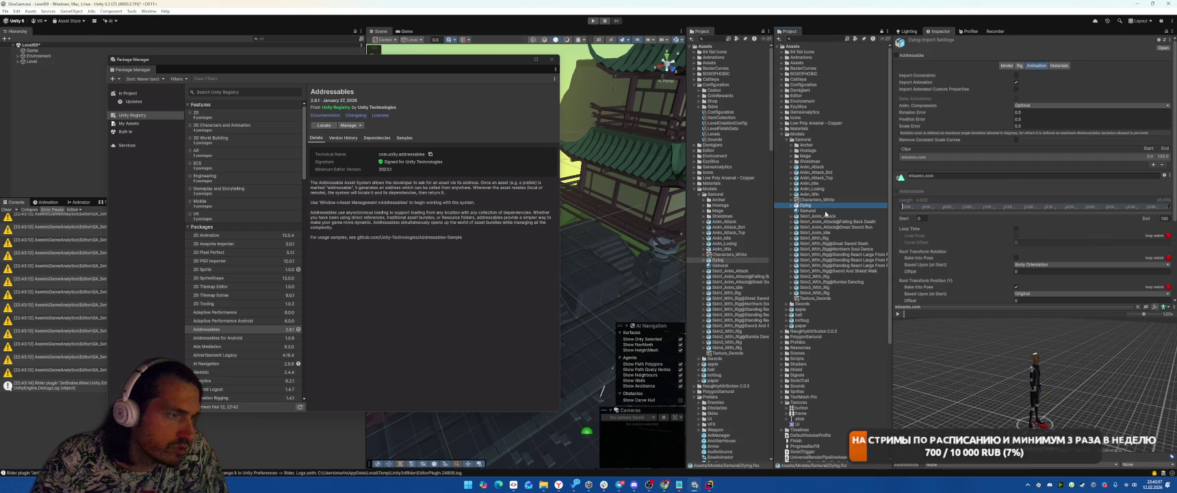
{"action": "left_click", "coordinate": [791, 161]}
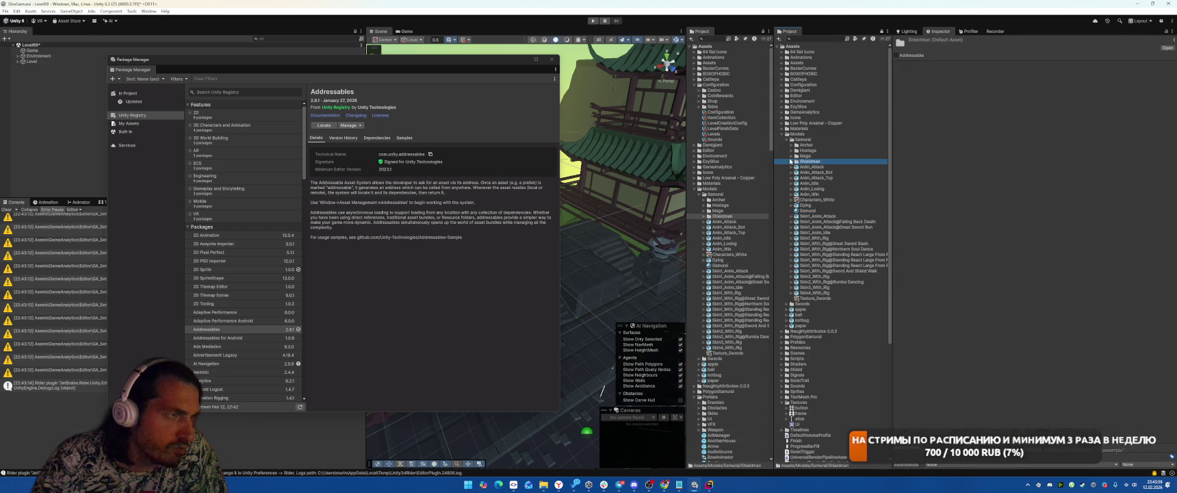
{"action": "left_click", "coordinate": [790, 156]}
{"action": "left_click", "coordinate": [795, 145]}
{"action": "left_click", "coordinate": [793, 145]}
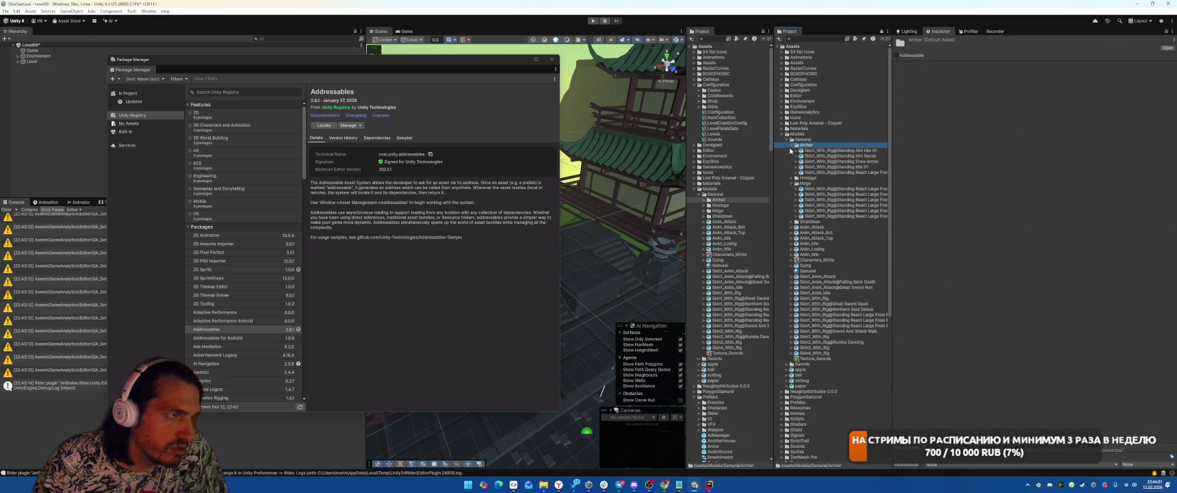
{"action": "left_click", "coordinate": [790, 177]}
Step: Inspect the Configuration asset and the Skin2 and Skin3 skin assets
{"action": "left_click", "coordinate": [781, 85]}
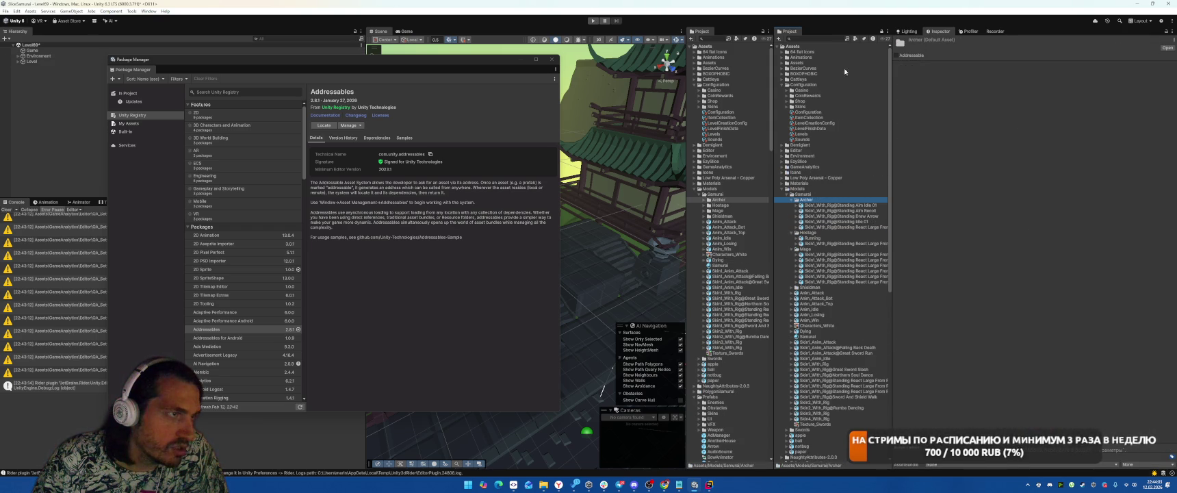
{"action": "left_click", "coordinate": [808, 113]}
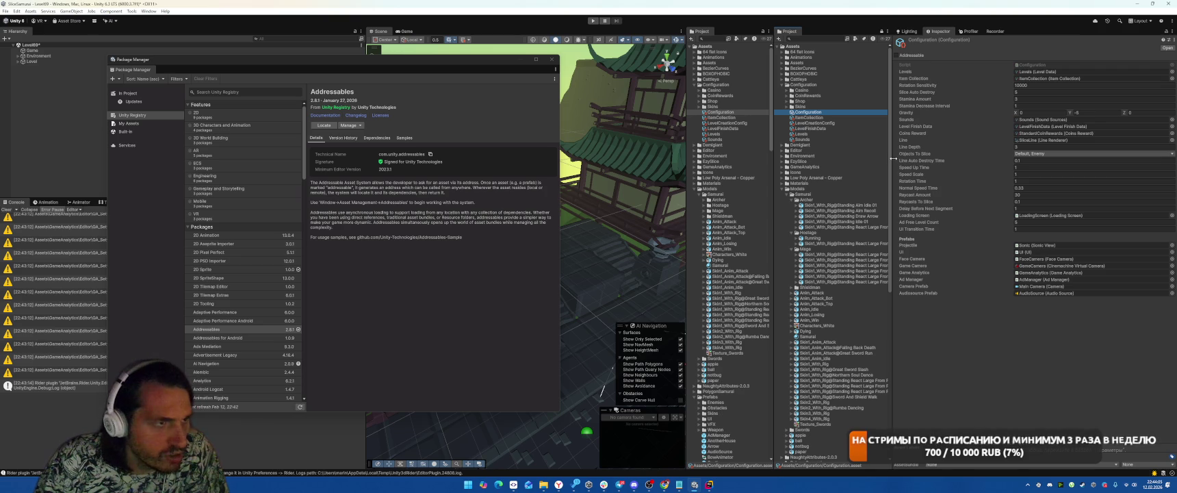
{"action": "left_click", "coordinate": [786, 107]}
{"action": "left_click", "coordinate": [811, 123]}
{"action": "left_click", "coordinate": [806, 128]}
{"action": "left_click", "coordinate": [911, 71]}
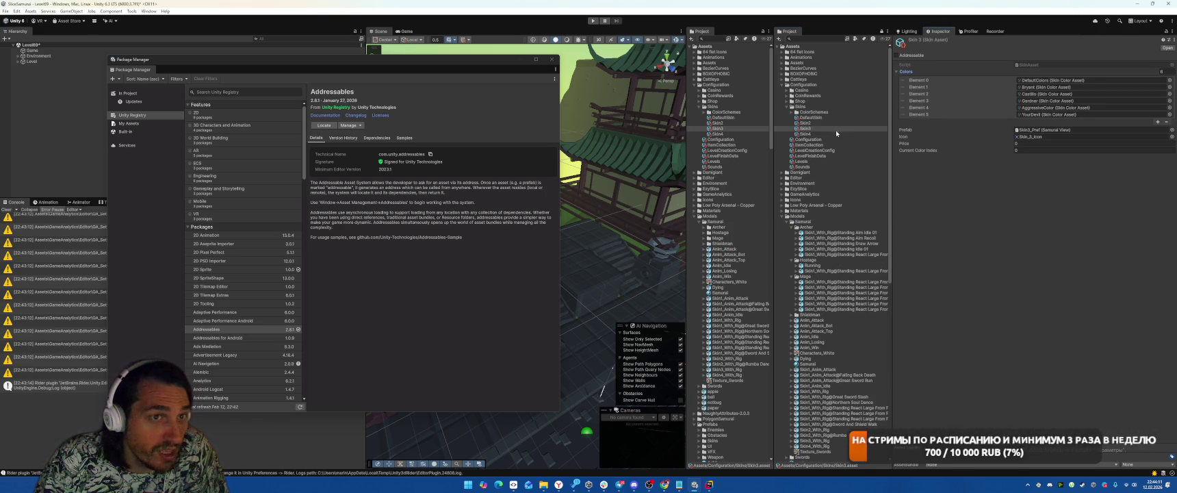
{"action": "left_click", "coordinate": [805, 123]}
Step: Open DefaultColors, expand its materials and default colours lists, then close the Package Manager
{"action": "left_click", "coordinate": [1054, 80]}
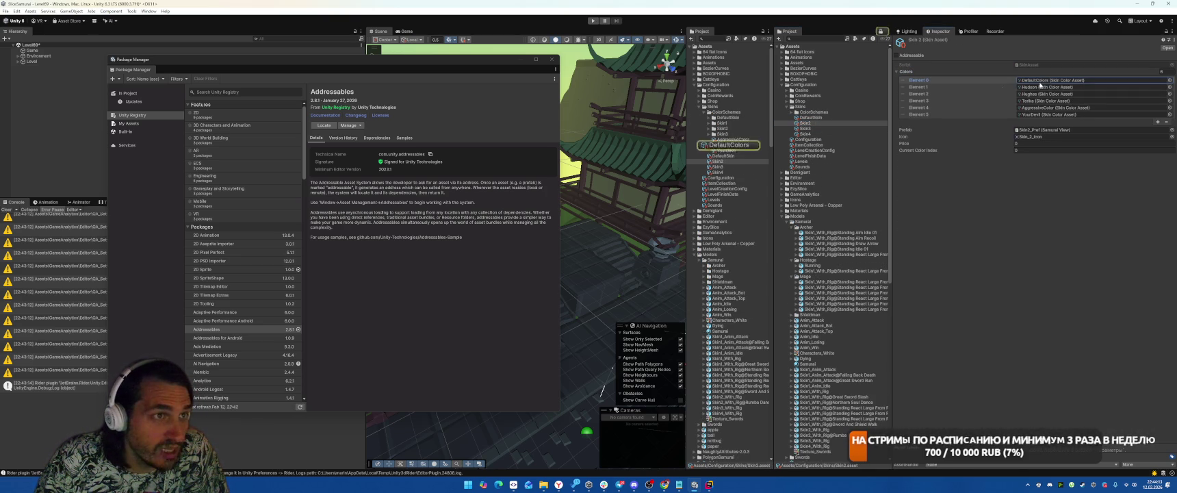
{"action": "left_click", "coordinate": [729, 145]}
{"action": "left_click", "coordinate": [917, 78]}
{"action": "left_click", "coordinate": [917, 71]}
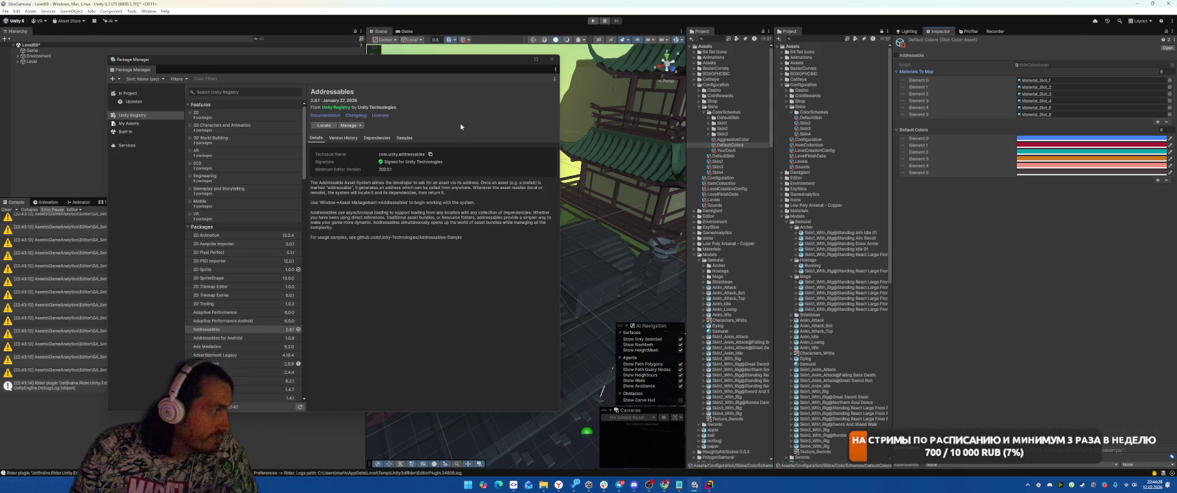
{"action": "left_click", "coordinate": [551, 60]}
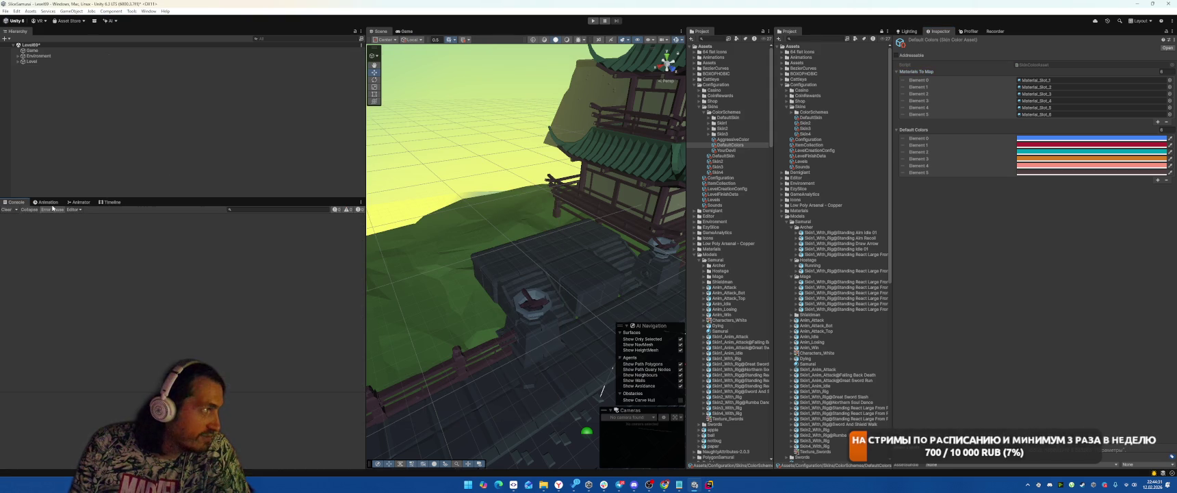
Step: Clear the console warnings and deselect the DefaultSkin asset
{"action": "left_click", "coordinate": [222, 144]}
{"action": "left_click_drag", "start_coordinate": [811, 118], "coordinate": [821, 124]}
{"action": "left_click", "coordinate": [47, 175]}
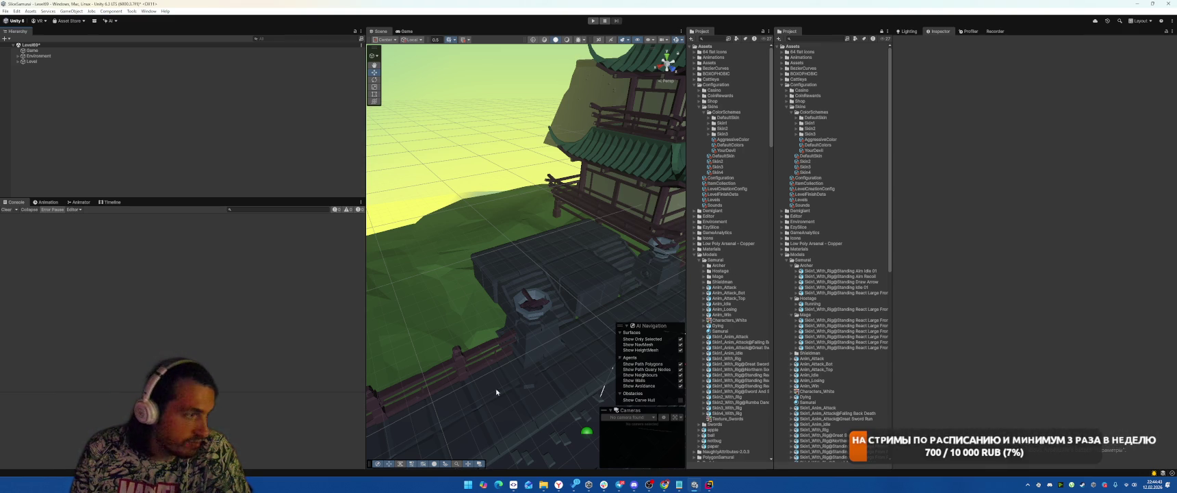
Step: Create Addressables settings from the Groups window, converting the legacy bundles into groups
{"action": "left_click", "coordinate": [148, 11]}
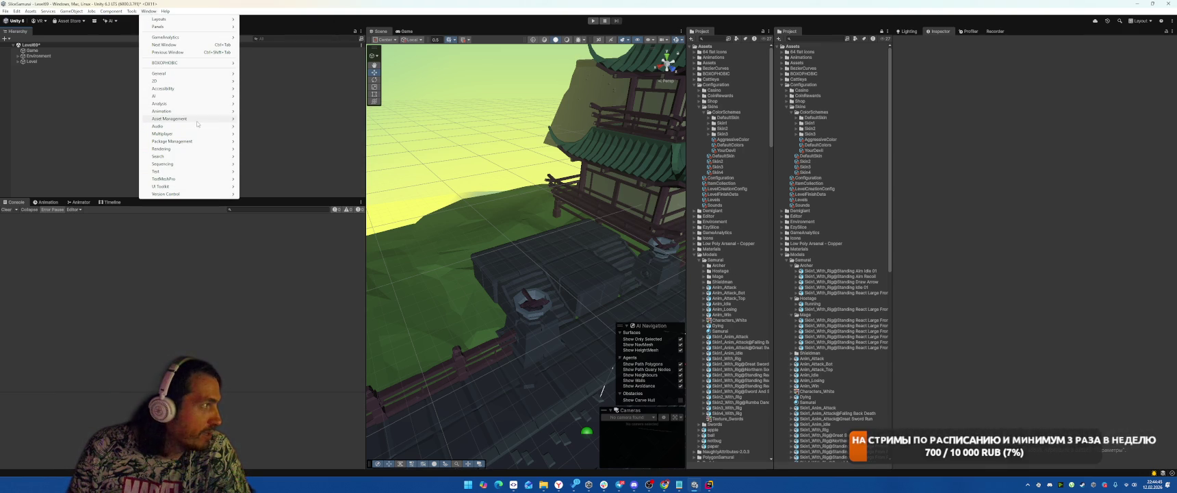
{"action": "mouse_move", "coordinate": [192, 118]}
{"action": "mouse_move", "coordinate": [267, 119]}
{"action": "left_click", "coordinate": [308, 120]}
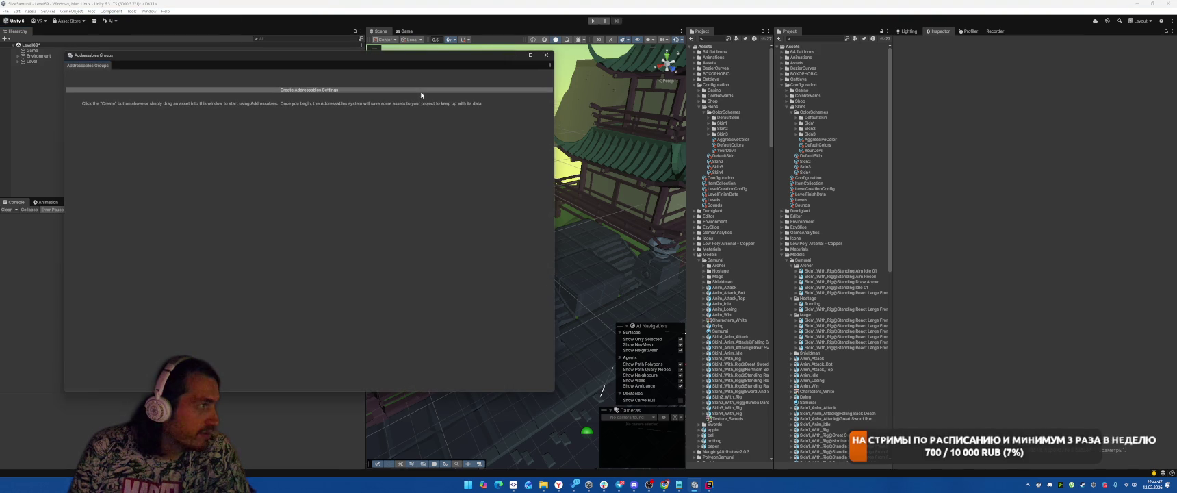
{"action": "left_click", "coordinate": [311, 90]}
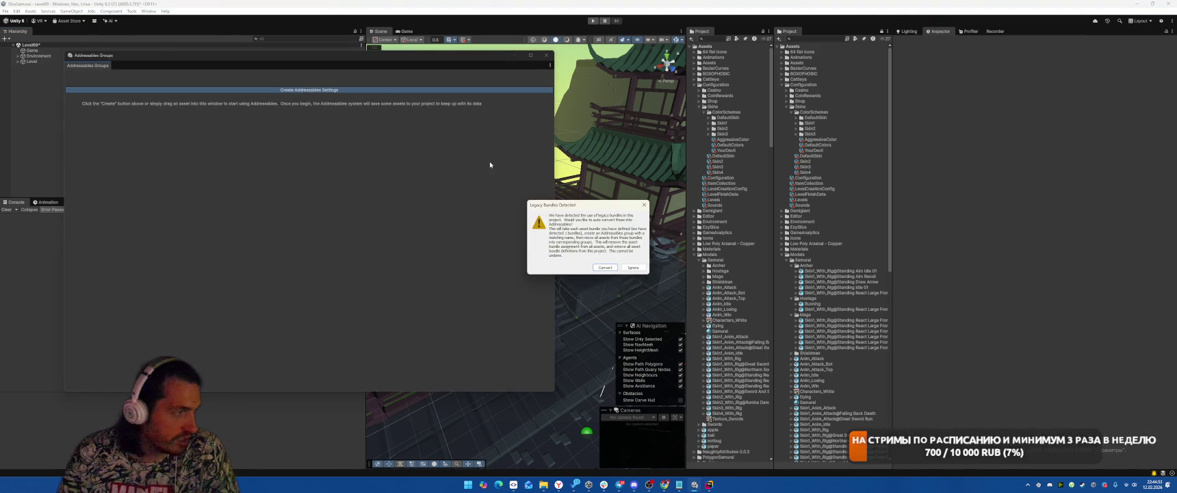
{"action": "left_click", "coordinate": [604, 267]}
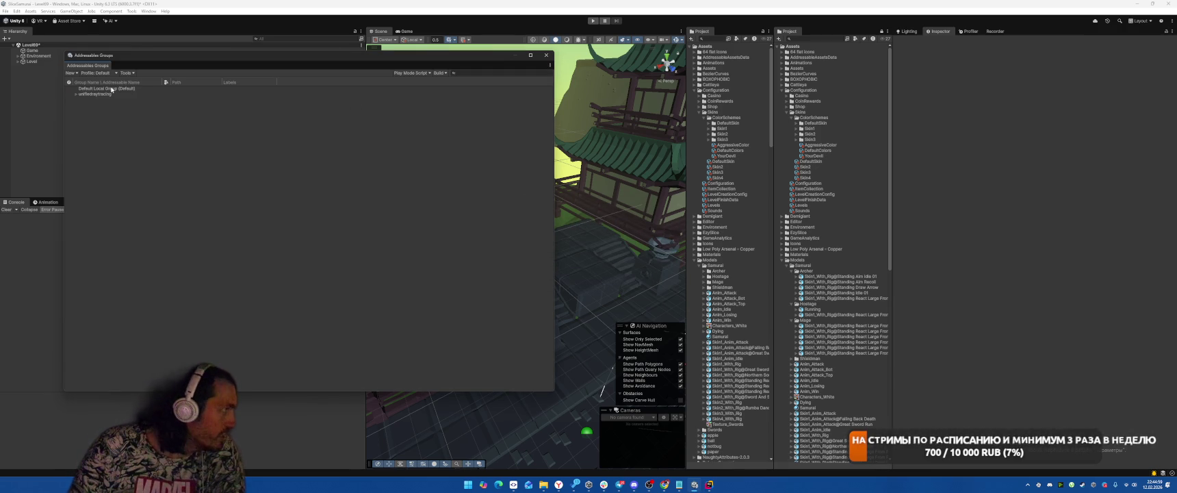
{"action": "left_click", "coordinate": [76, 94]}
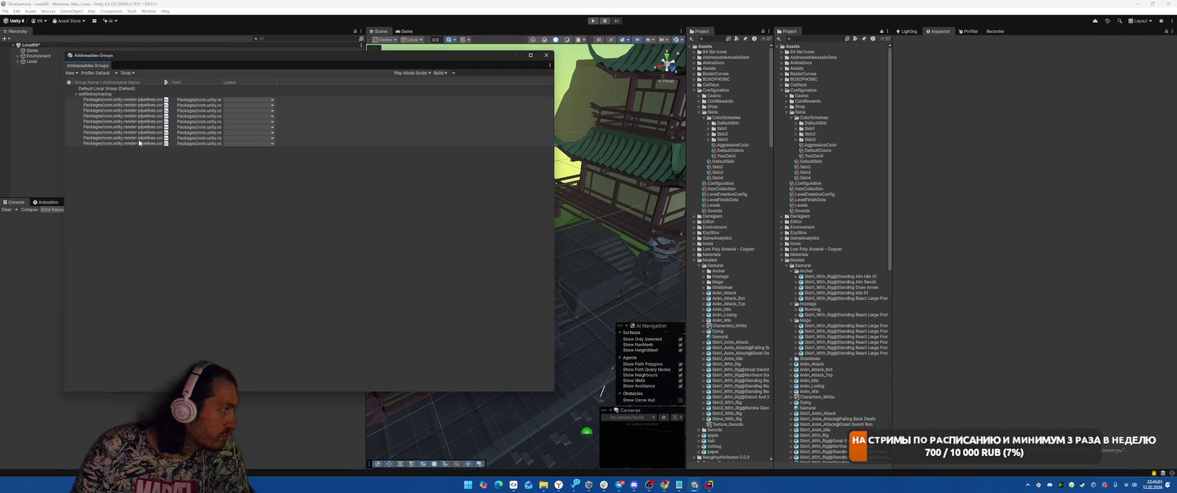
{"action": "left_click", "coordinate": [546, 55]}
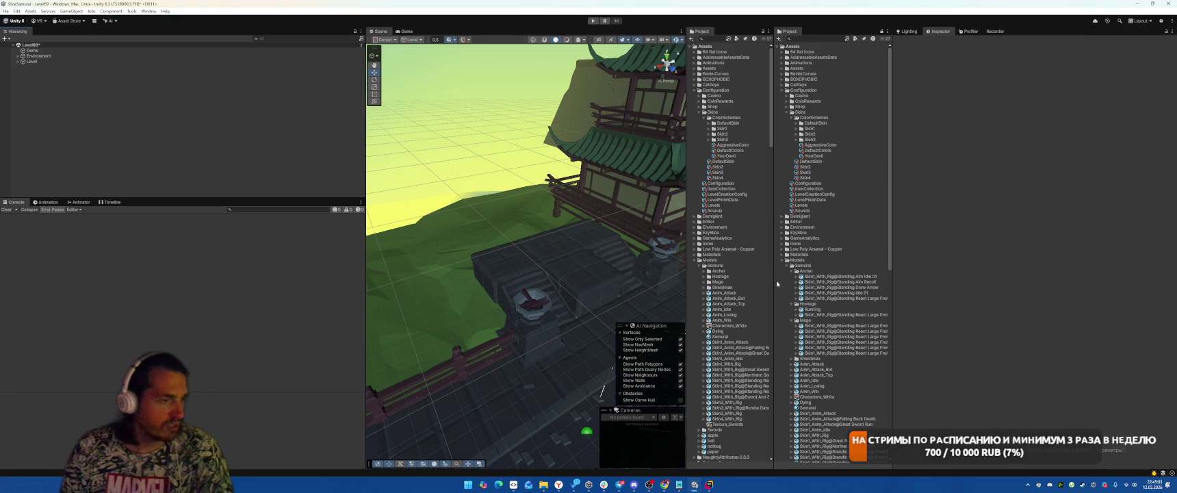
Step: Select scenes Level1 through Level70 and mark all 70 as Addressable
{"action": "scroll", "coordinate": [695, 163], "scroll_direction": "down", "scroll_amount": 5}
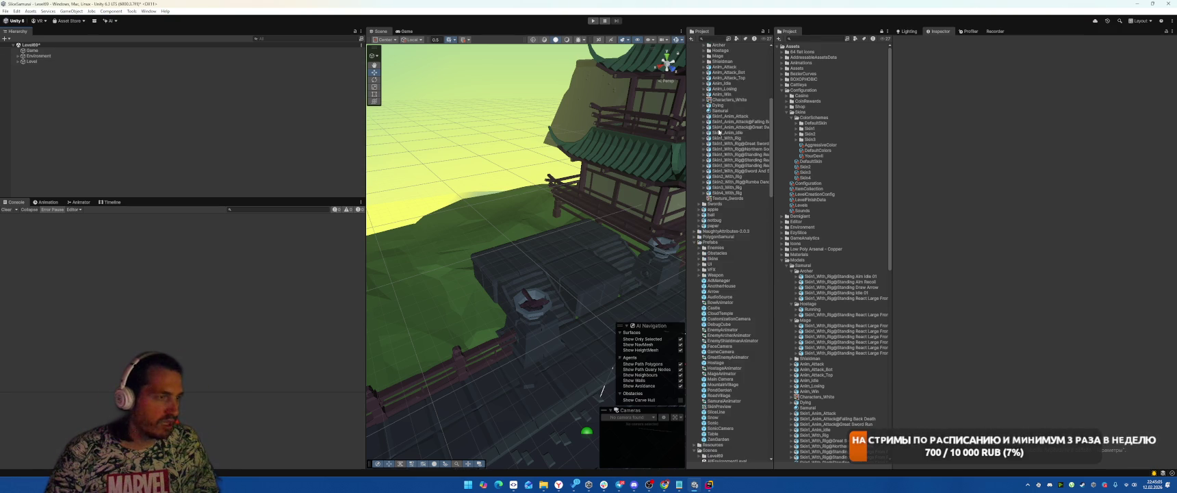
{"action": "left_click", "coordinate": [694, 157]}
{"action": "left_click", "coordinate": [695, 174]}
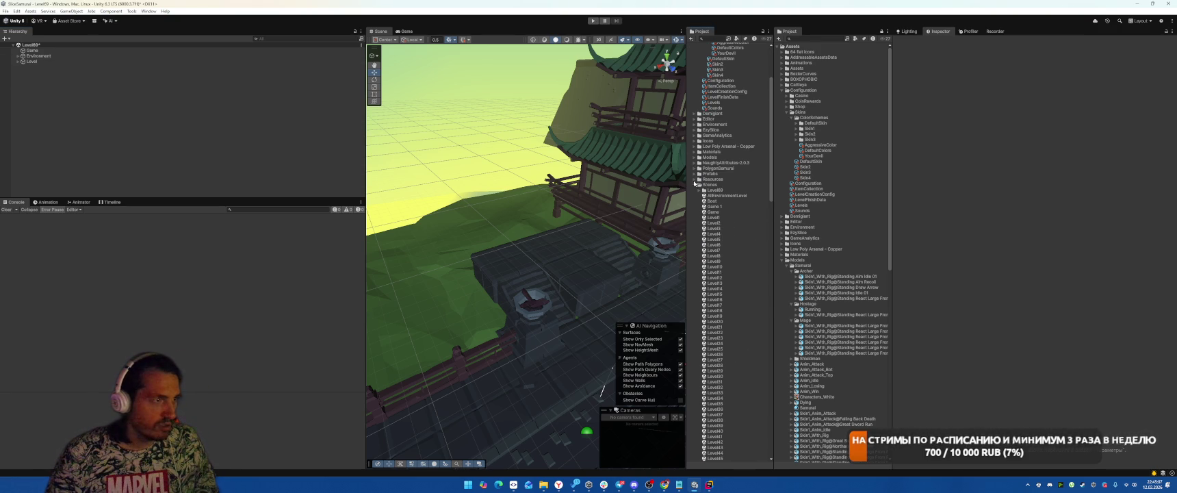
{"action": "left_click", "coordinate": [727, 217]}
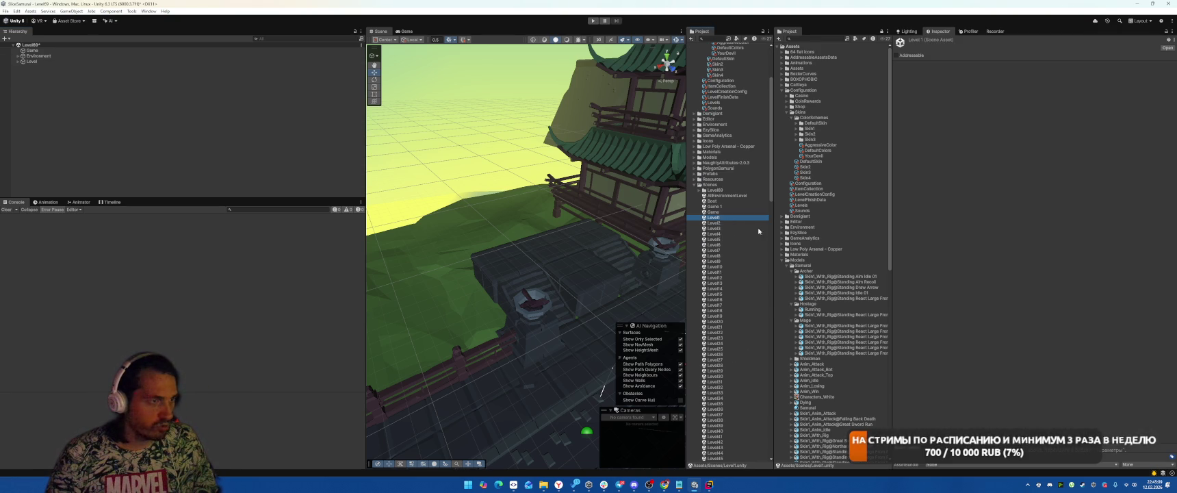
{"action": "scroll", "coordinate": [741, 220], "scroll_direction": "down", "scroll_amount": 15}
{"action": "left_click", "coordinate": [741, 289], "text": "shift"}
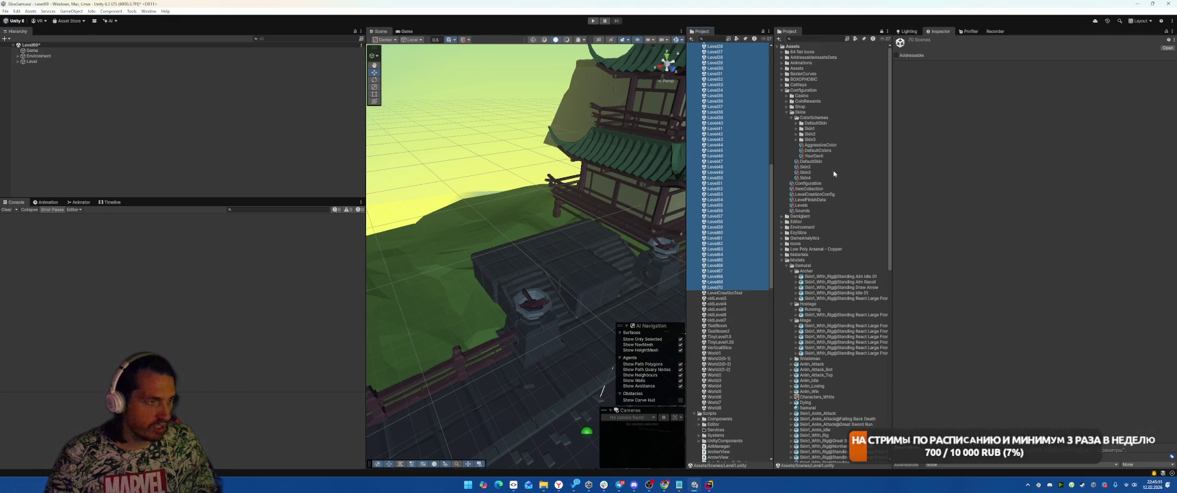
{"action": "left_click", "coordinate": [896, 55]}
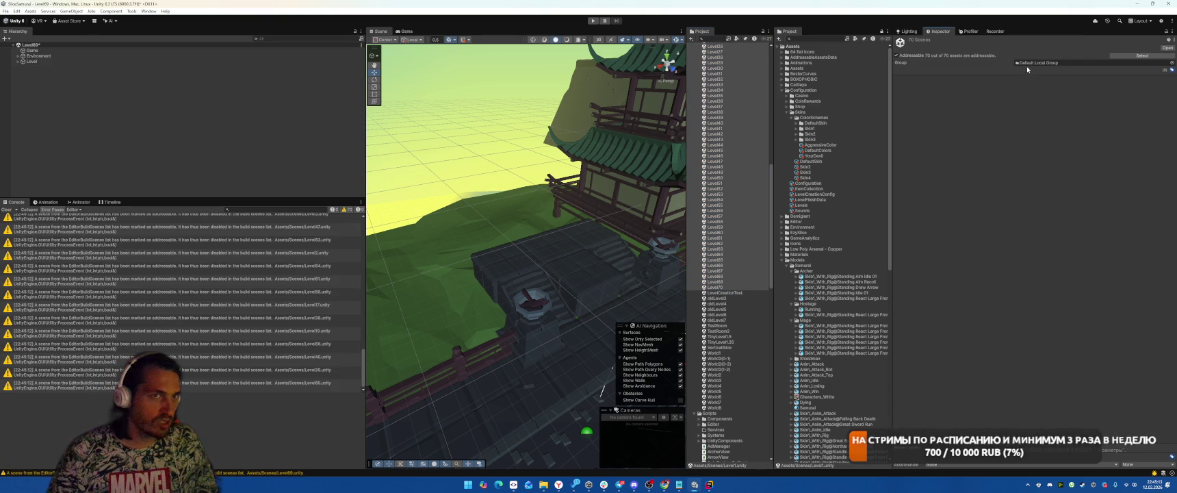
Step: Simplify the addressable names of the scenes in Default Local Group
{"action": "left_click", "coordinate": [1023, 63]}
{"action": "left_click", "coordinate": [76, 89]}
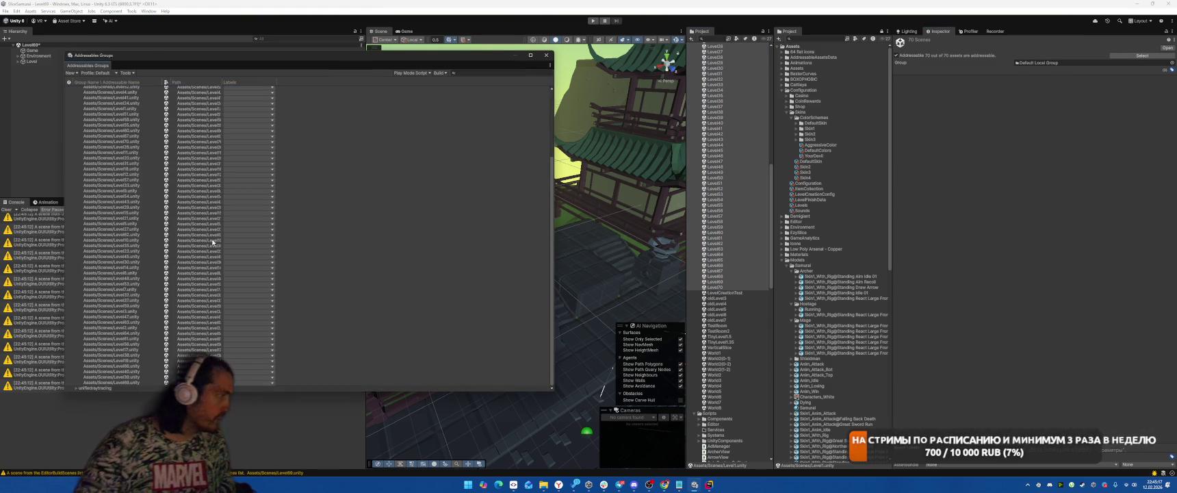
{"action": "right_click", "coordinate": [117, 91]}
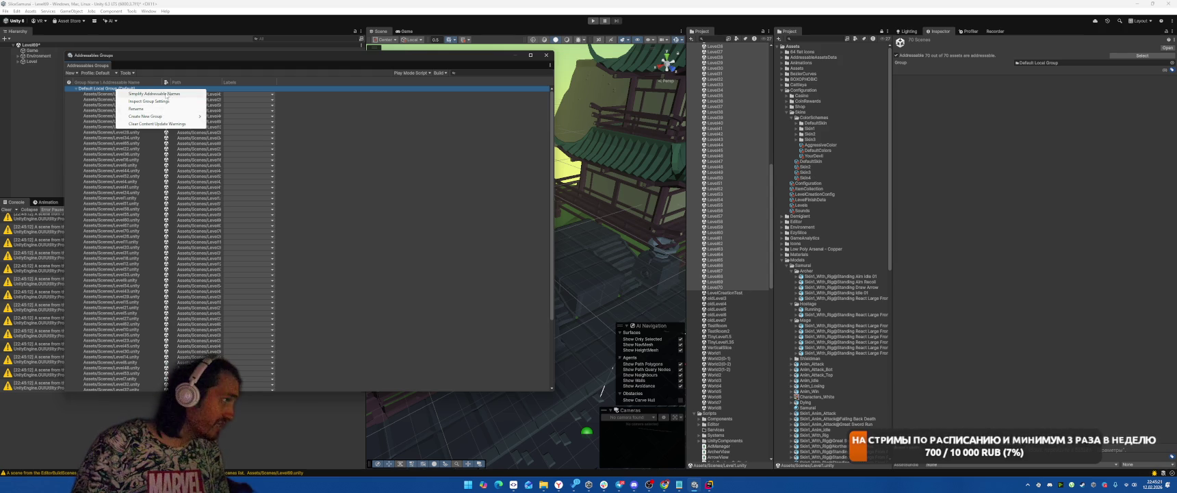
{"action": "left_click", "coordinate": [169, 95]}
{"action": "right_click", "coordinate": [113, 89]}
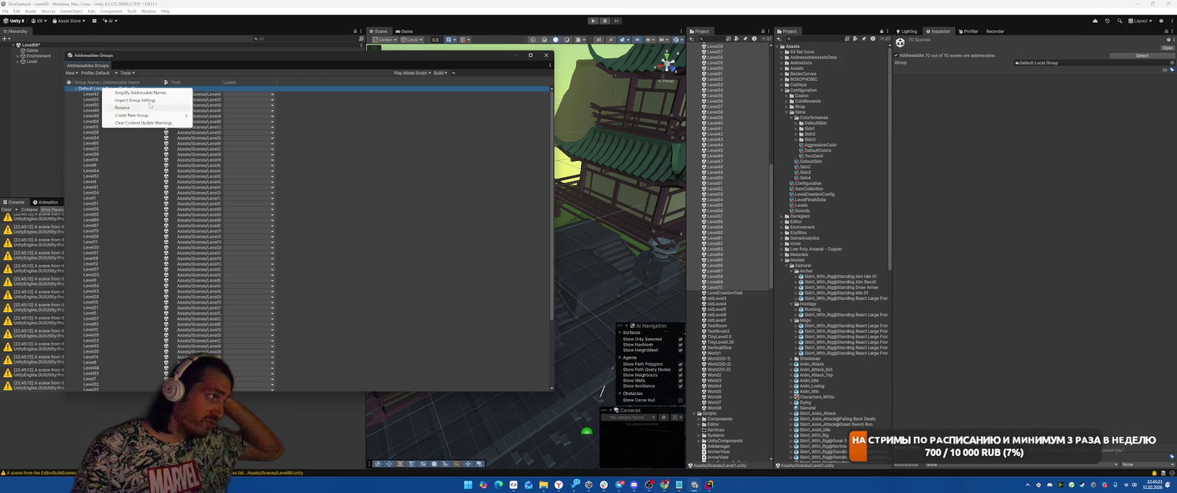
{"action": "left_click", "coordinate": [1025, 150]}
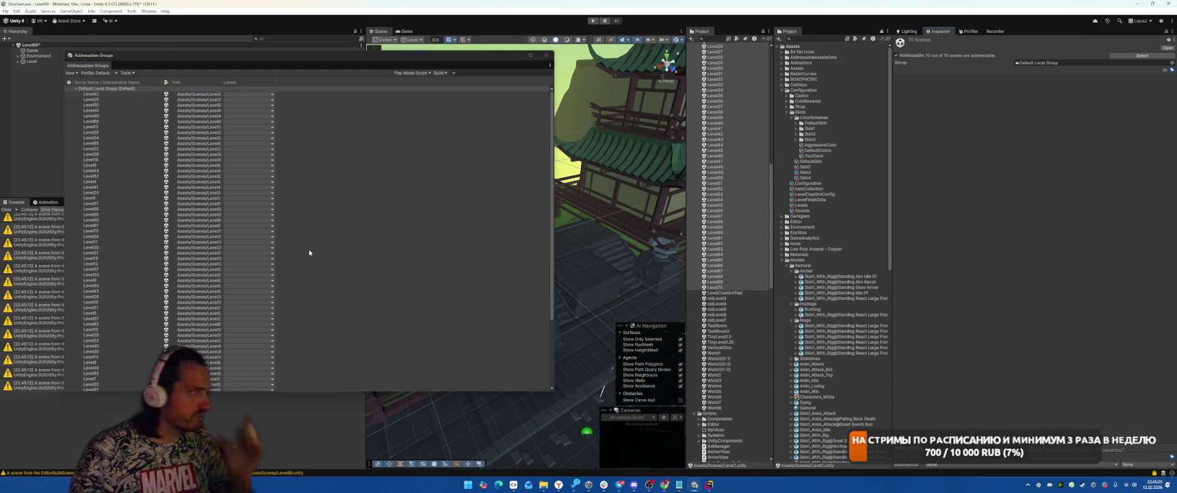
{"action": "left_click", "coordinate": [289, 241]}
Step: Set Default Local Group's Bundle Mode to Pack Separately and close the Groups window
{"action": "left_click", "coordinate": [114, 91]}
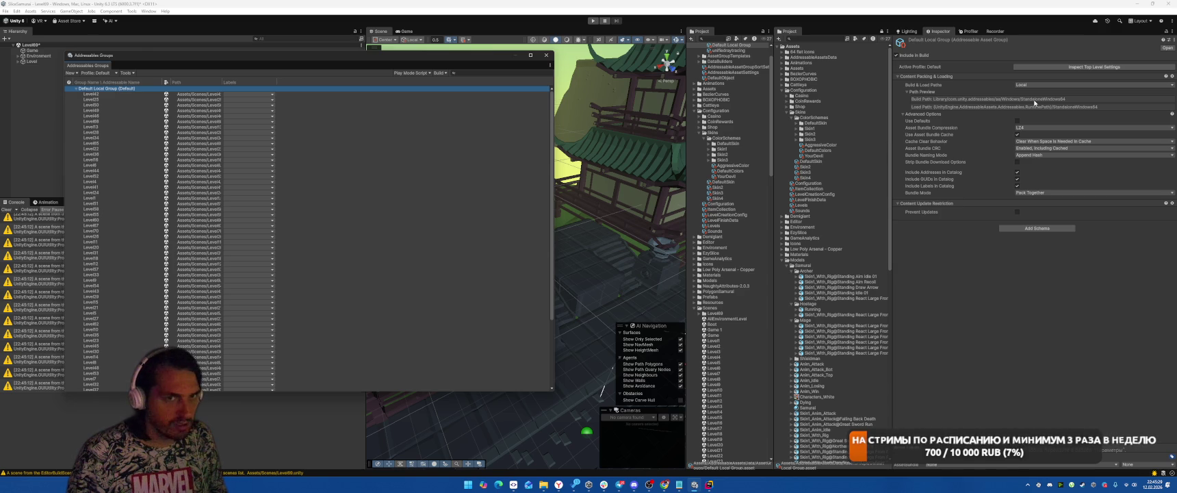
{"action": "left_click", "coordinate": [1030, 192]}
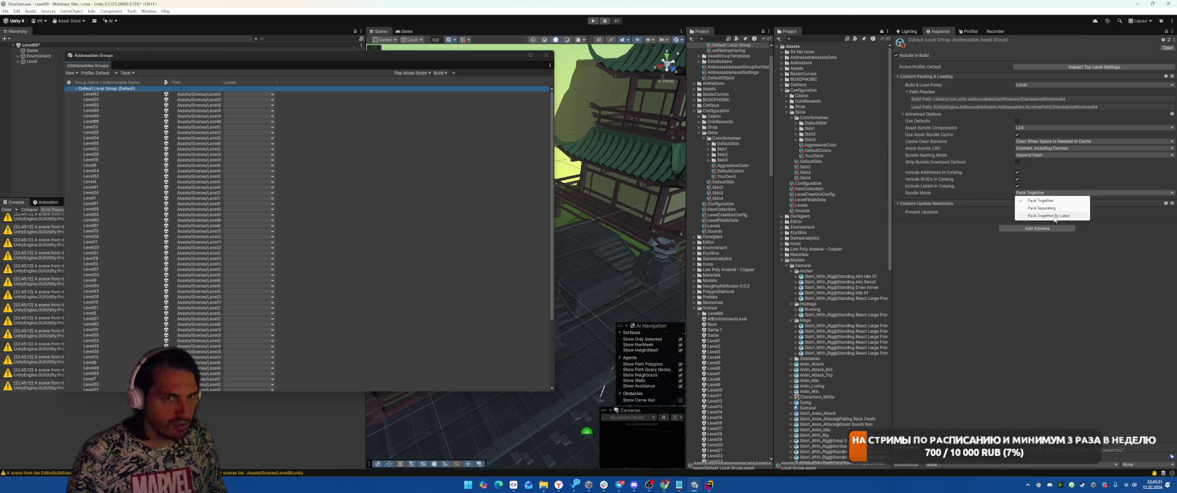
{"action": "left_click", "coordinate": [1041, 207]}
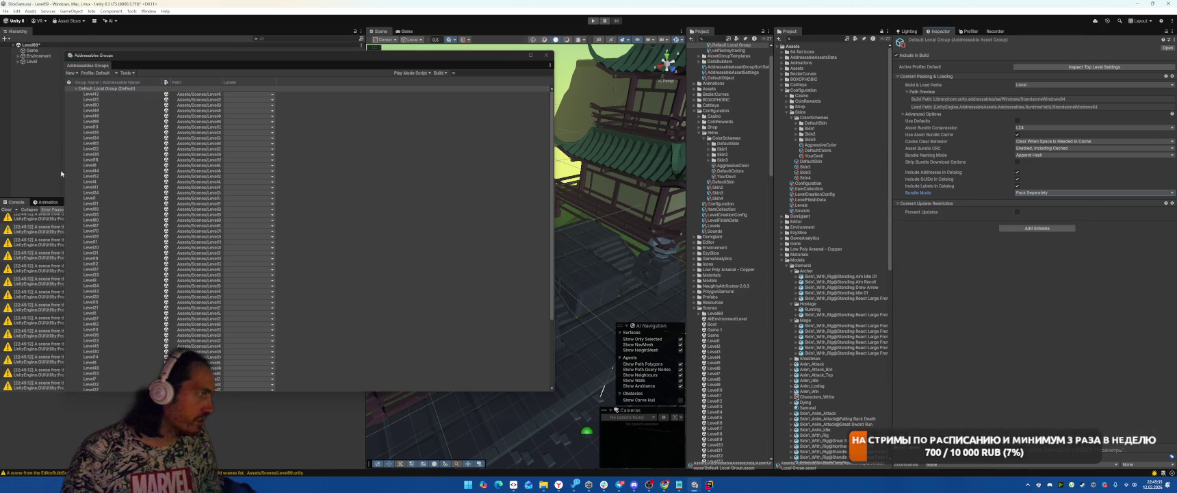
{"action": "left_click", "coordinate": [6, 209]}
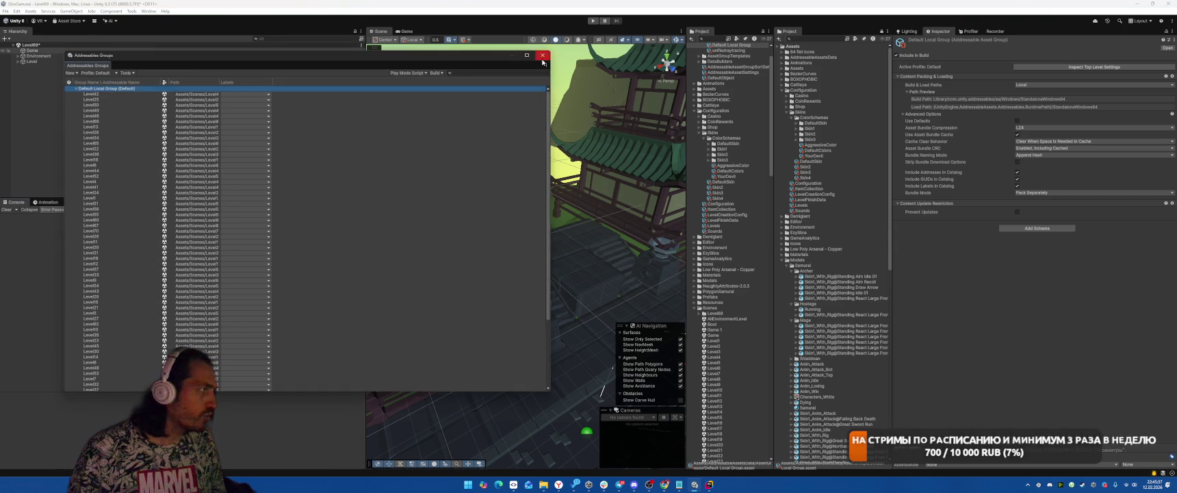
{"action": "left_click", "coordinate": [2, 45]}
{"action": "left_click", "coordinate": [5, 11]}
Step: Remove the level scenes from the build scene list, leaving only Scenes/Boot
{"action": "left_click", "coordinate": [77, 96]}
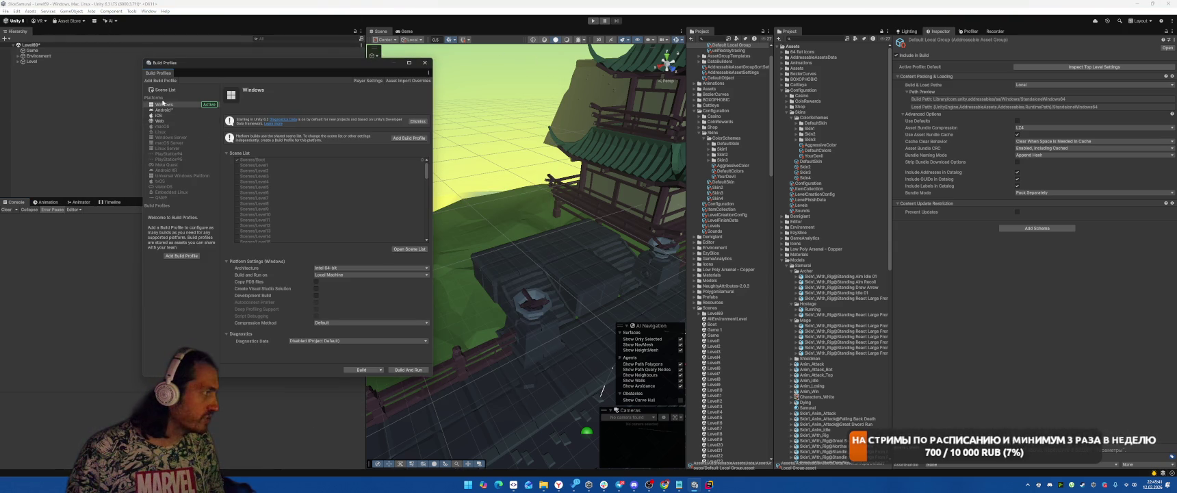
{"action": "left_click", "coordinate": [163, 89]}
{"action": "scroll", "coordinate": [291, 165], "scroll_direction": "down", "scroll_amount": 10}
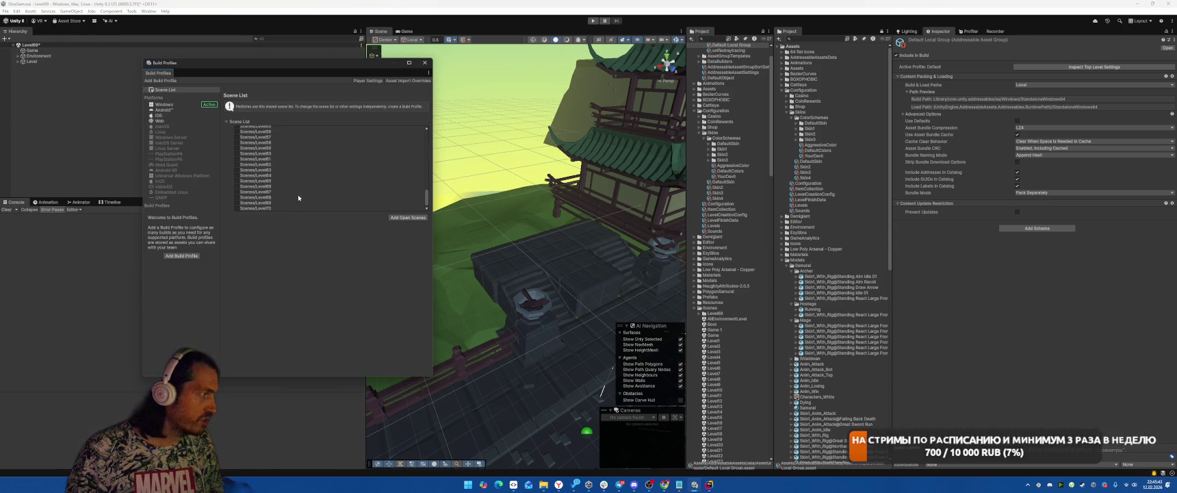
{"action": "key", "text": "ctrl+a"}
{"action": "key", "text": "Delete"}
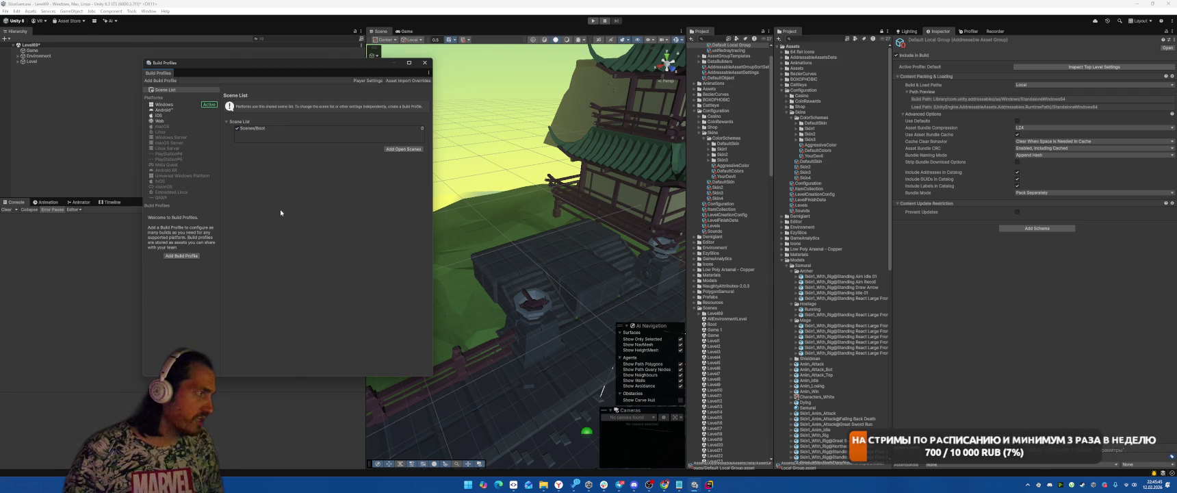
{"action": "left_click", "coordinate": [424, 62]}
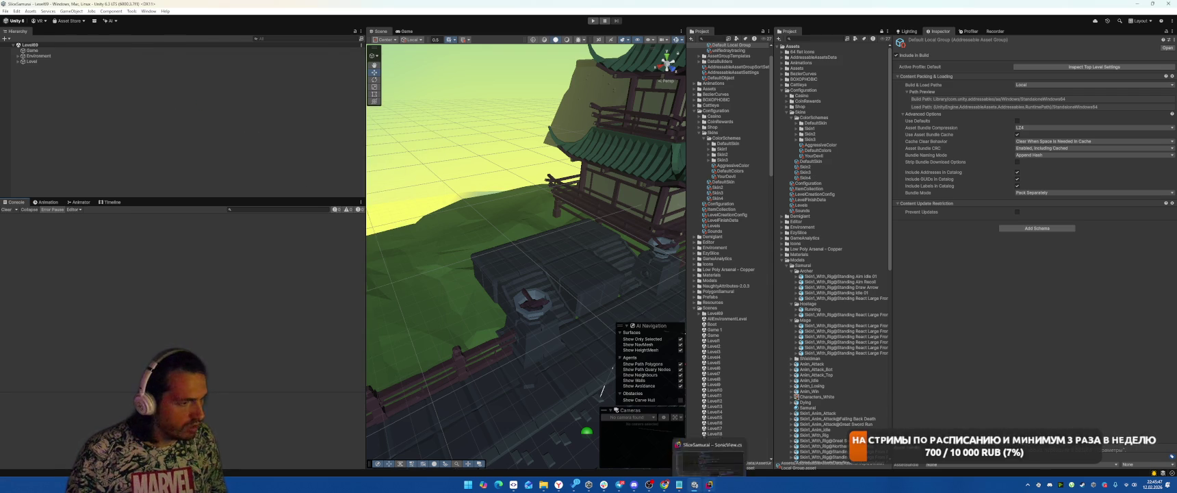
Step: Switch to Rider and open the file and symbol search in the Boot script
{"action": "left_click", "coordinate": [708, 483]}
{"action": "left_click", "coordinate": [756, 228]}
{"action": "key", "text": "ctrl+t"}
Step: Open the Boot script, jump to Helper's LoadCurrent method, and check SceneManager's usages
{"action": "type", "text": "Boot"}
{"action": "key", "text": "Return"}
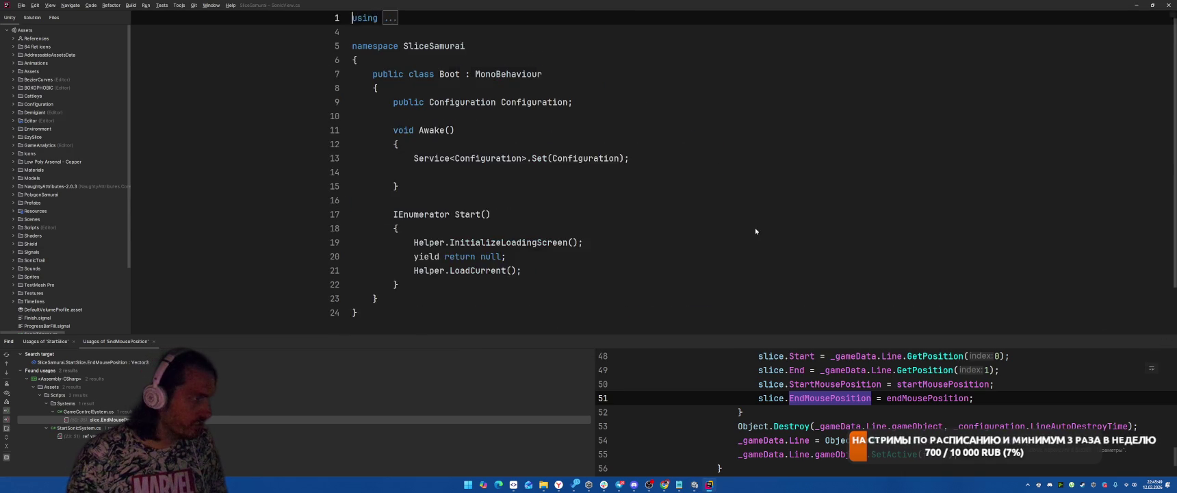
{"action": "scroll", "coordinate": [575, 224], "scroll_direction": "down", "scroll_amount": 2}
{"action": "left_click", "coordinate": [483, 220], "text": "ctrl"}
{"action": "left_click", "coordinate": [427, 252]}
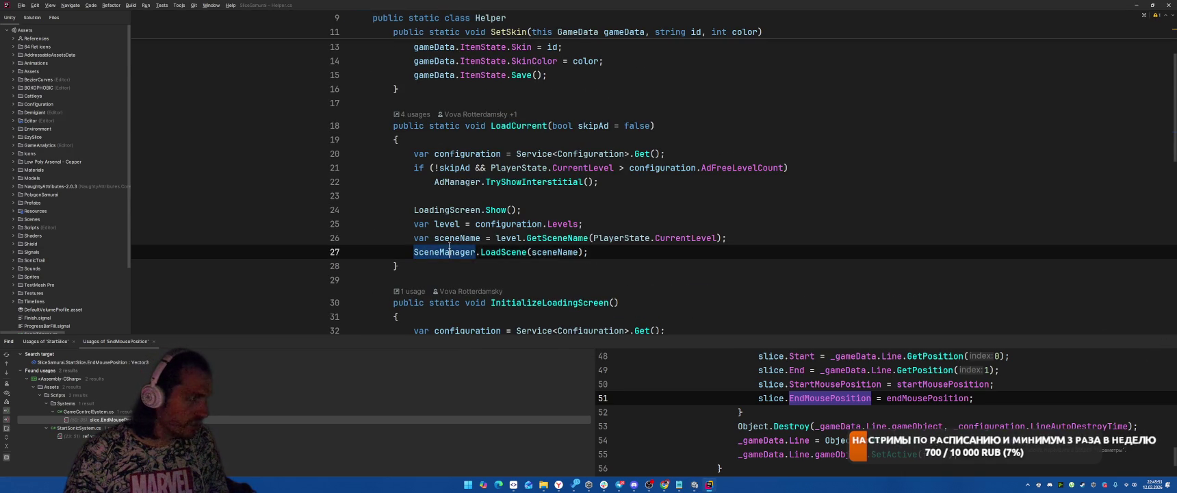
{"action": "right_click", "coordinate": [432, 252]}
{"action": "left_click", "coordinate": [483, 317]}
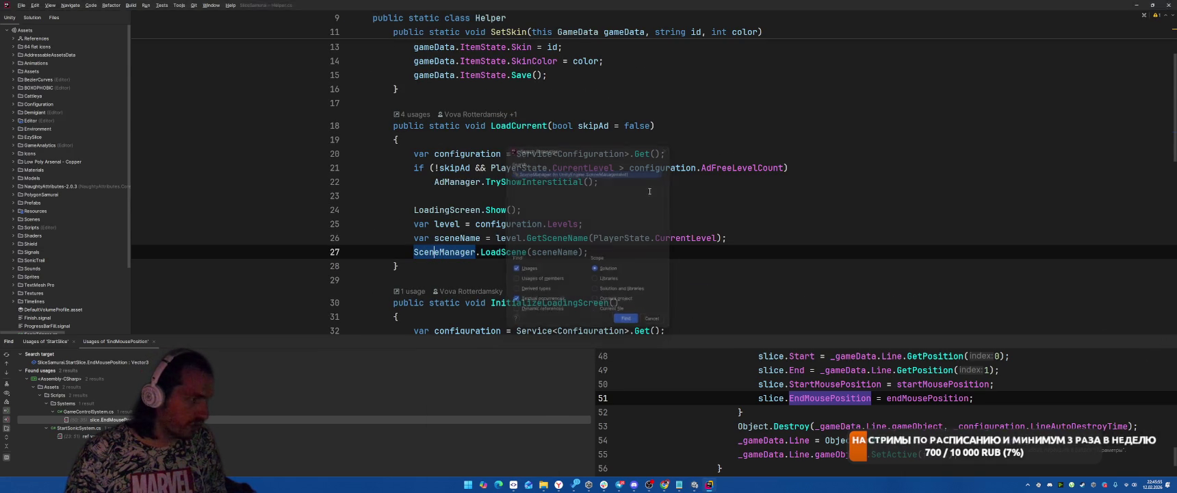
{"action": "left_click", "coordinate": [625, 317]}
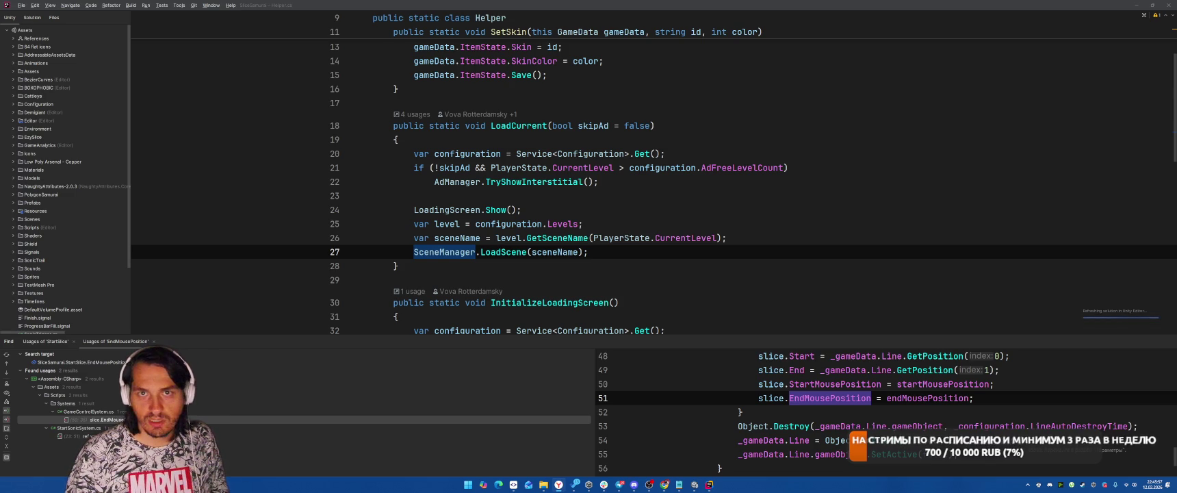
{"action": "key", "text": "ctrl+shift+F7"}
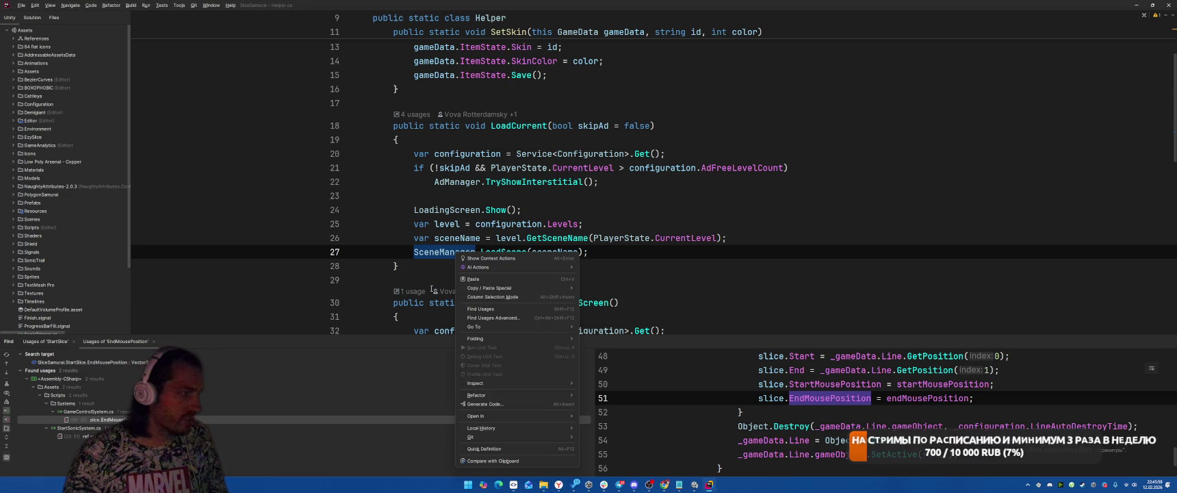
{"action": "key", "text": "Return"}
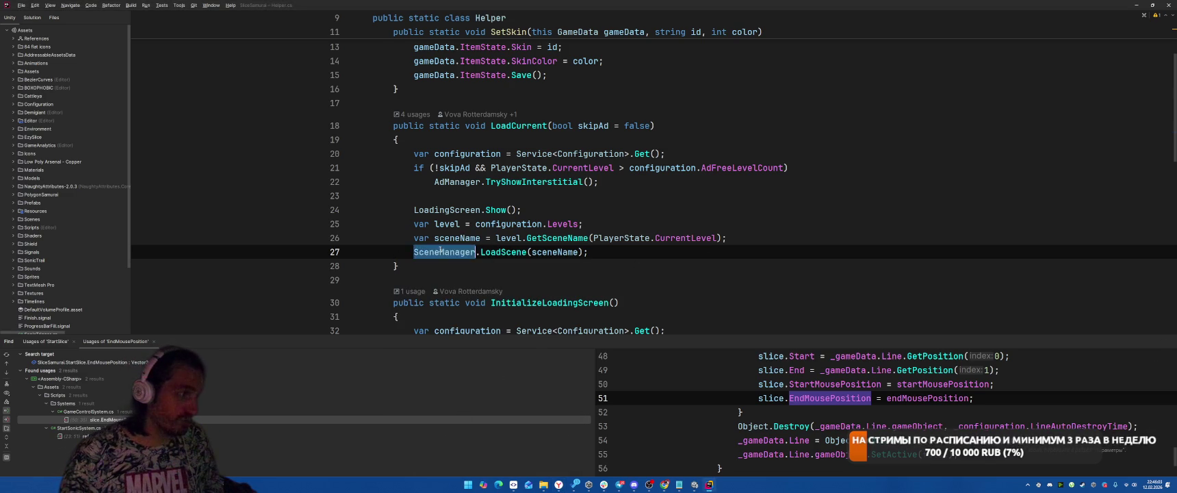
Step: Replace SceneManager.LoadScene with Addressables.LoadSceneAsync and import the Addressables namespace
{"action": "type", "text": "Addressables"}
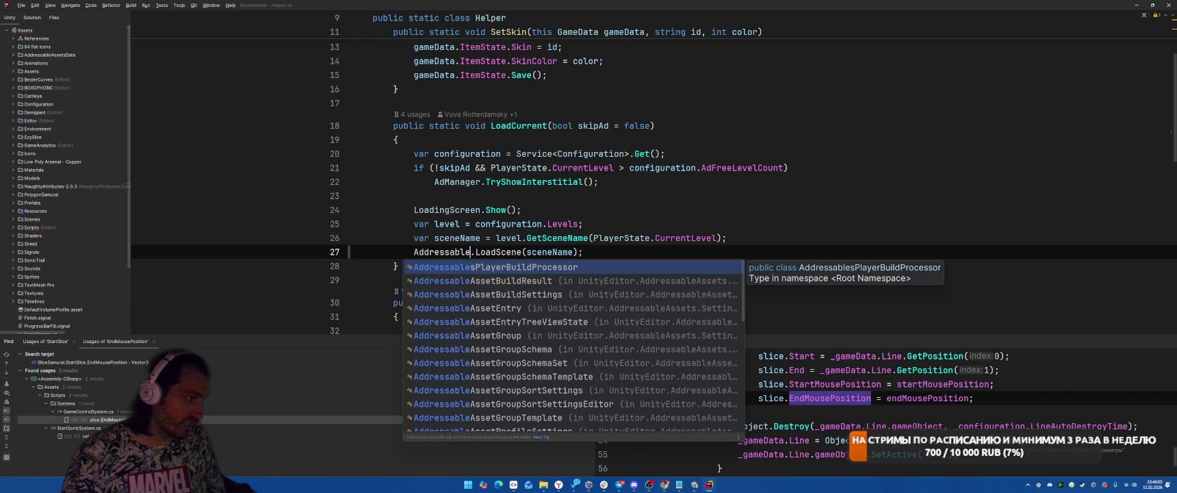
{"action": "key", "text": "Escape"}
{"action": "left_click", "coordinate": [532, 252]}
{"action": "type", "text": "Async"}
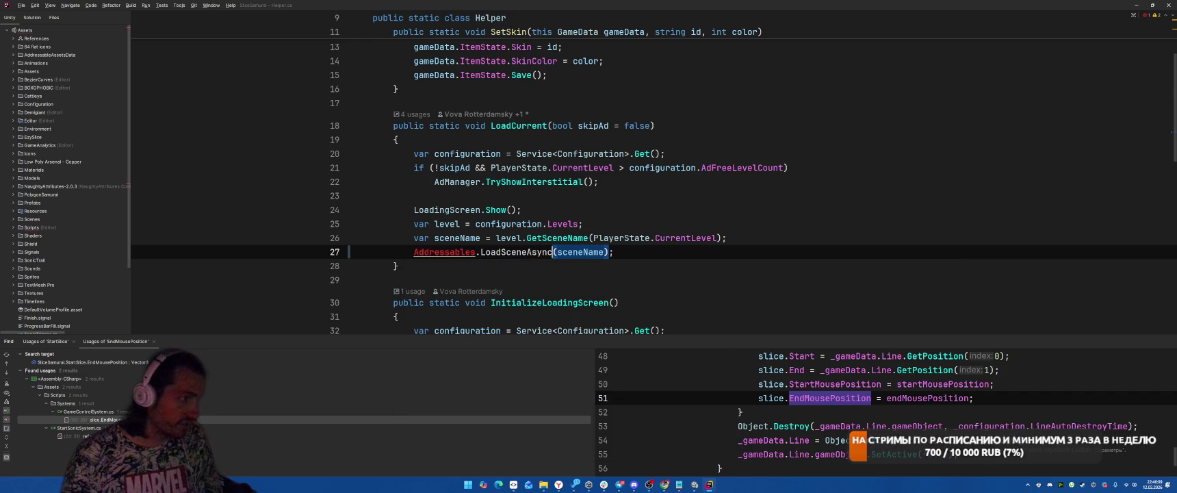
{"action": "left_click", "coordinate": [414, 252]}
{"action": "key", "text": "alt+Return"}
{"action": "key", "text": "Return"}
{"action": "key", "text": "End"}
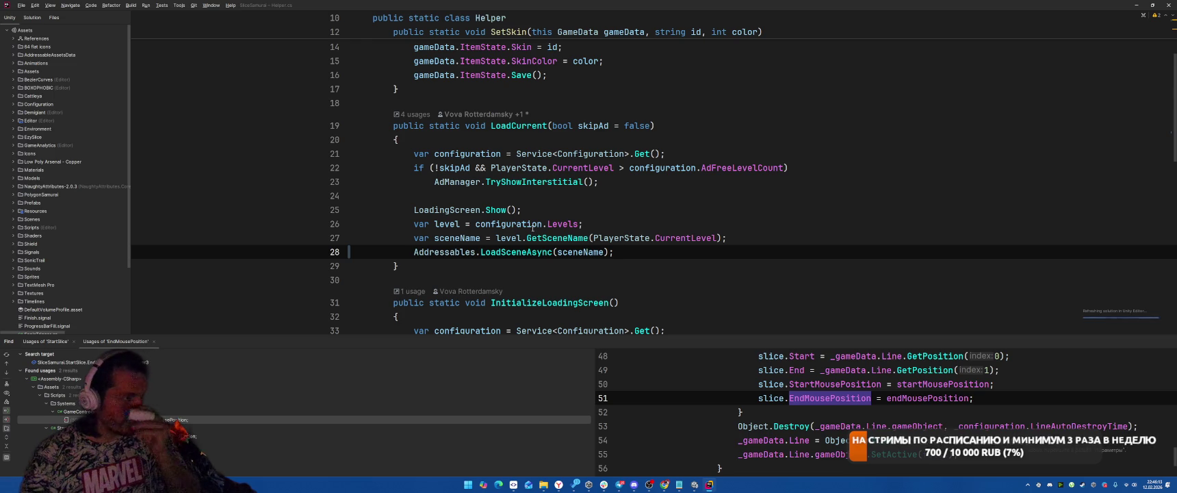
Step: Go to the GetSceneName declaration, then return to Unity
{"action": "left_click", "coordinate": [555, 240]}
{"action": "left_click", "coordinate": [557, 243], "text": "ctrl"}
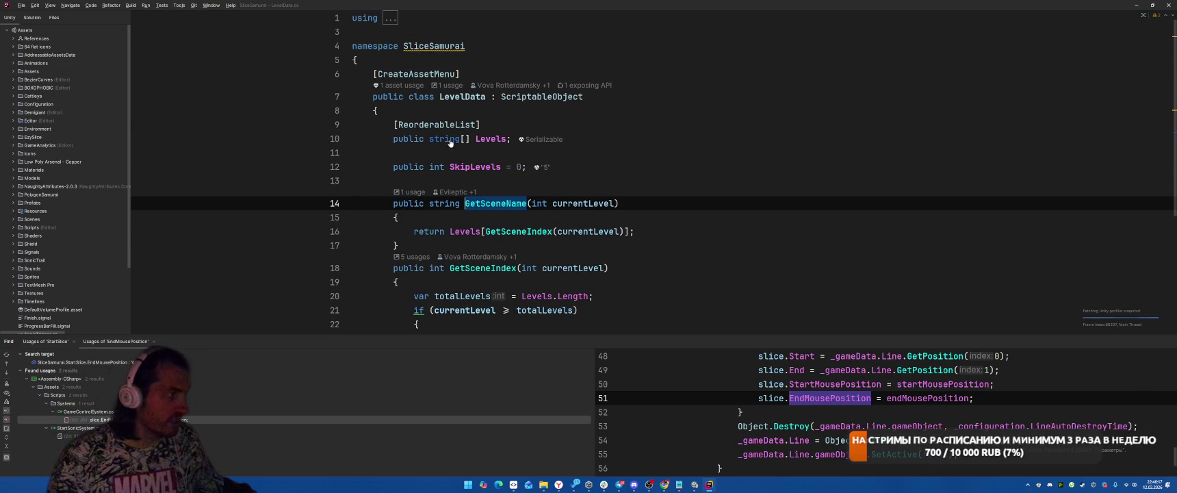
{"action": "key", "text": "alt+Tab"}
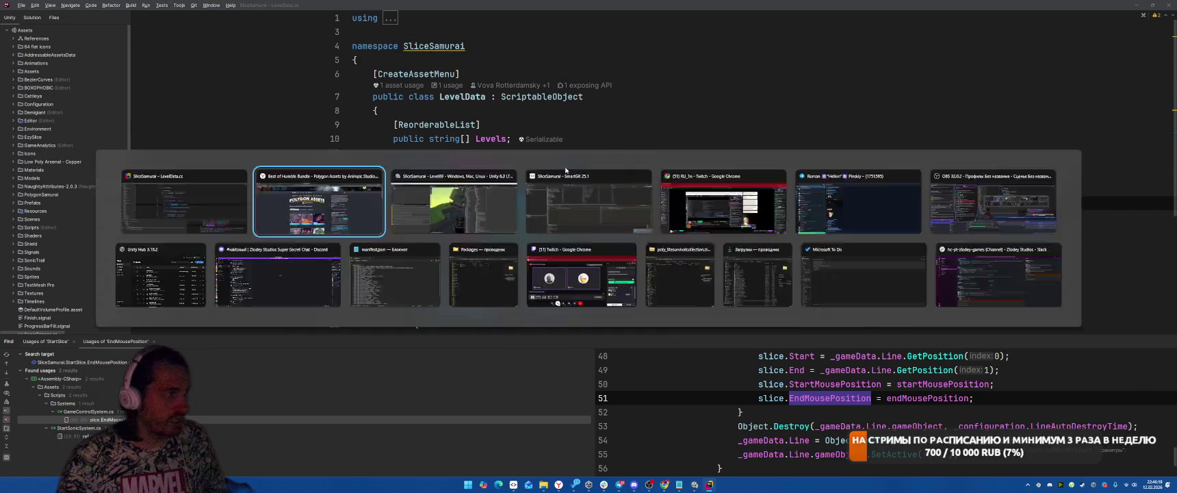
{"action": "key", "text": "alt+Tab"}
{"action": "left_click", "coordinate": [476, 213]}
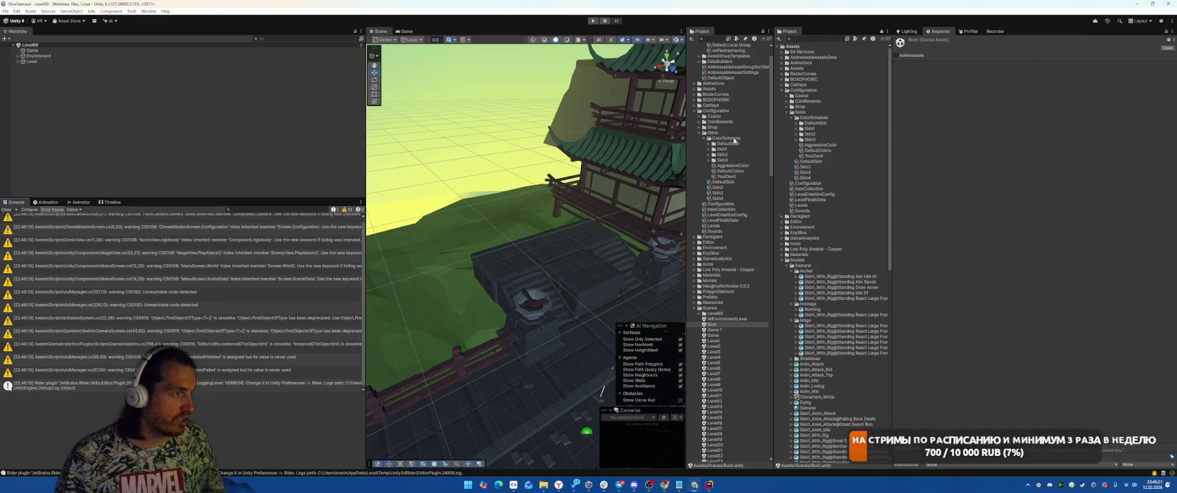
Step: Inspect the Levels list asset in the Configuration folder
{"action": "left_click", "coordinate": [782, 90]}
{"action": "left_click", "coordinate": [782, 140]}
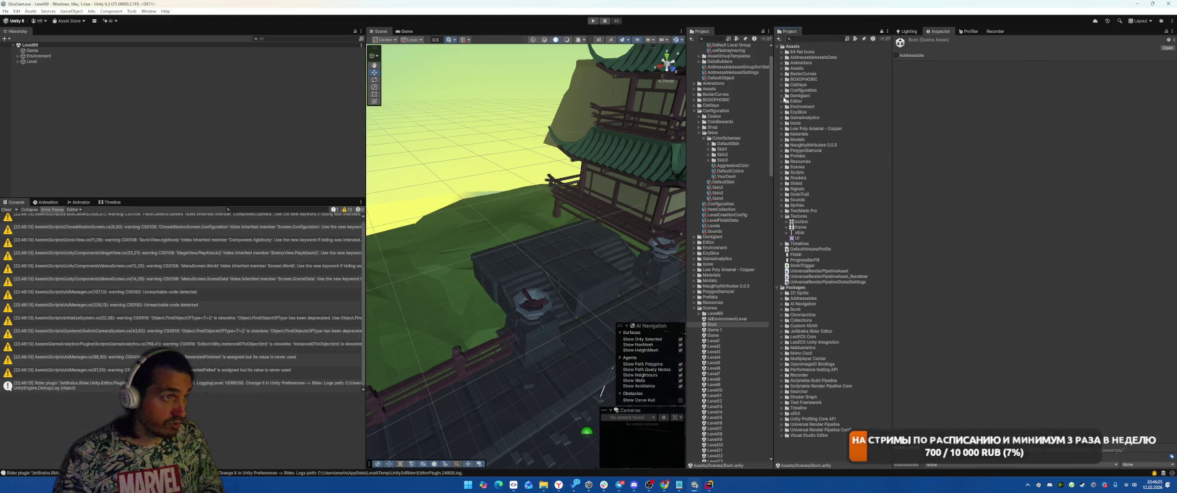
{"action": "left_click", "coordinate": [782, 90]}
{"action": "left_click", "coordinate": [801, 205]}
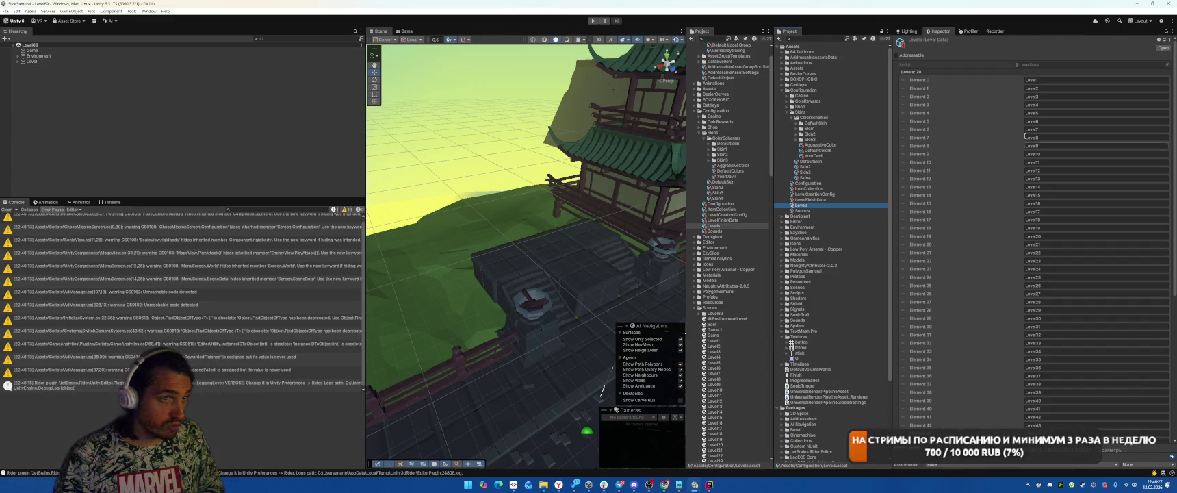
{"action": "scroll", "coordinate": [1024, 205], "scroll_direction": "down", "scroll_amount": 5}
{"action": "scroll", "coordinate": [1024, 286], "scroll_direction": "up", "scroll_amount": 5}
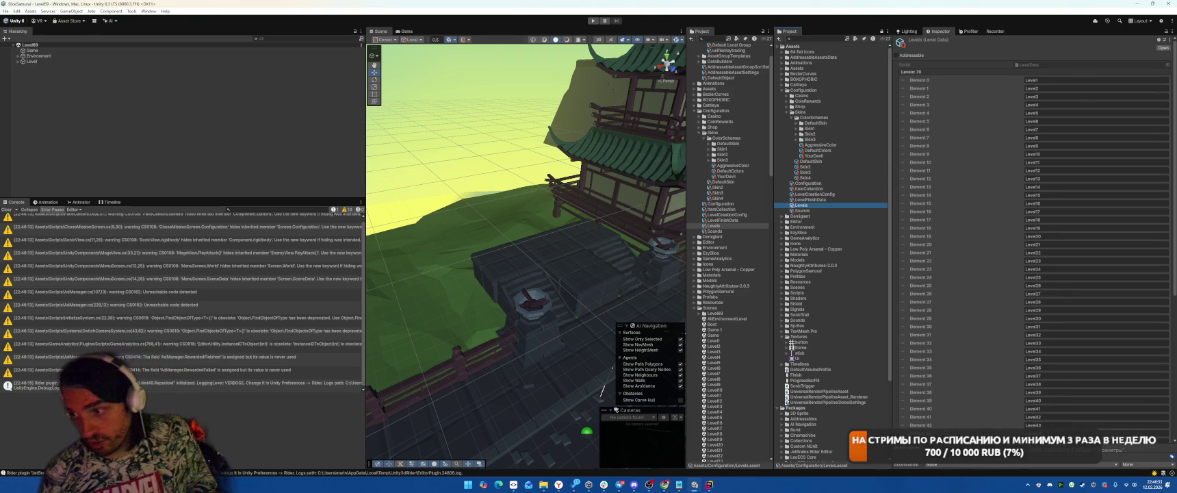
Step: Clear the console, open the Boot scene, and playtest it through to the Slice Samurai screen
{"action": "left_click", "coordinate": [6, 210]}
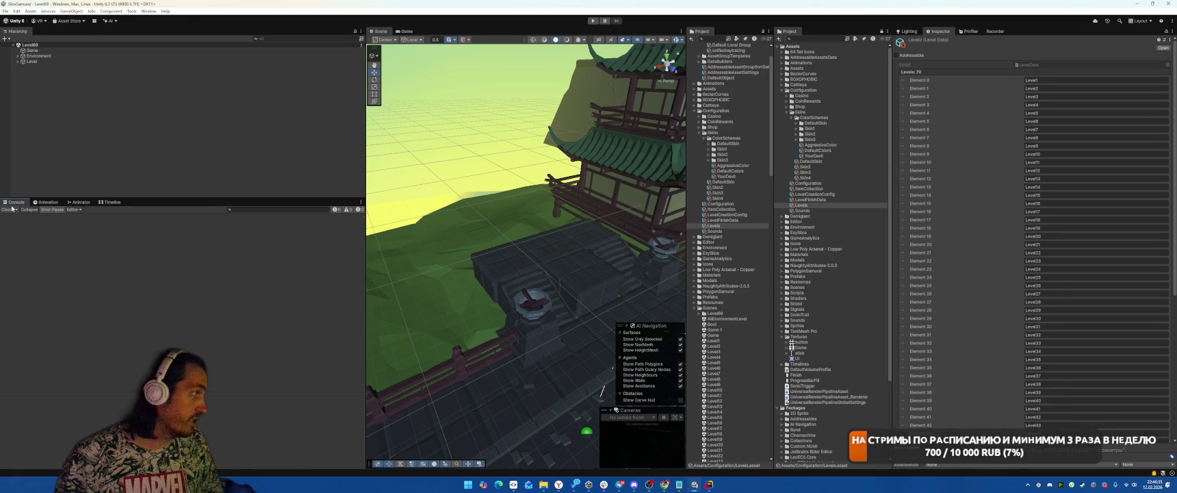
{"action": "left_click", "coordinate": [137, 137]}
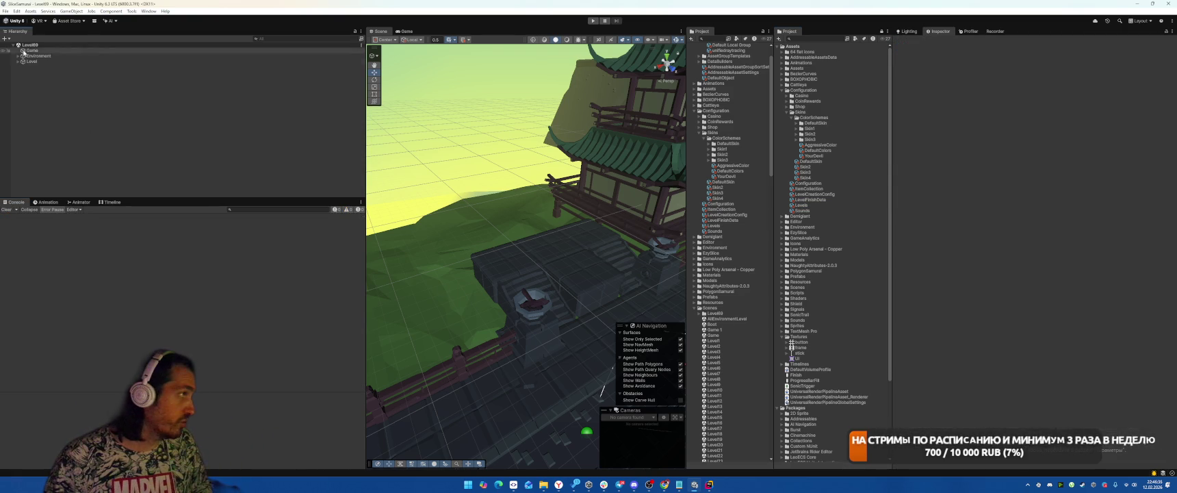
{"action": "double_click", "coordinate": [715, 325]}
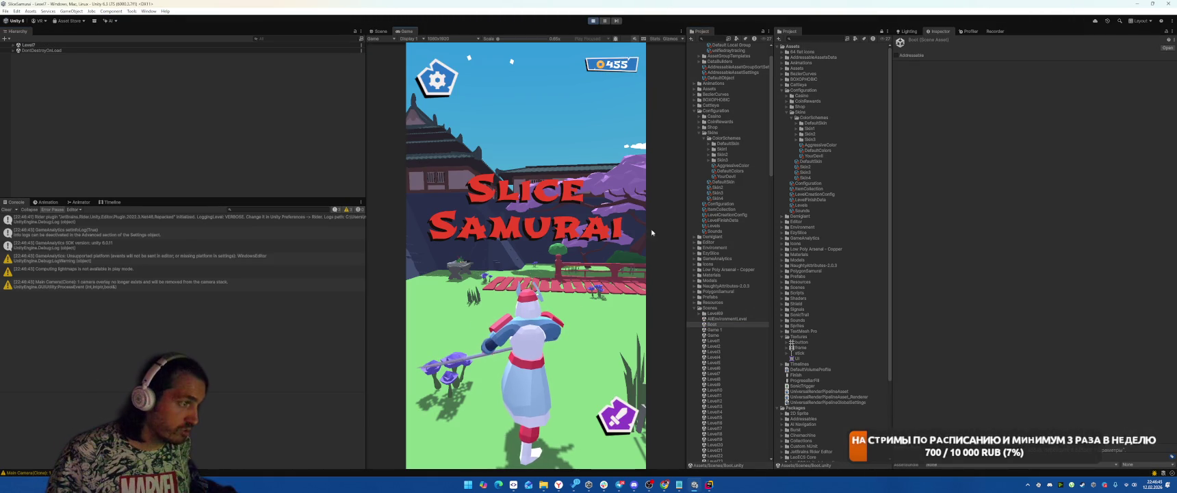
{"action": "left_click", "coordinate": [593, 20]}
Step: Switch the project's build target platform to Web in Build Profiles
{"action": "left_click", "coordinate": [5, 11]}
{"action": "left_click", "coordinate": [27, 96]}
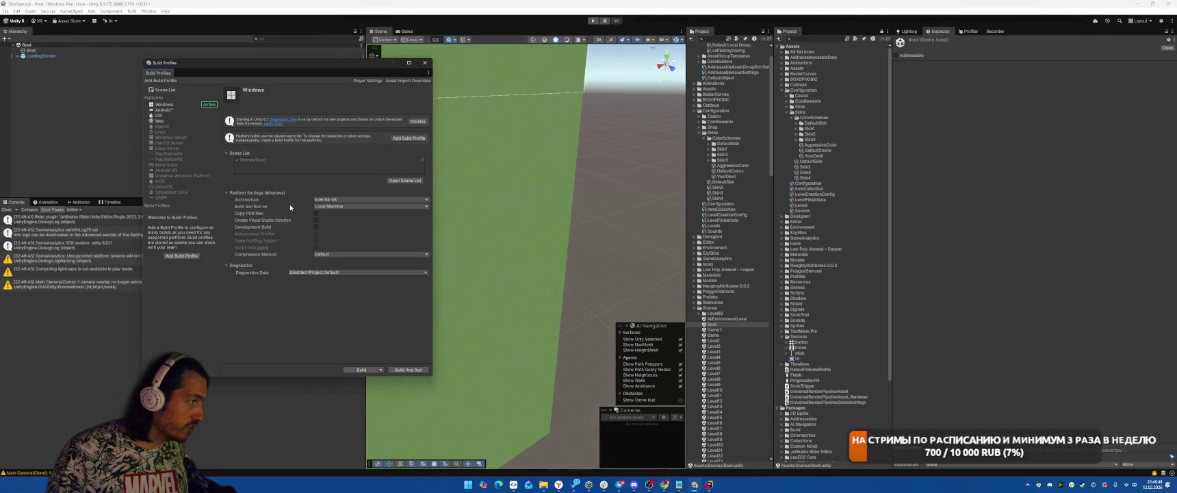
{"action": "left_click", "coordinate": [161, 120]}
{"action": "left_click", "coordinate": [407, 369]}
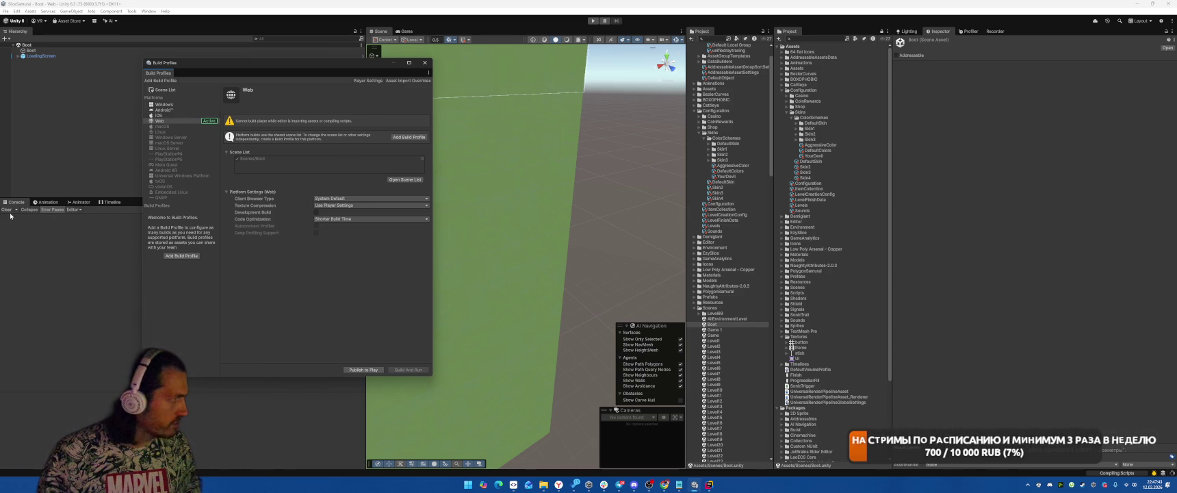
Step: Open Player Settings and create a SliceSamurai folder for the build
{"action": "left_click", "coordinate": [16, 12]}
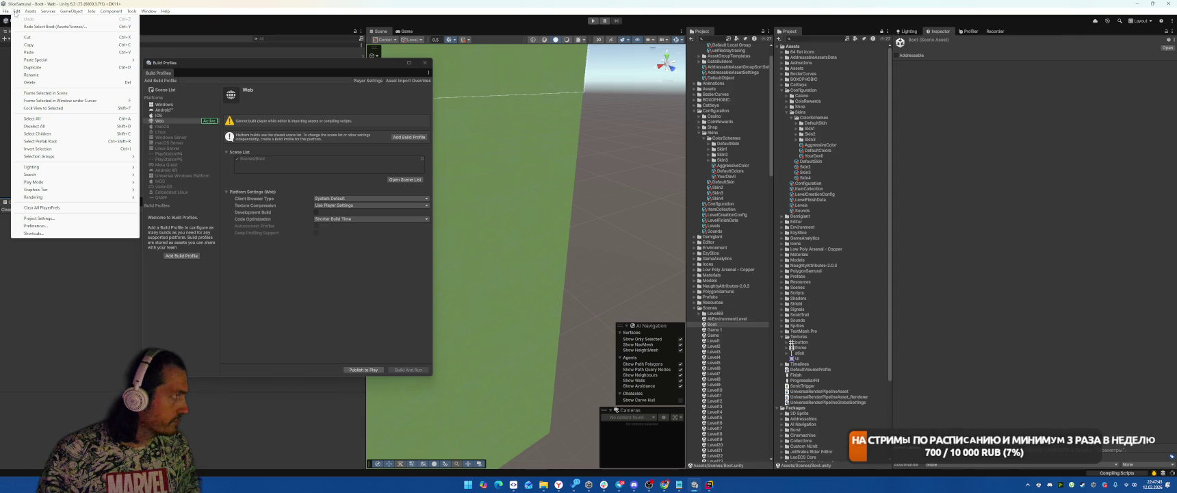
{"action": "left_click", "coordinate": [39, 218]}
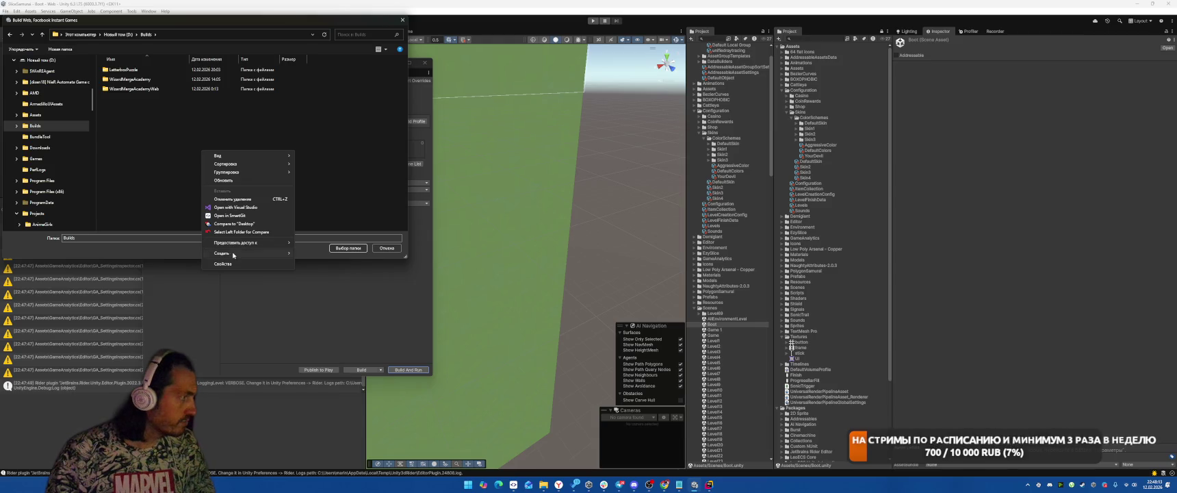
{"action": "left_click", "coordinate": [318, 251]}
{"action": "type", "text": "Sl"}
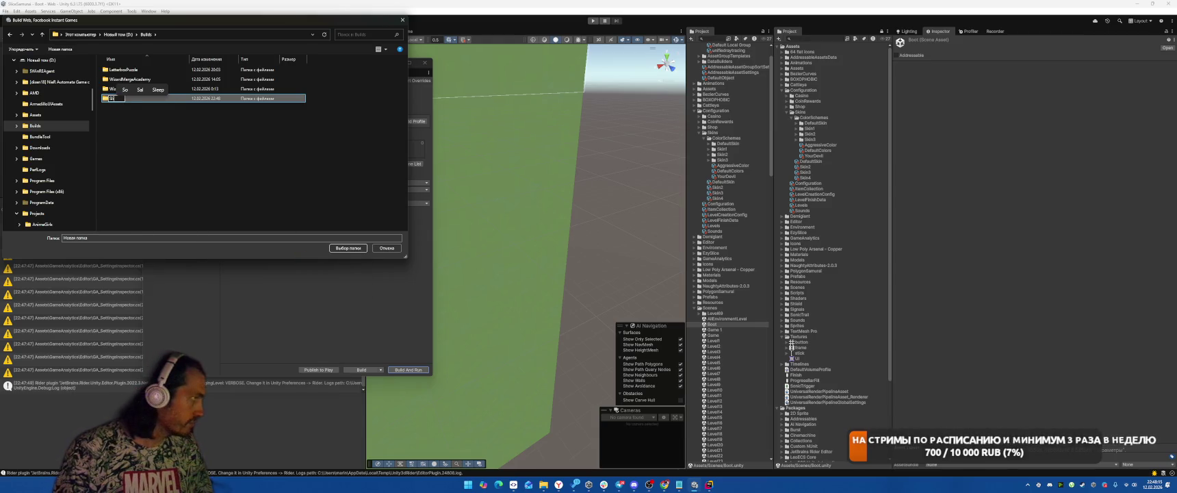
{"action": "type", "text": "iceSamurai"}
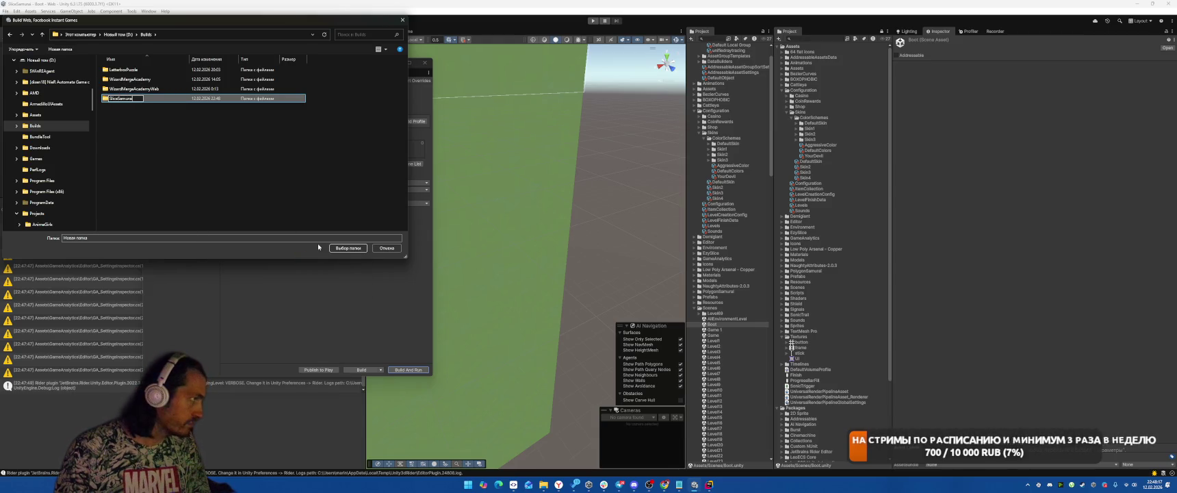
{"action": "key", "text": "Return"}
{"action": "key", "text": "Return"}
Step: Add a subfolder, pick SliceSamurai as build output, and enable the Addressables build report
{"action": "right_click", "coordinate": [267, 163]}
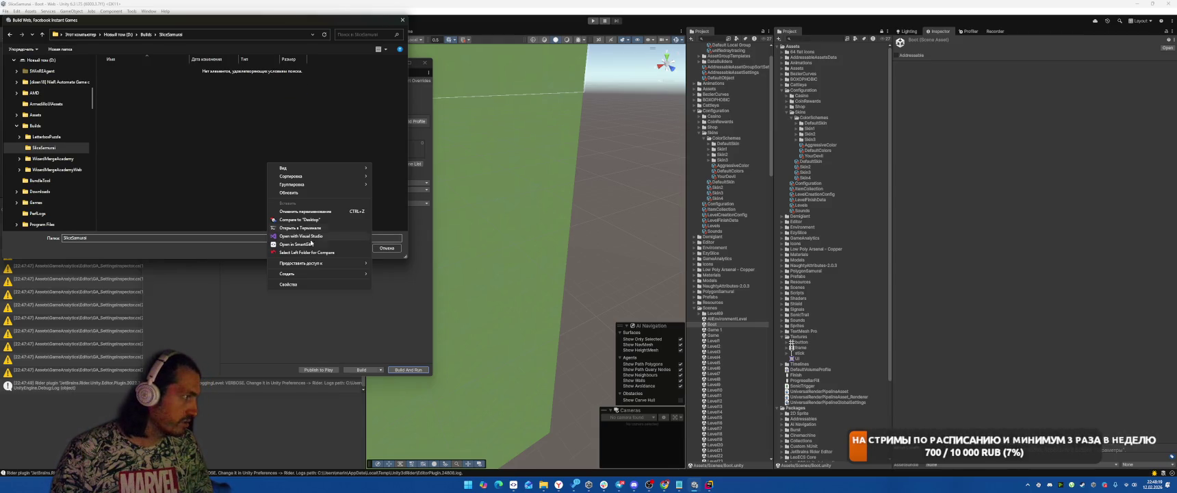
{"action": "left_click", "coordinate": [389, 276]}
{"action": "type", "text": "Slice"}
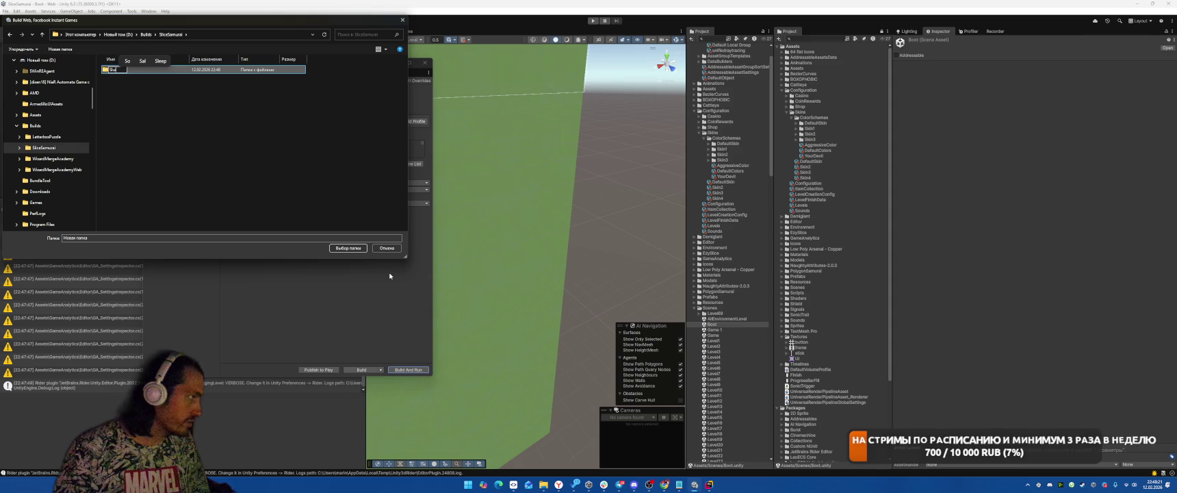
{"action": "type", "text": "Samurai"}
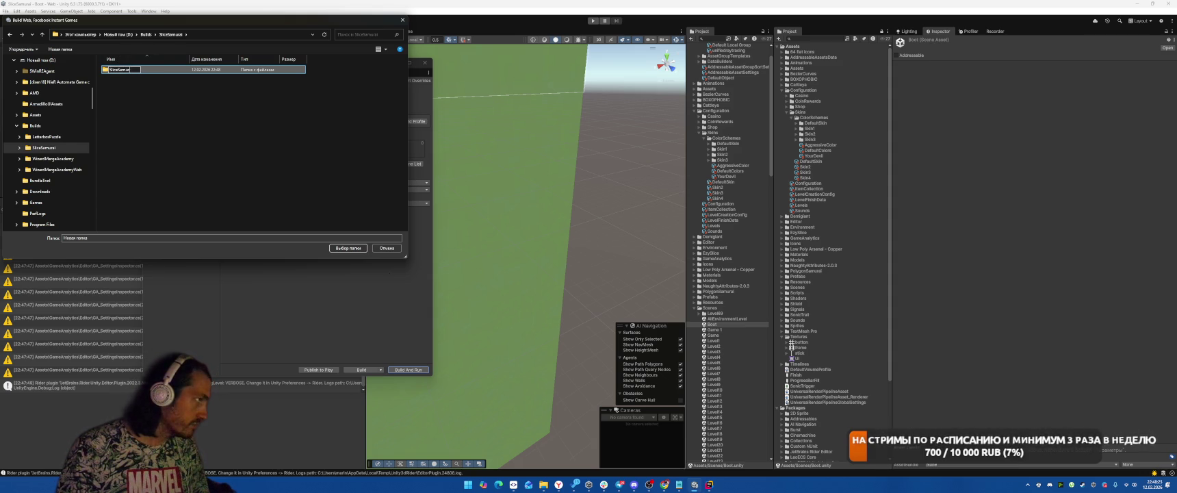
{"action": "key", "text": "Return"}
{"action": "key", "text": "Return"}
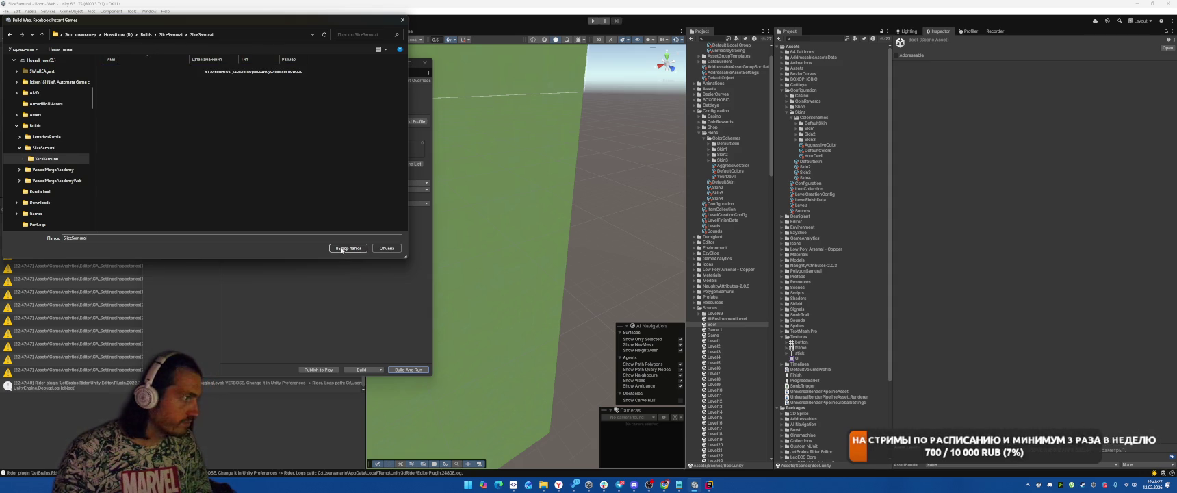
{"action": "left_click", "coordinate": [347, 248]}
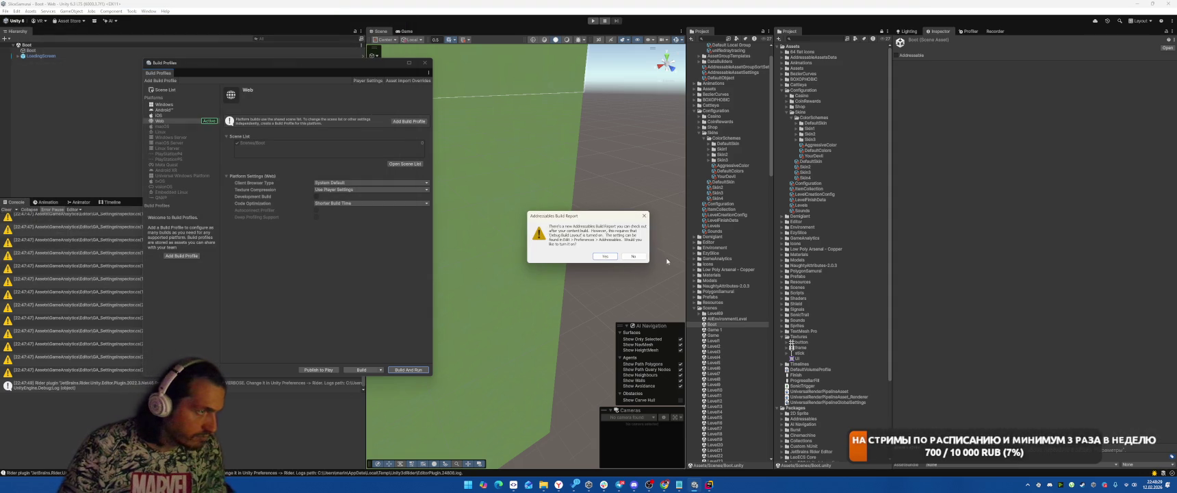
{"action": "left_click", "coordinate": [605, 256]}
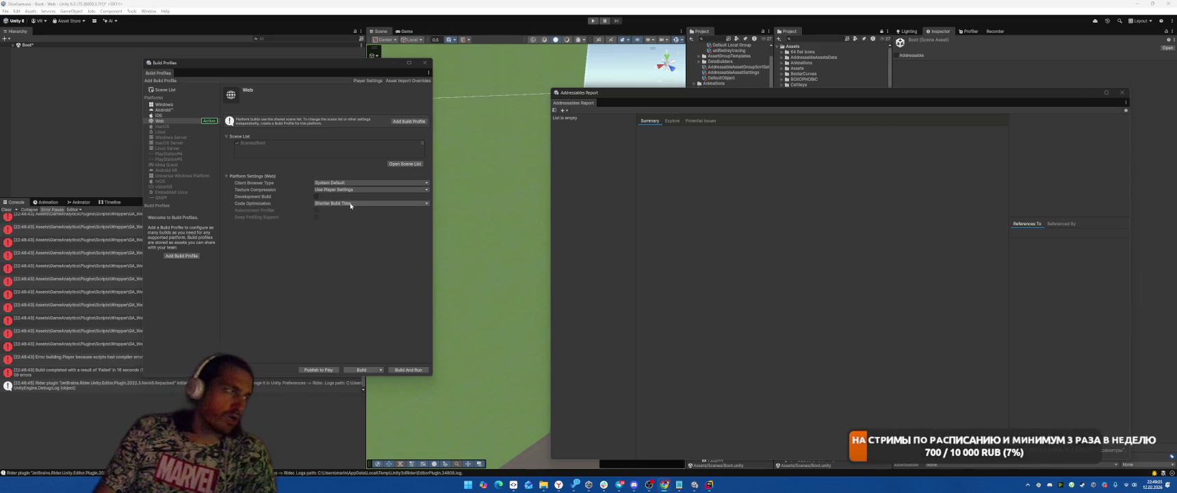
Step: Review the Web build's console errors, then close the empty Addressables Report and Build Profiles
{"action": "left_click_drag", "start_coordinate": [274, 62], "coordinate": [444, 84]}
{"action": "left_click", "coordinate": [61, 279]}
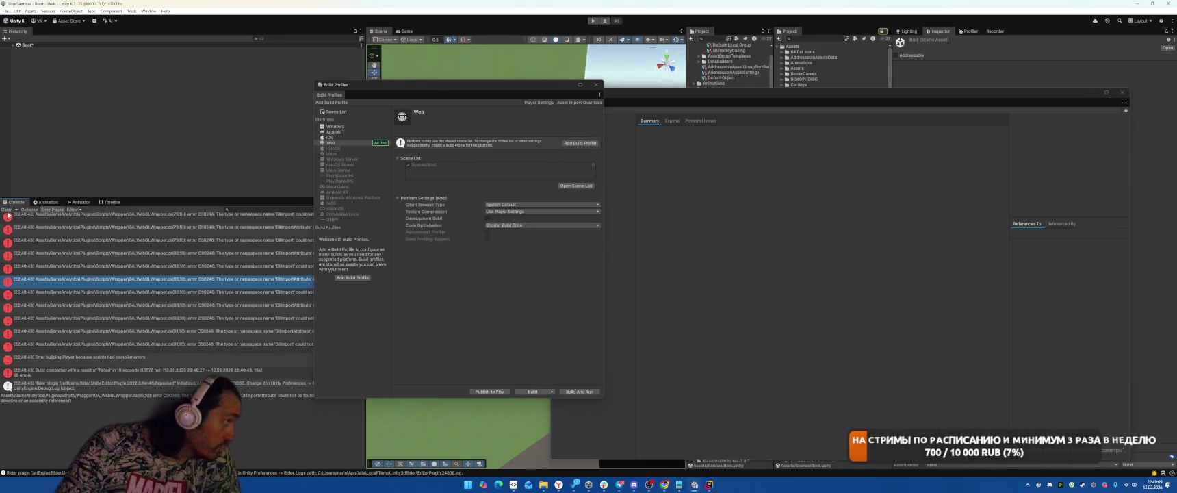
{"action": "left_click", "coordinate": [236, 332]}
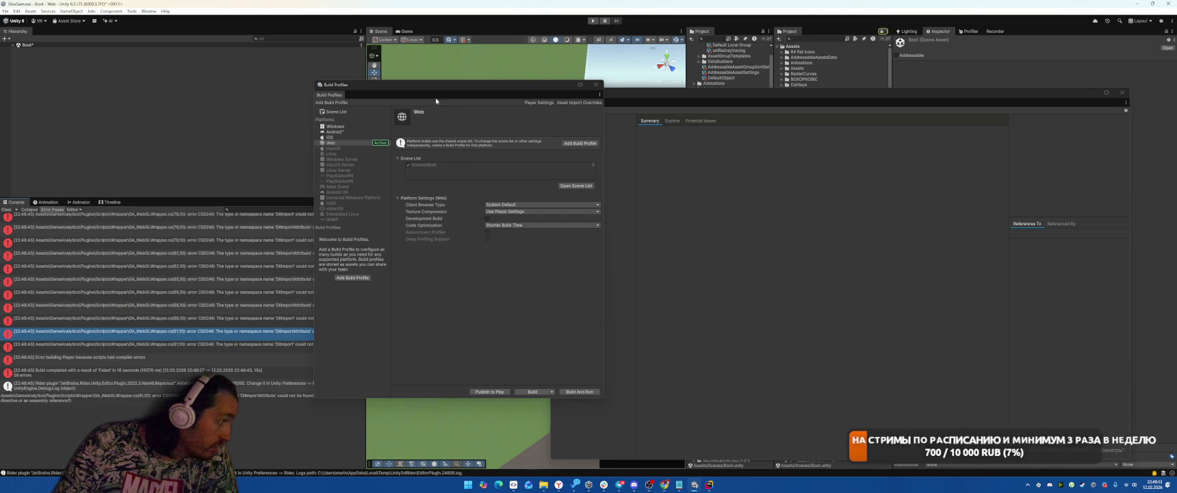
{"action": "left_click_drag", "start_coordinate": [459, 86], "coordinate": [668, 98]}
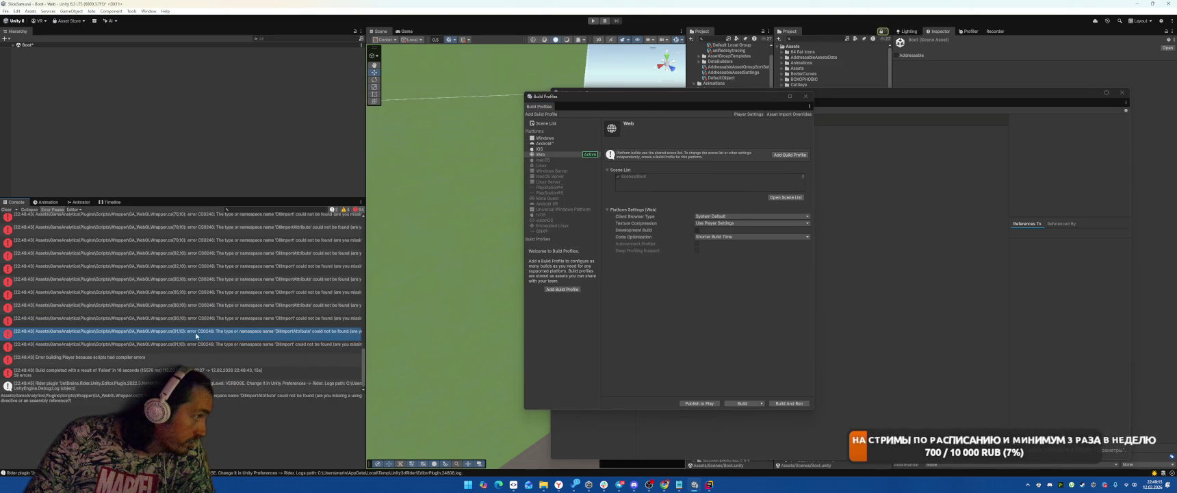
{"action": "scroll", "coordinate": [280, 292], "scroll_direction": "up", "scroll_amount": 5}
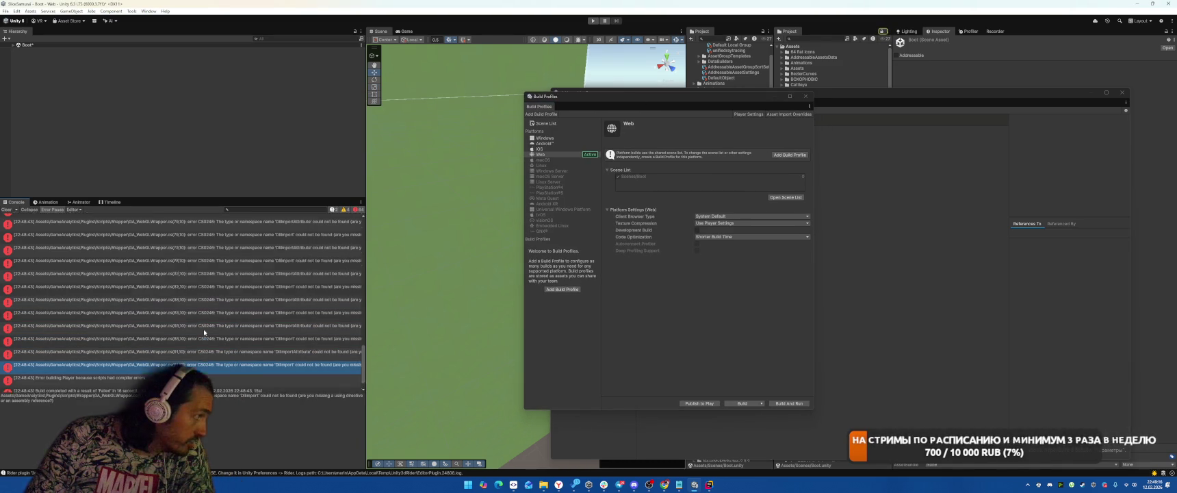
{"action": "left_click", "coordinate": [1122, 92]}
{"action": "left_click_drag", "start_coordinate": [698, 96], "coordinate": [525, 82]}
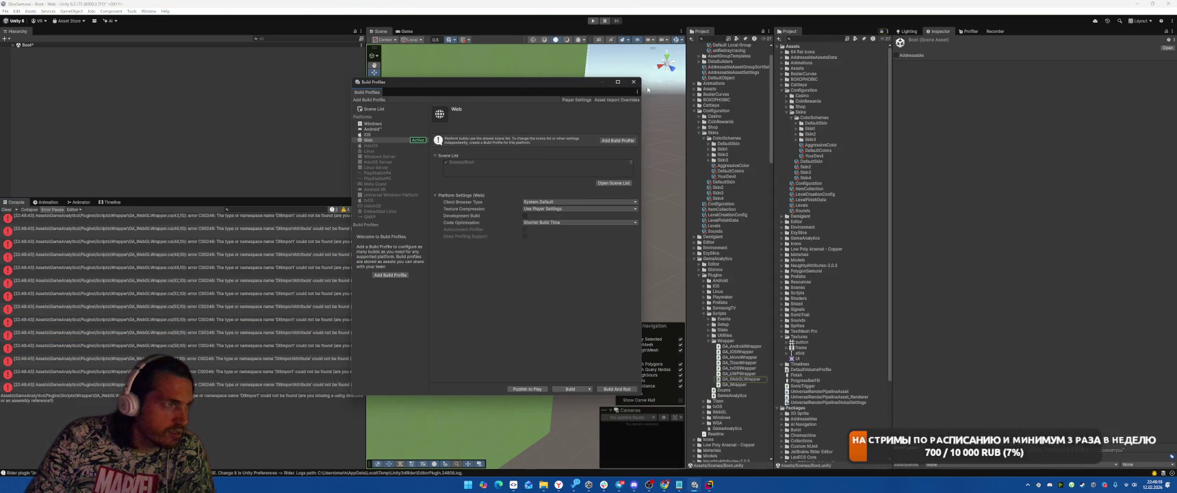
{"action": "left_click", "coordinate": [633, 81]}
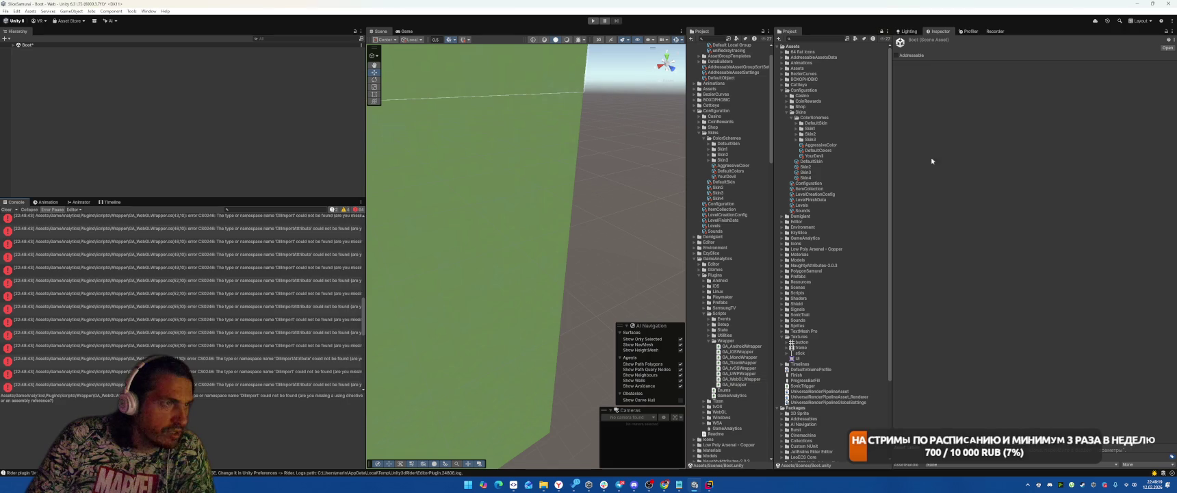
Step: Delete the GameAnalytics folder from Assets
{"action": "left_click", "coordinate": [784, 90]}
{"action": "left_click", "coordinate": [241, 285]}
{"action": "left_click", "coordinate": [716, 258]}
{"action": "key", "text": "Delete"}
{"action": "key", "text": "Return"}
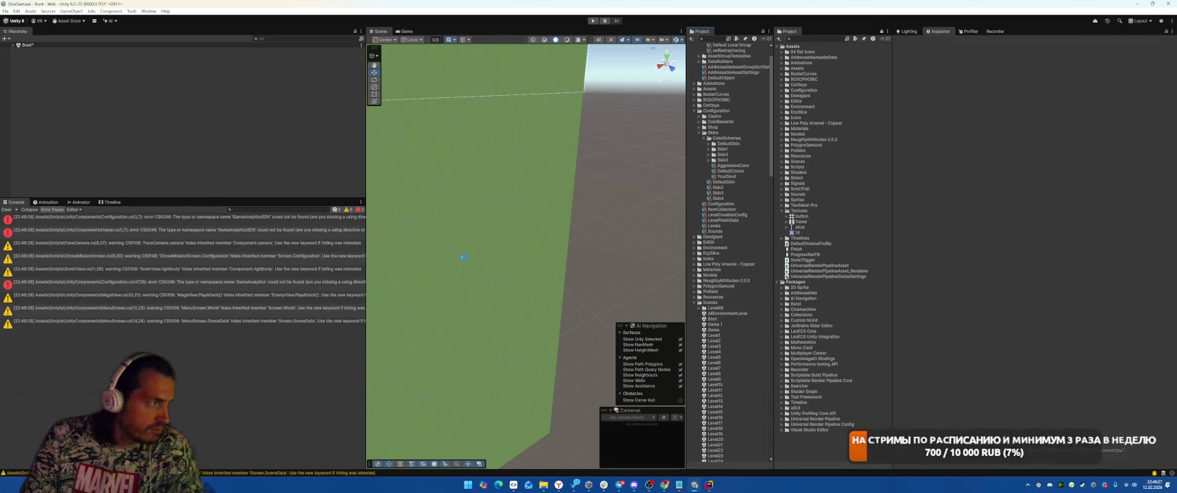
Step: Remove the GameAnalyticsSDK using and GameAnalytics field from Configuration.cs in Rider
{"action": "double_click", "coordinate": [150, 215]}
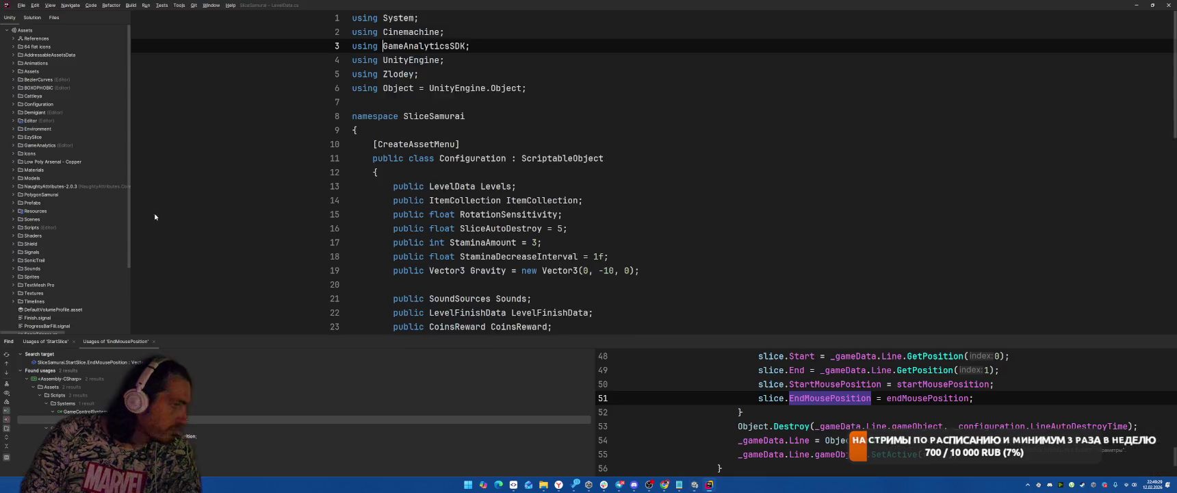
{"action": "key", "text": "End"}
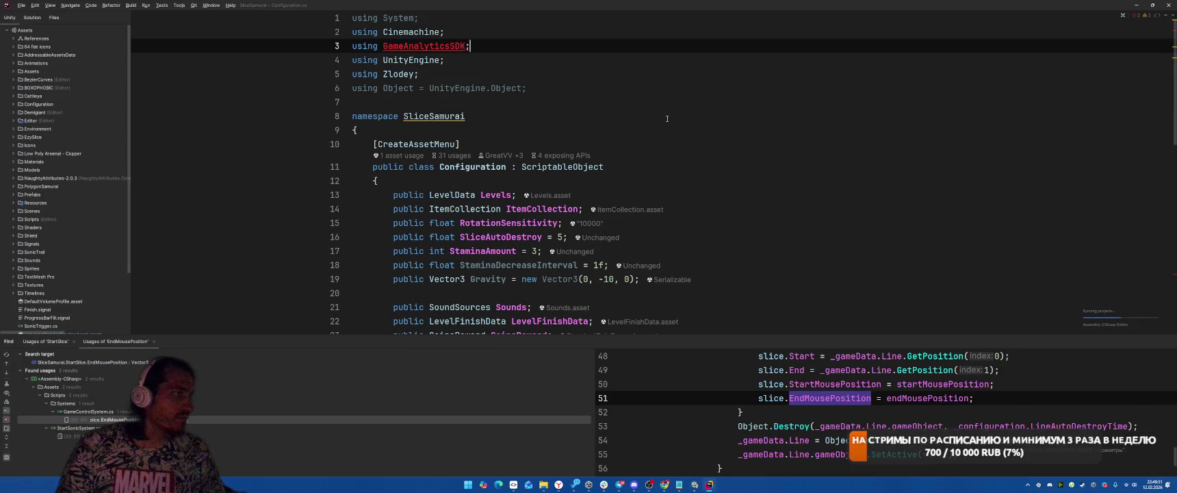
{"action": "key", "text": "F2"}
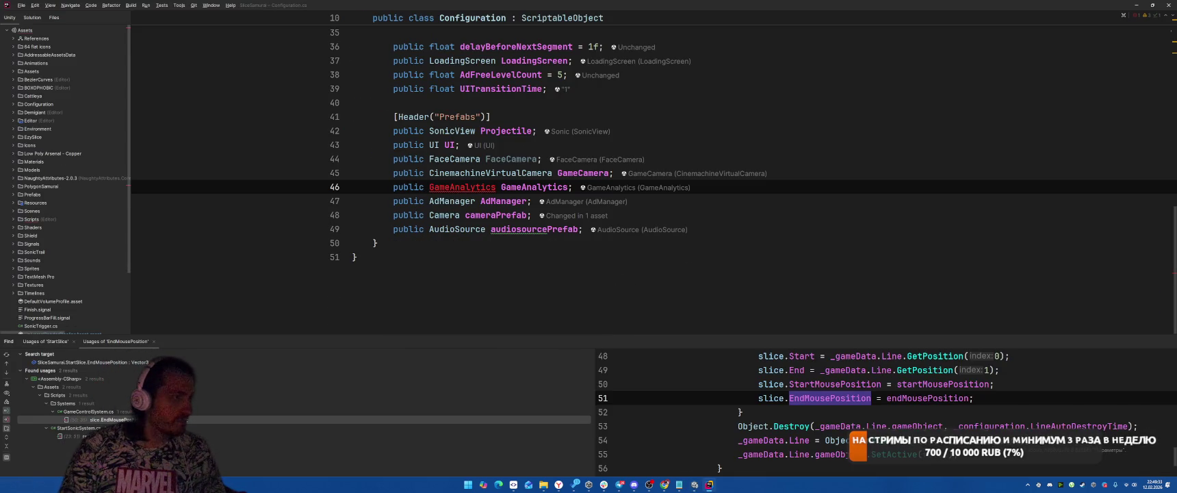
{"action": "key", "text": "ctrl+slash"}
{"action": "key", "text": "ctrl+Home"}
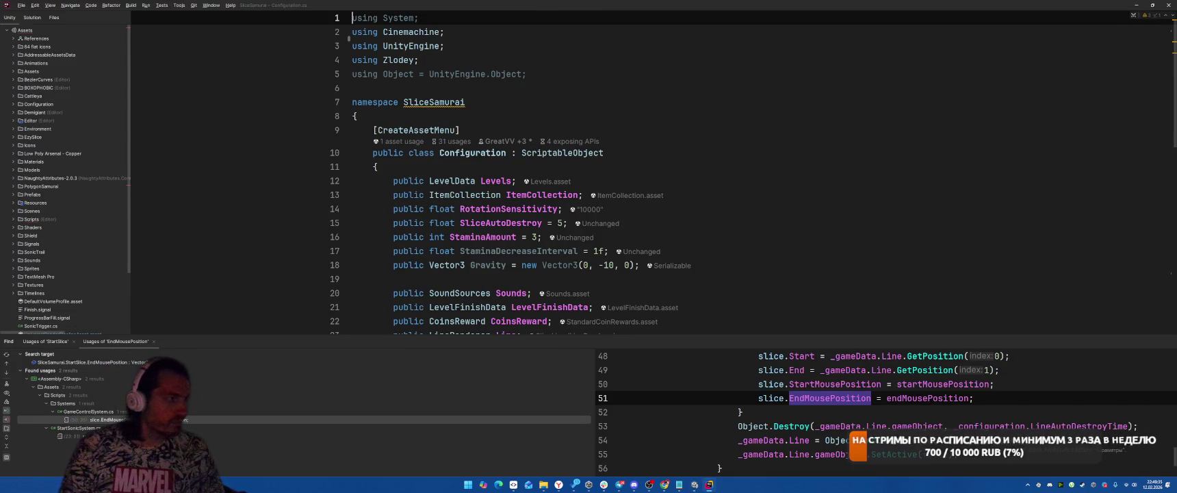
{"action": "key", "text": "alt+Tab"}
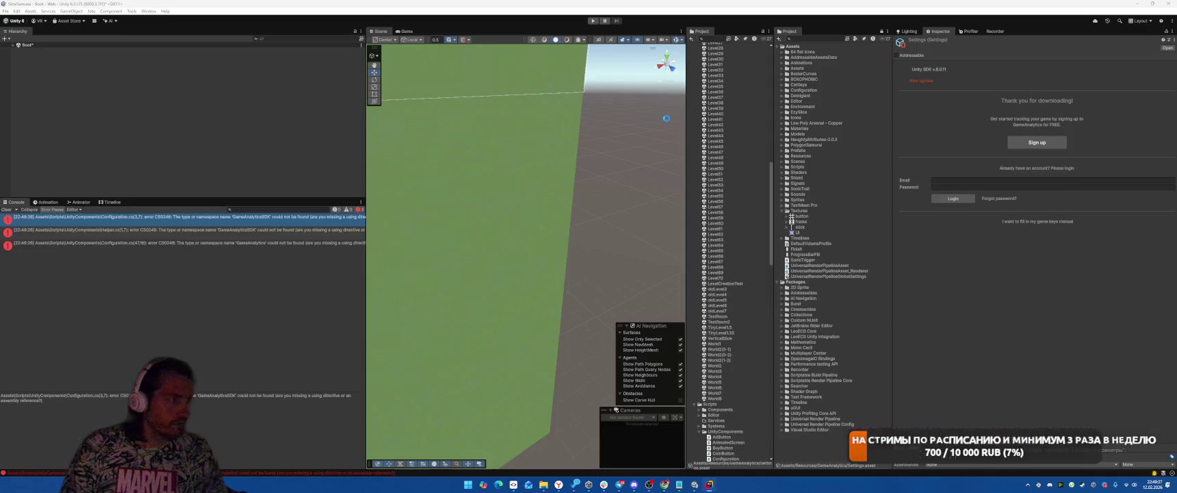
Step: Comment out the GameAnalytics initialization block in Helper.cs
{"action": "double_click", "coordinate": [85, 221]}
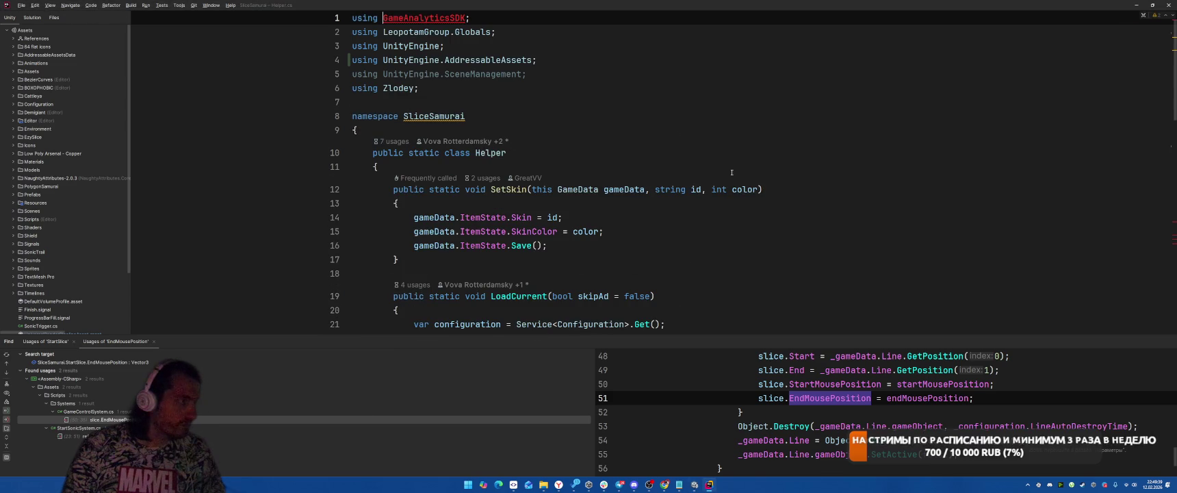
{"action": "key", "text": "F2"}
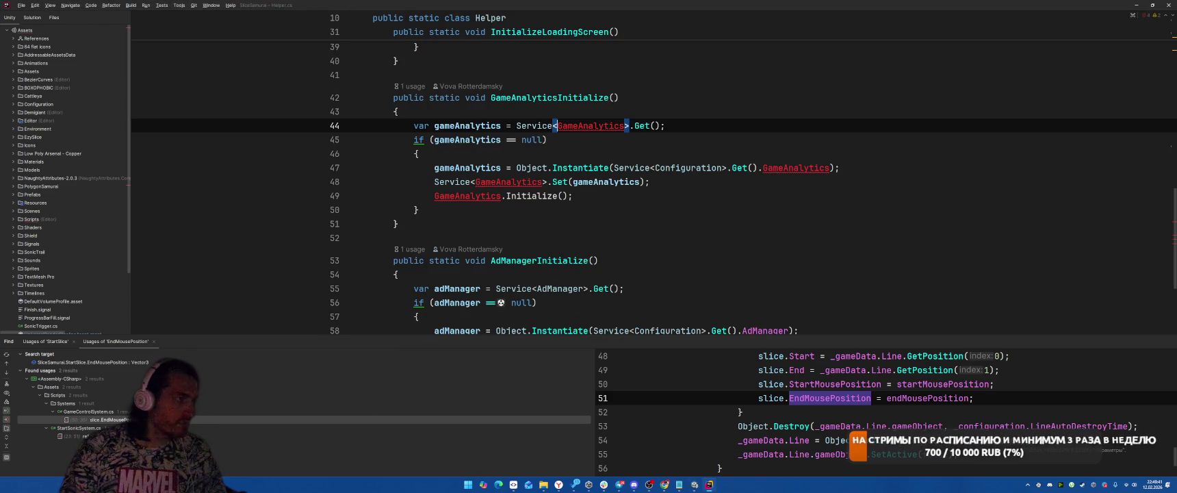
{"action": "key", "text": "ctrl+w"}
{"action": "key", "text": "ctrl+w"}
{"action": "key", "text": "ctrl+w"}
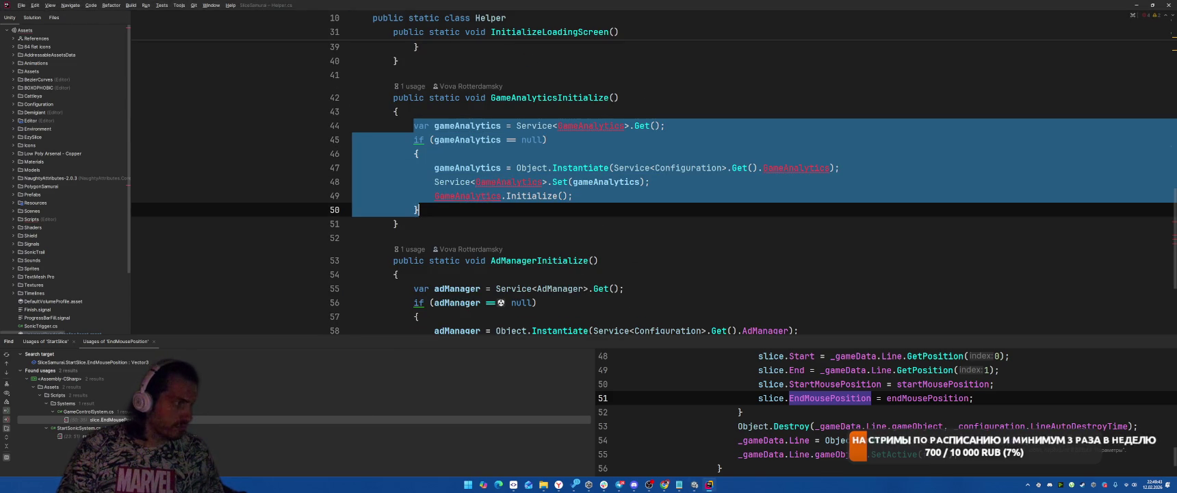
{"action": "key", "text": "ctrl+slash"}
{"action": "key", "text": "alt+Tab"}
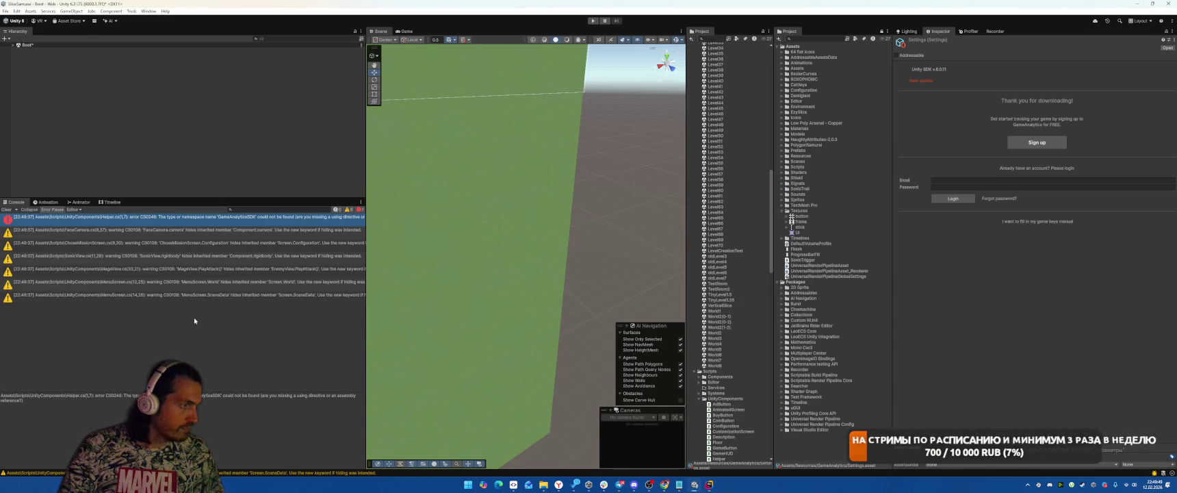
Step: Clear the Console and open Window > Asset Management > Addressables > Groups
{"action": "left_click", "coordinate": [6, 210]}
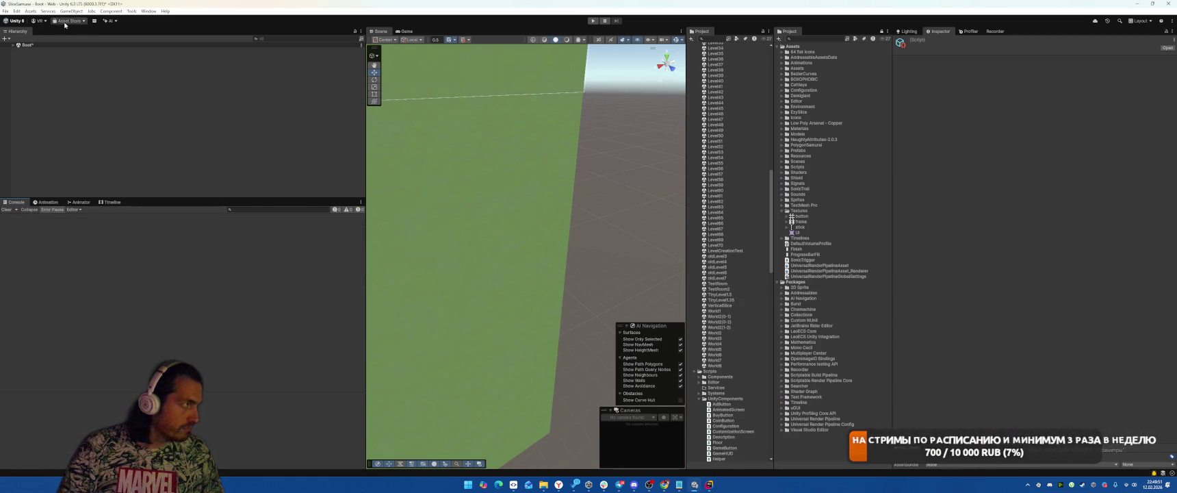
{"action": "left_click", "coordinate": [5, 11]}
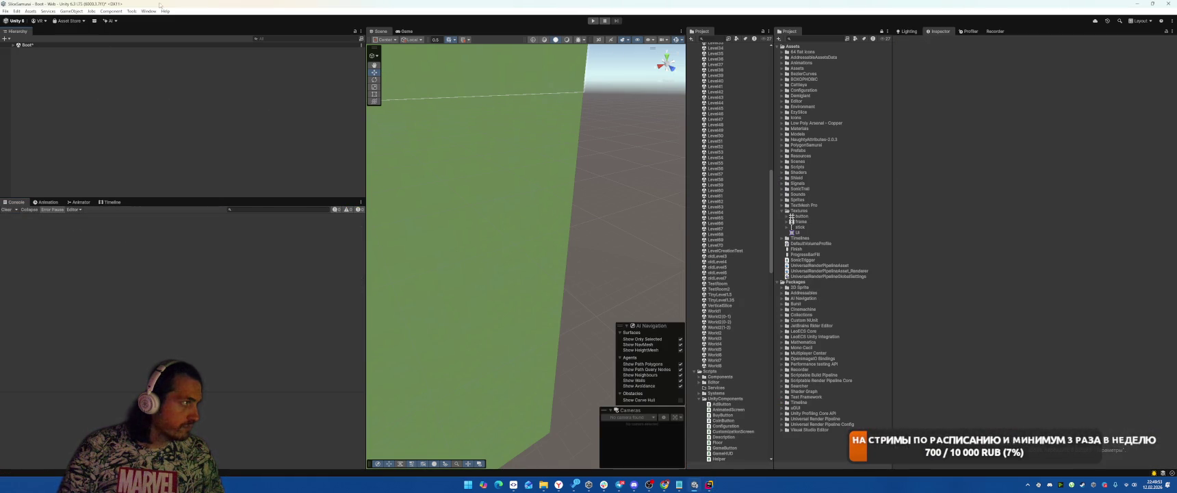
{"action": "left_click", "coordinate": [149, 11]}
{"action": "mouse_move", "coordinate": [203, 104]}
{"action": "mouse_move", "coordinate": [263, 111]}
{"action": "left_click", "coordinate": [315, 111]}
Step: Build Addressables content with the Default Build Script, saving the modified scenes
{"action": "left_click", "coordinate": [437, 73]}
{"action": "mouse_move", "coordinate": [465, 81]}
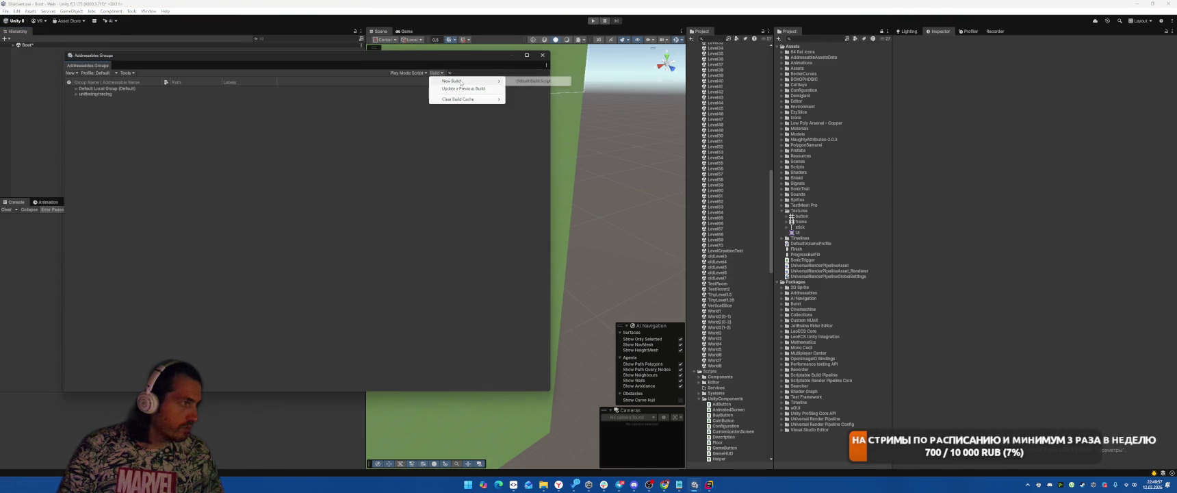
{"action": "left_click", "coordinate": [530, 81]}
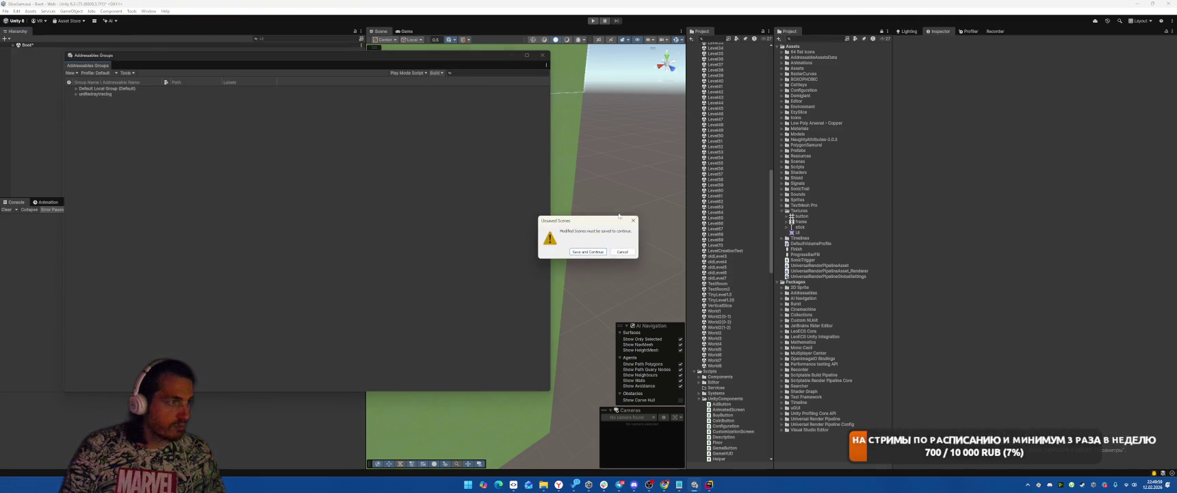
{"action": "left_click", "coordinate": [579, 251]}
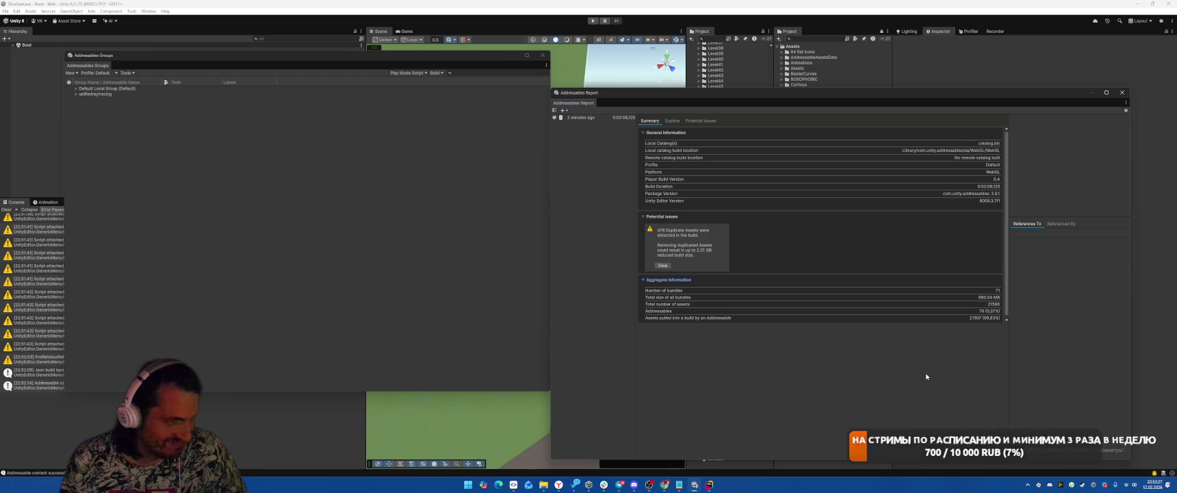
Step: Inspect a scene bundle's size and references in the report's Explore tab
{"action": "left_click", "coordinate": [672, 120]}
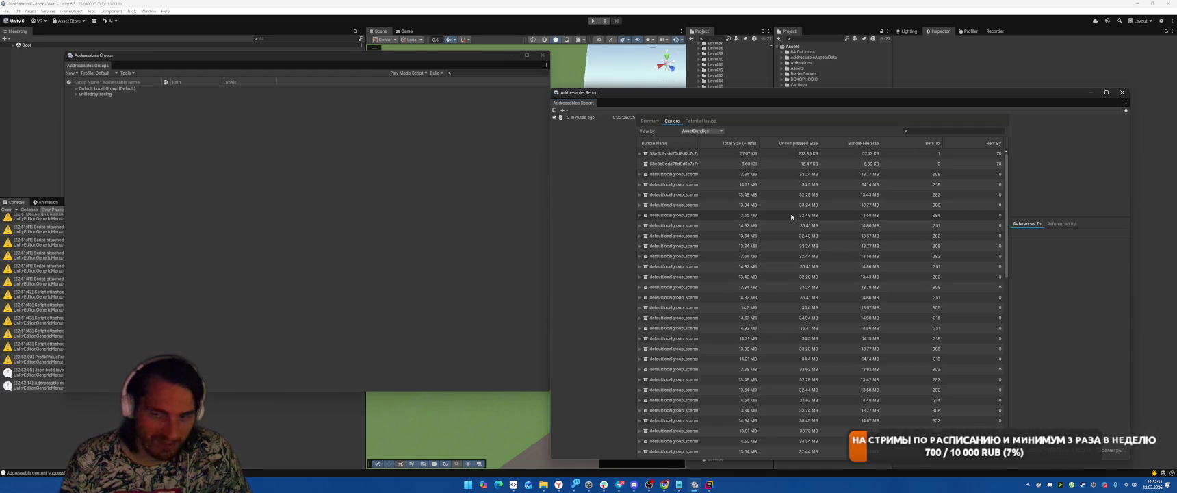
{"action": "left_click", "coordinate": [758, 178]}
{"action": "scroll", "coordinate": [775, 297], "scroll_direction": "down", "scroll_amount": 10}
{"action": "scroll", "coordinate": [792, 412], "scroll_direction": "up", "scroll_amount": 10}
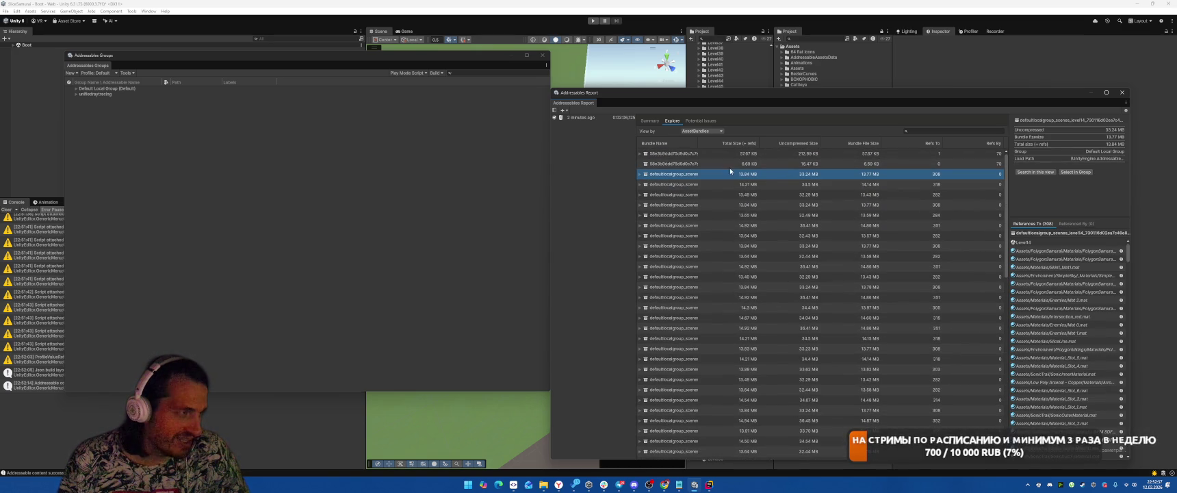
Step: Close the Addressables Report and start File > Build And Run
{"action": "left_click", "coordinate": [1123, 93]}
{"action": "left_click", "coordinate": [5, 11]}
{"action": "left_click", "coordinate": [41, 108]}
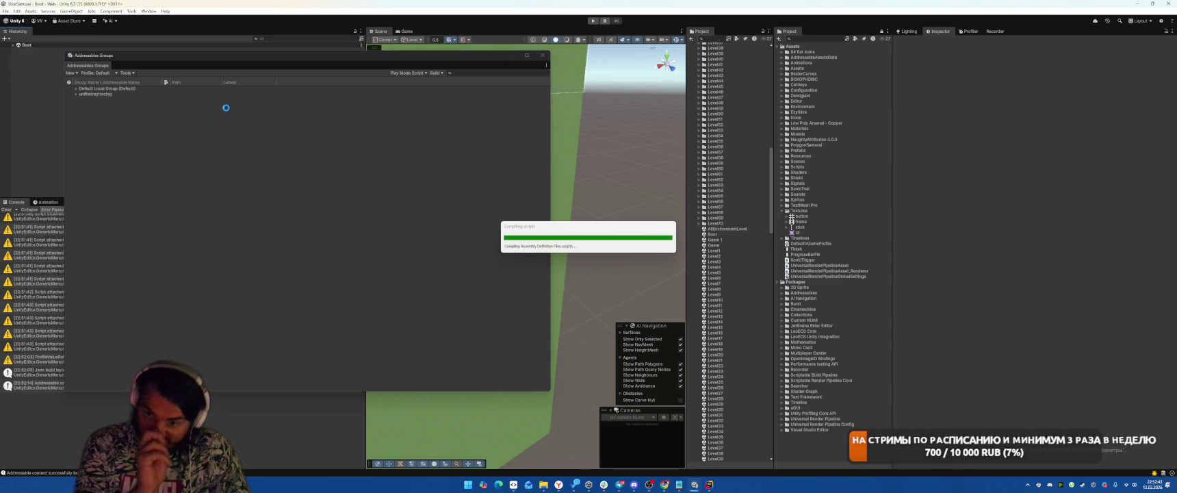
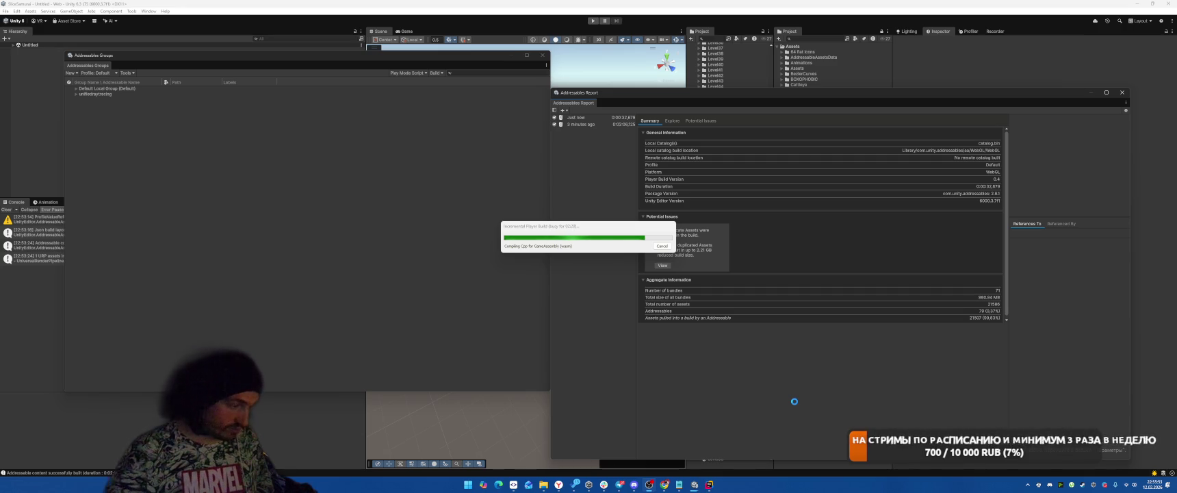
Step: Open Windows Task Manager while the incremental WebGL player build runs
{"action": "key", "text": "ctrl+shift+Escape"}
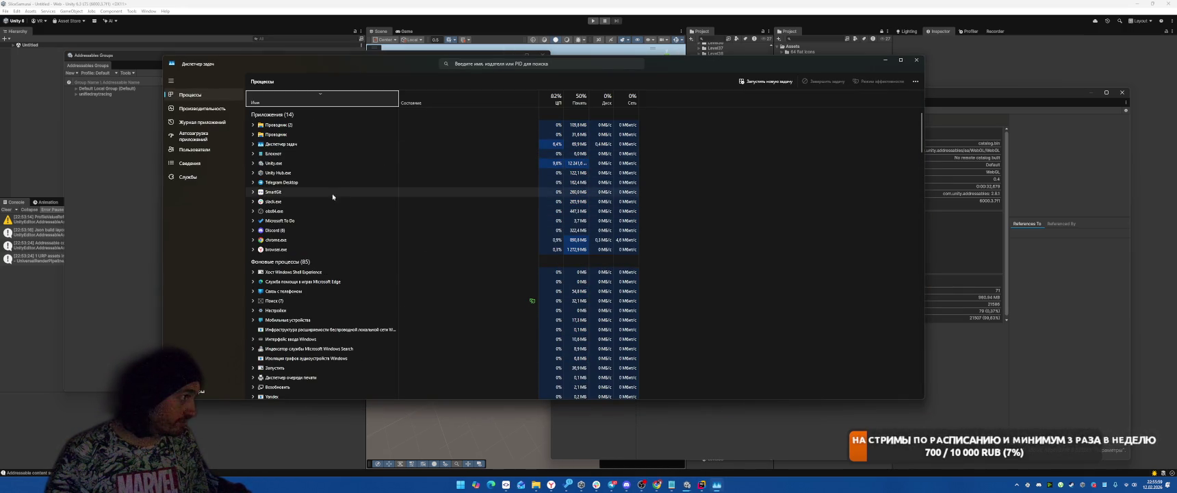
Step: Inspect the OBS Studio executable's properties, checking its Compatibility and Security tabs
{"action": "right_click", "coordinate": [283, 222]}
{"action": "mouse_move", "coordinate": [343, 243]}
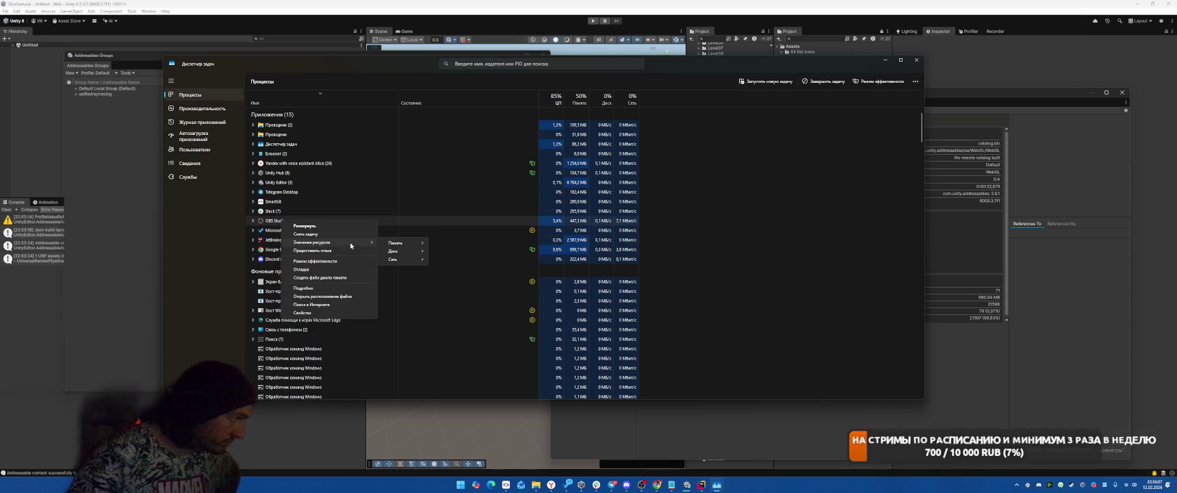
{"action": "left_click", "coordinate": [305, 313]}
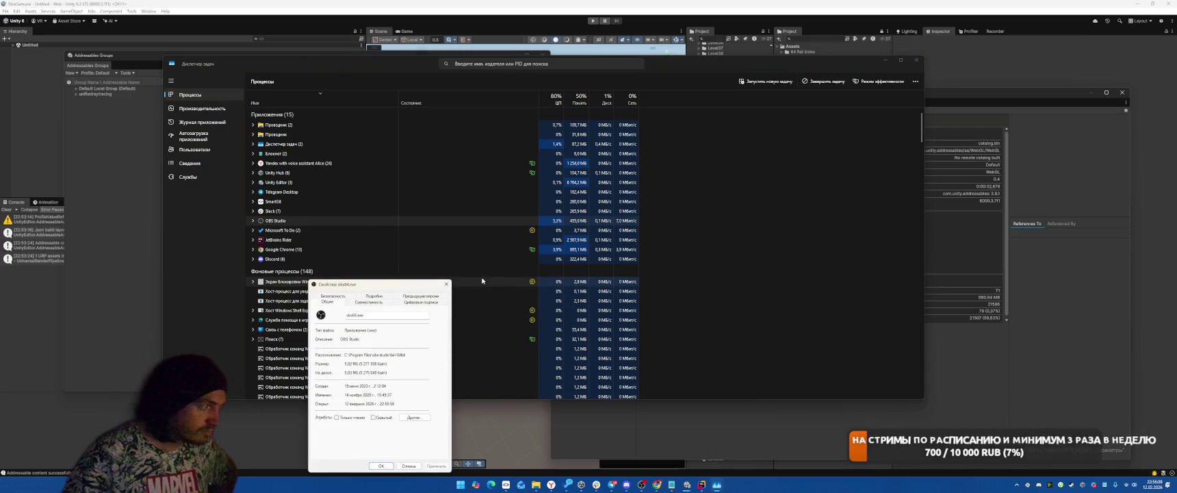
{"action": "left_click", "coordinate": [380, 303]}
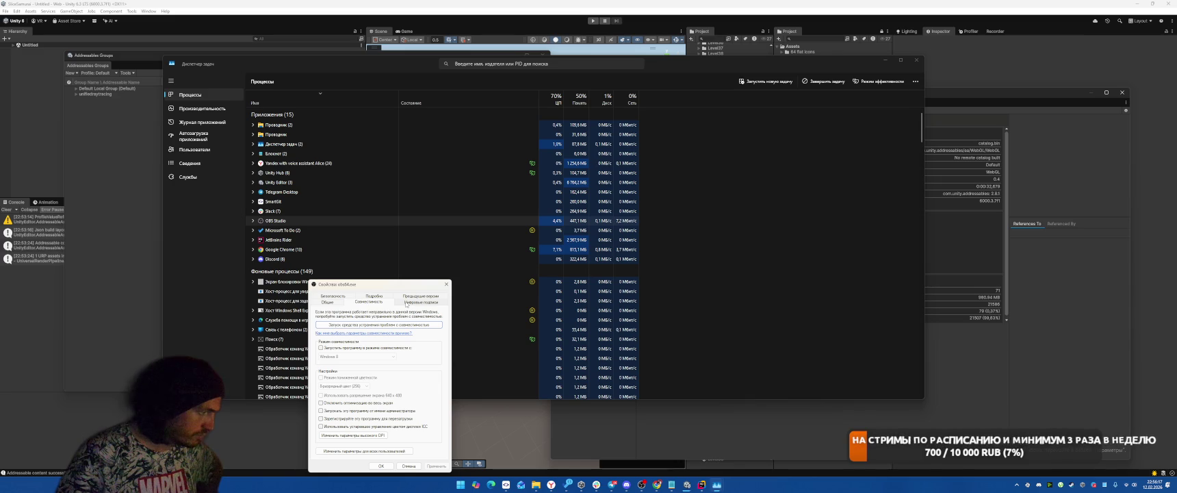
{"action": "left_click", "coordinate": [407, 302]}
{"action": "left_click", "coordinate": [332, 295]}
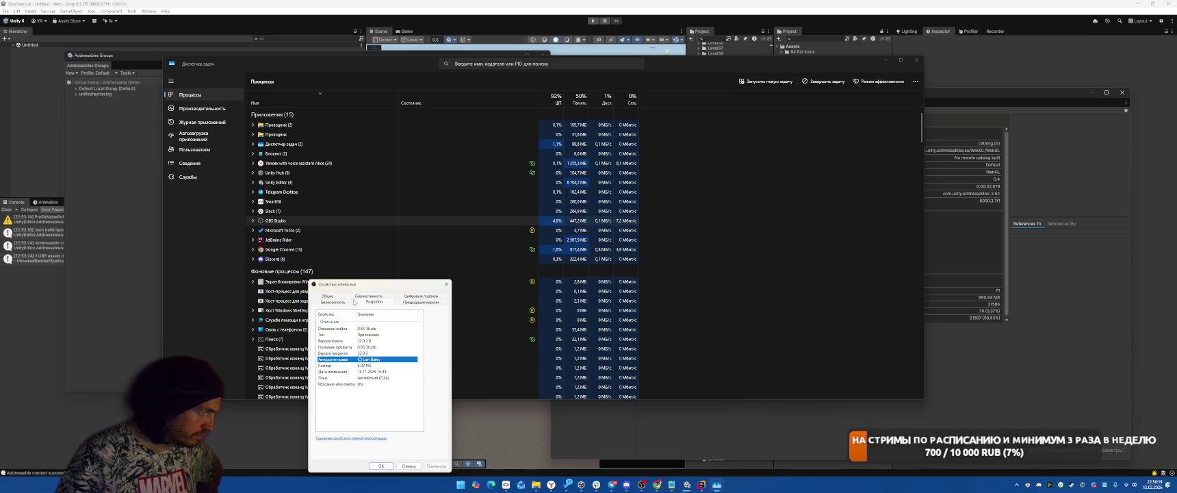
{"action": "left_click", "coordinate": [446, 283]}
Step: Go to the Details process list and scroll down to obs64.exe
{"action": "right_click", "coordinate": [282, 220]}
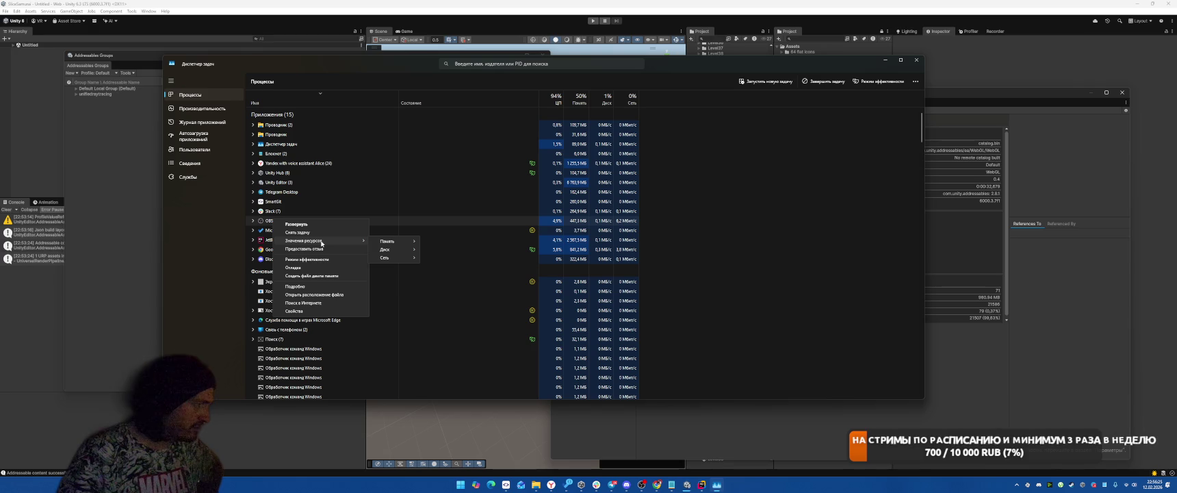
{"action": "left_click", "coordinate": [203, 167]}
{"action": "left_click", "coordinate": [203, 166]}
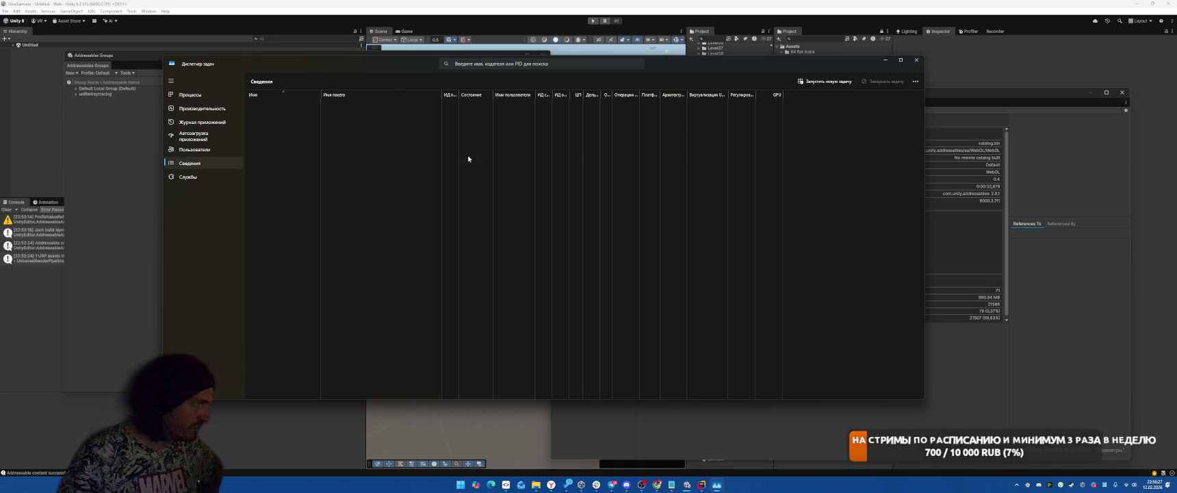
{"action": "scroll", "coordinate": [303, 207], "scroll_direction": "down", "scroll_amount": 15}
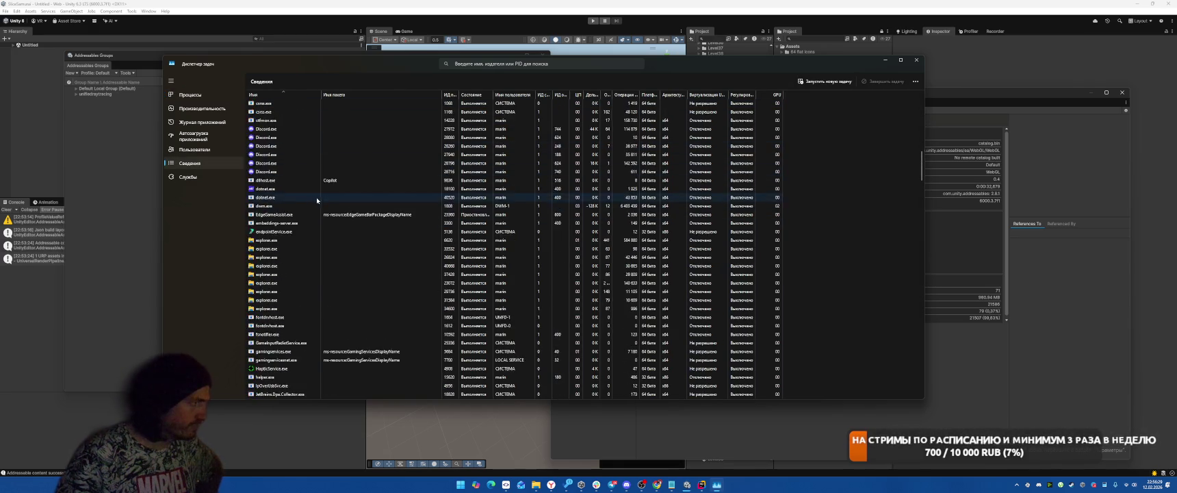
{"action": "scroll", "coordinate": [317, 195], "scroll_direction": "down", "scroll_amount": 12}
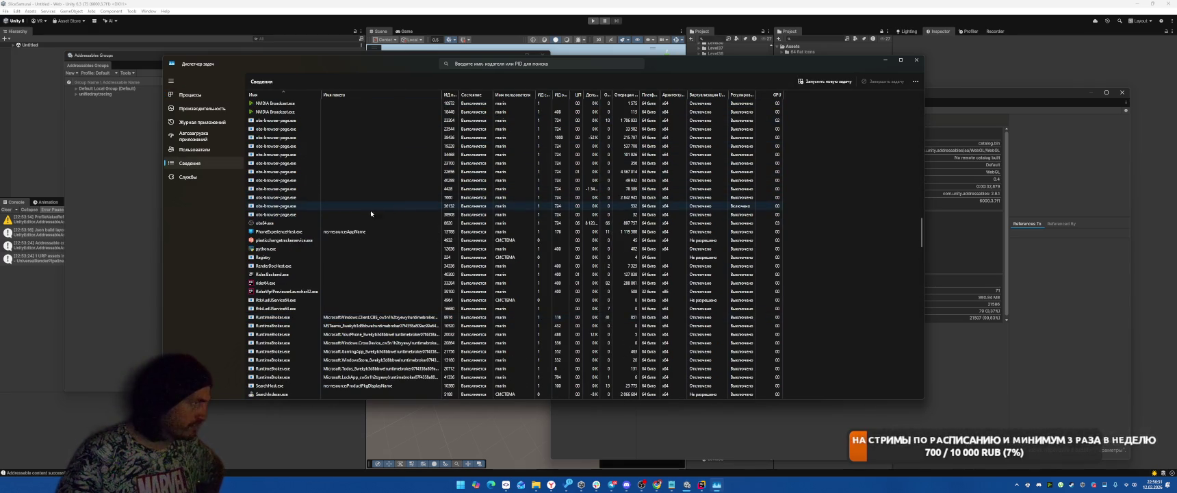
Step: Set a new priority level for obs64.exe and confirm the change
{"action": "right_click", "coordinate": [282, 225]}
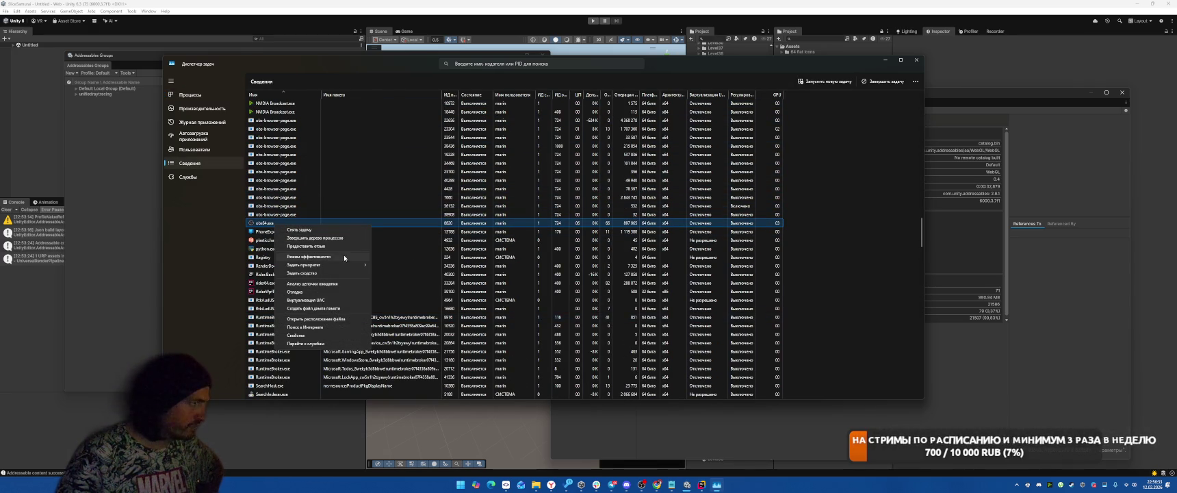
{"action": "mouse_move", "coordinate": [335, 266]}
{"action": "left_click", "coordinate": [409, 267]}
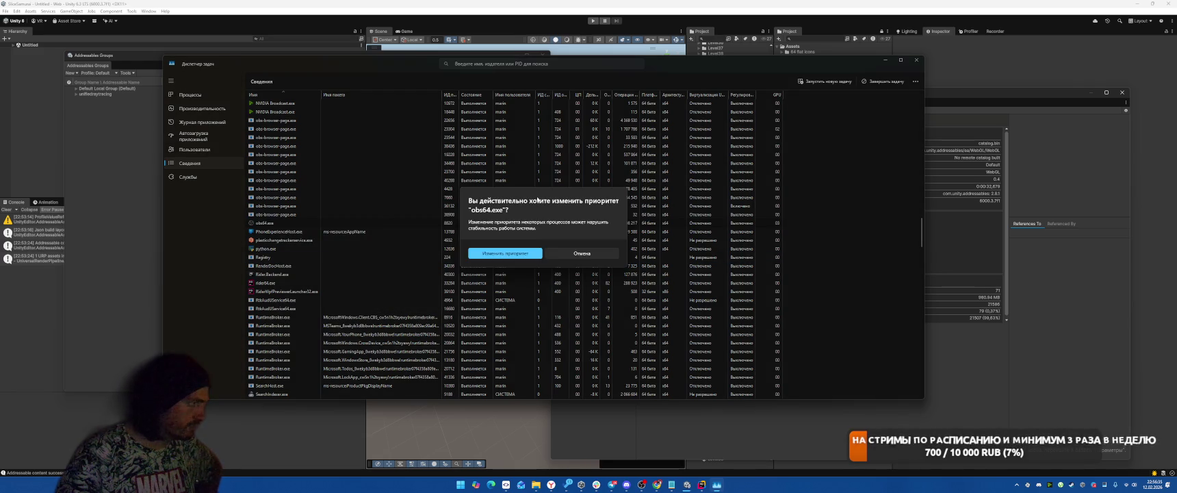
{"action": "left_click", "coordinate": [498, 254]}
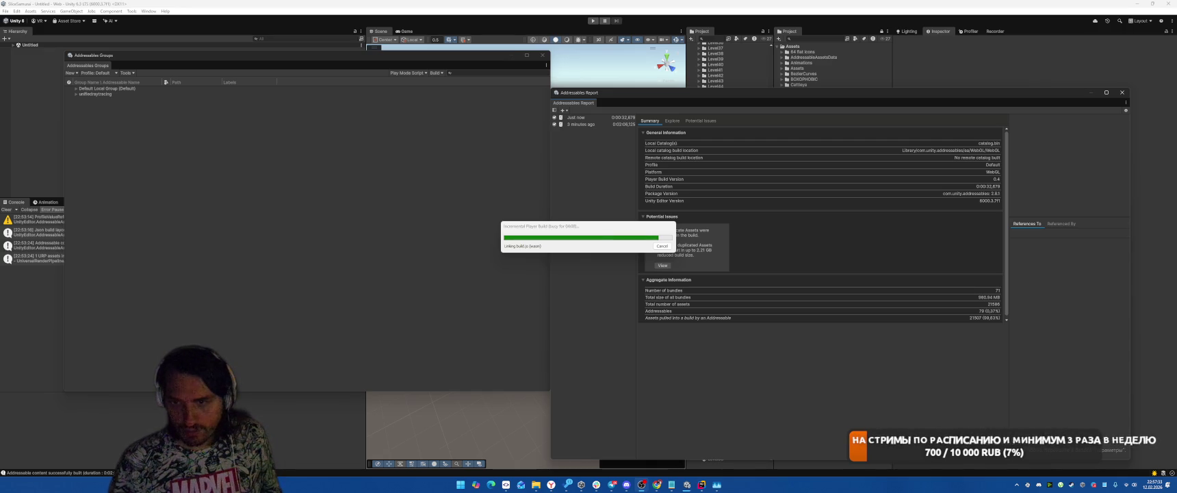
Step: Bring Chrome forward to see the finished SliceSamurai build running from localhost
{"action": "left_click", "coordinate": [642, 483]}
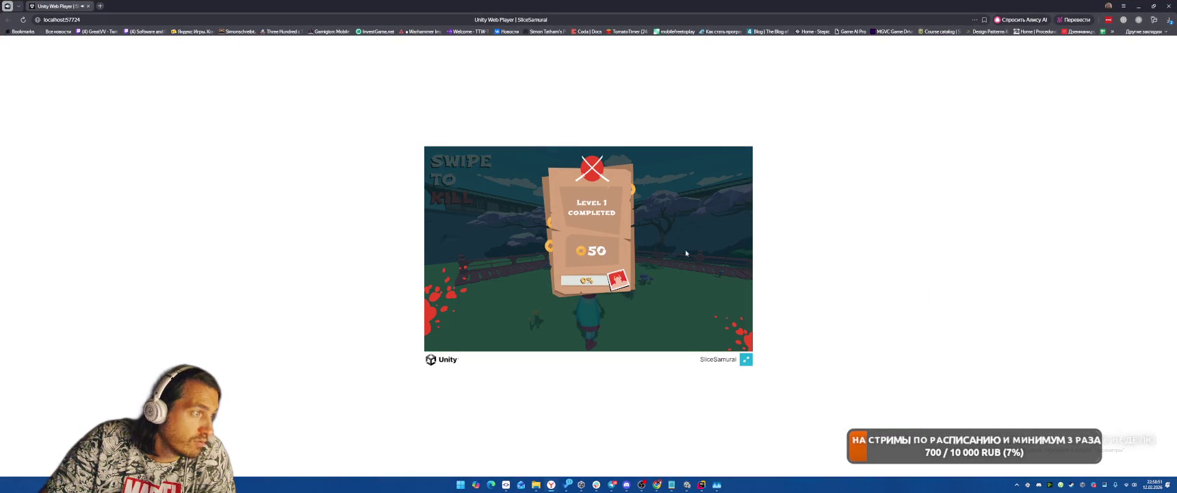
Step: Play through Levels 1 and 2 to the shop, then close Chrome and return to Unity
{"action": "left_click", "coordinate": [608, 314]}
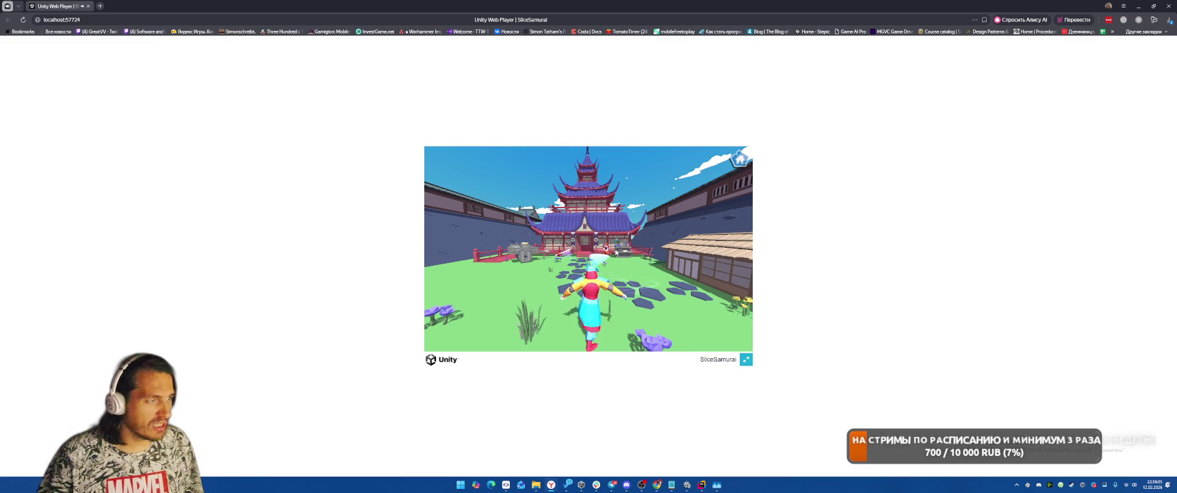
{"action": "left_click", "coordinate": [616, 252]}
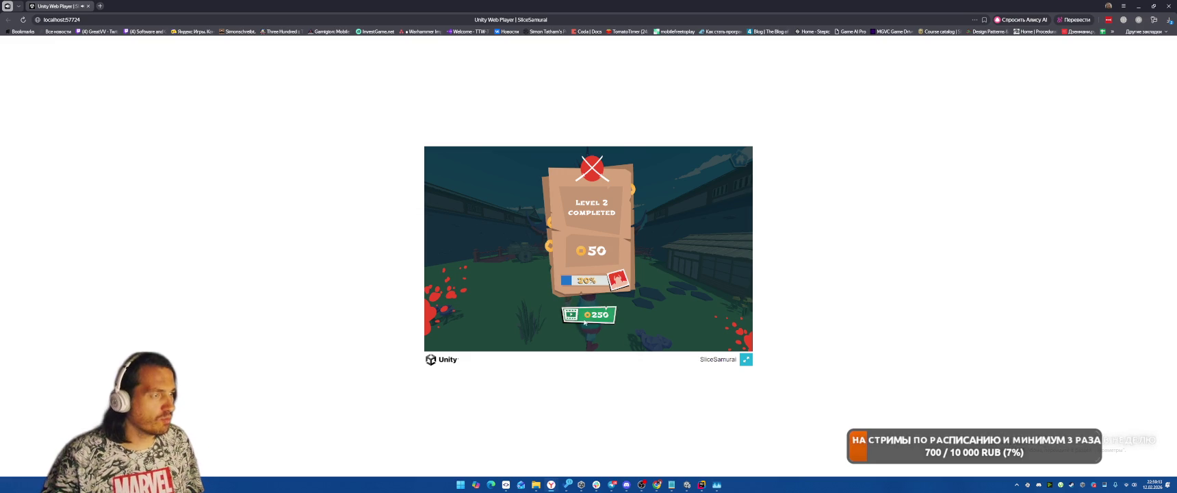
{"action": "left_click", "coordinate": [562, 308]}
{"action": "left_click", "coordinate": [568, 274]}
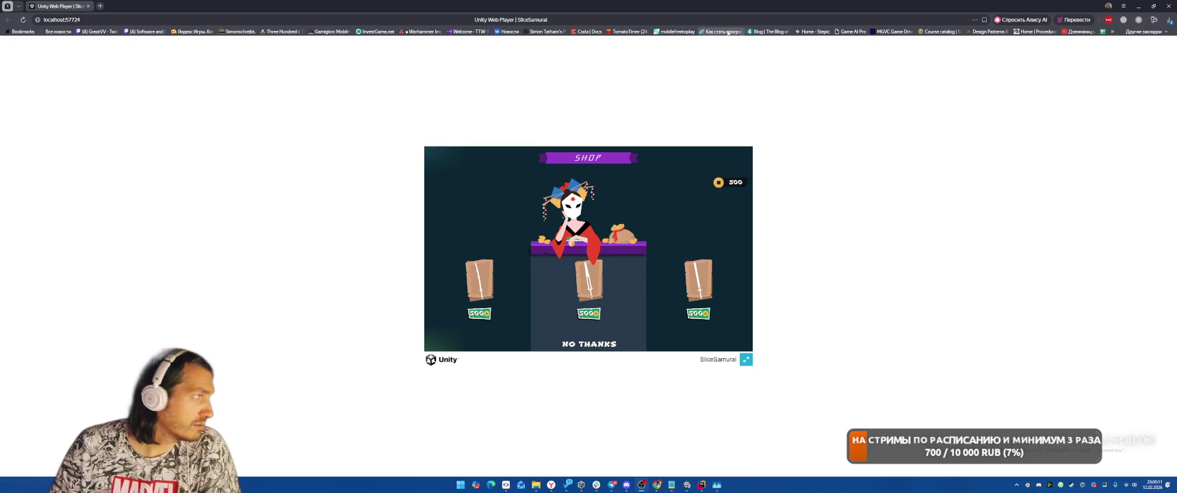
{"action": "left_click", "coordinate": [1139, 5]}
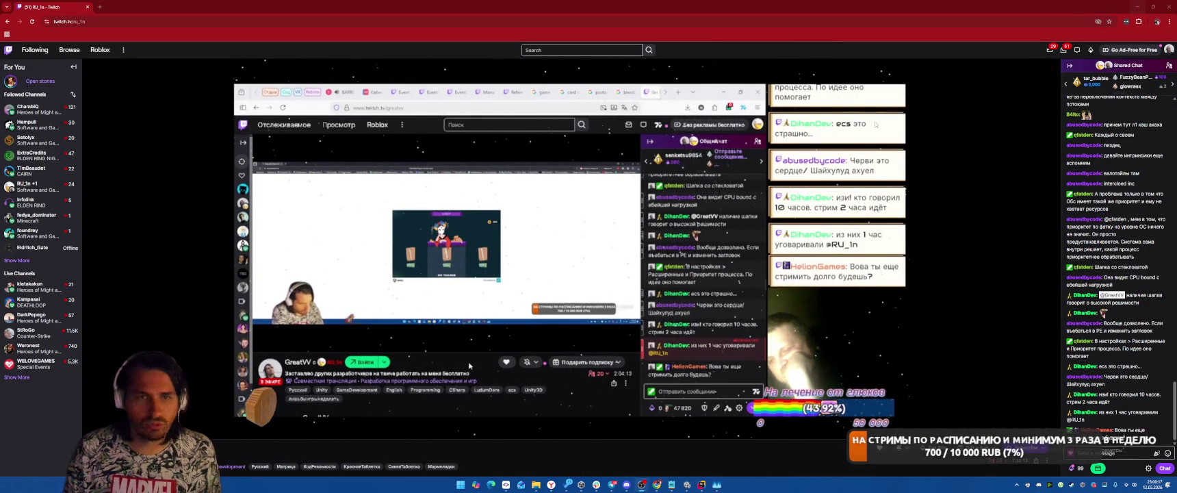
{"action": "key", "text": "alt+Tab"}
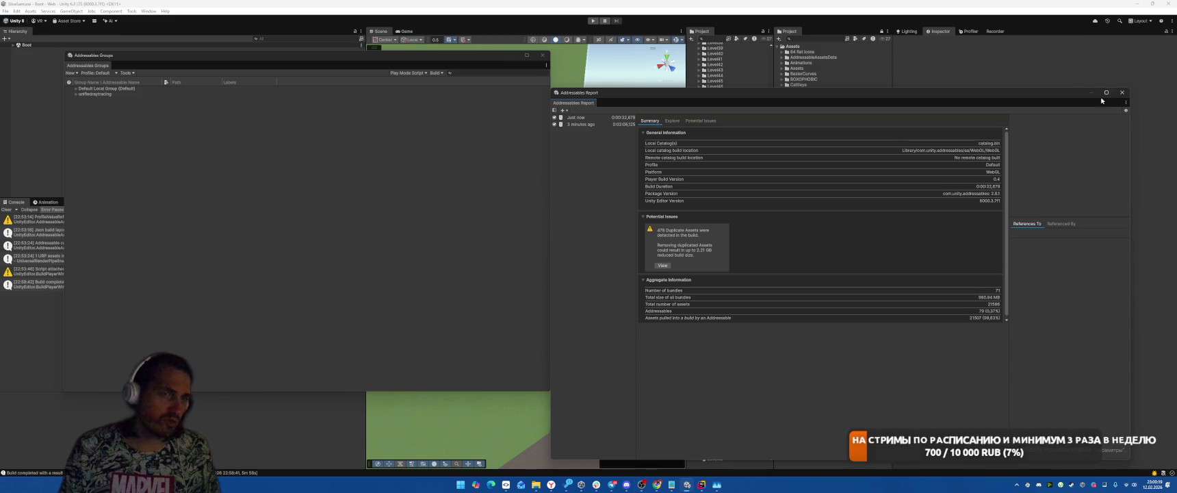
Step: Close the Addressables Report and Groups windows and open the CasinoItemView prefab in 2D
{"action": "left_click", "coordinate": [1121, 91]}
{"action": "left_click", "coordinate": [542, 55]}
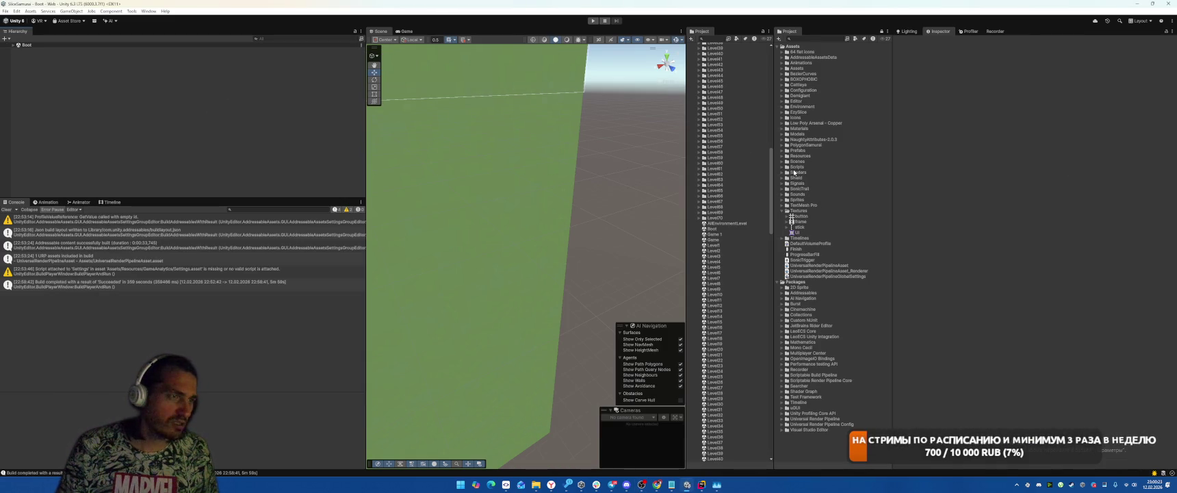
{"action": "left_click", "coordinate": [782, 151]}
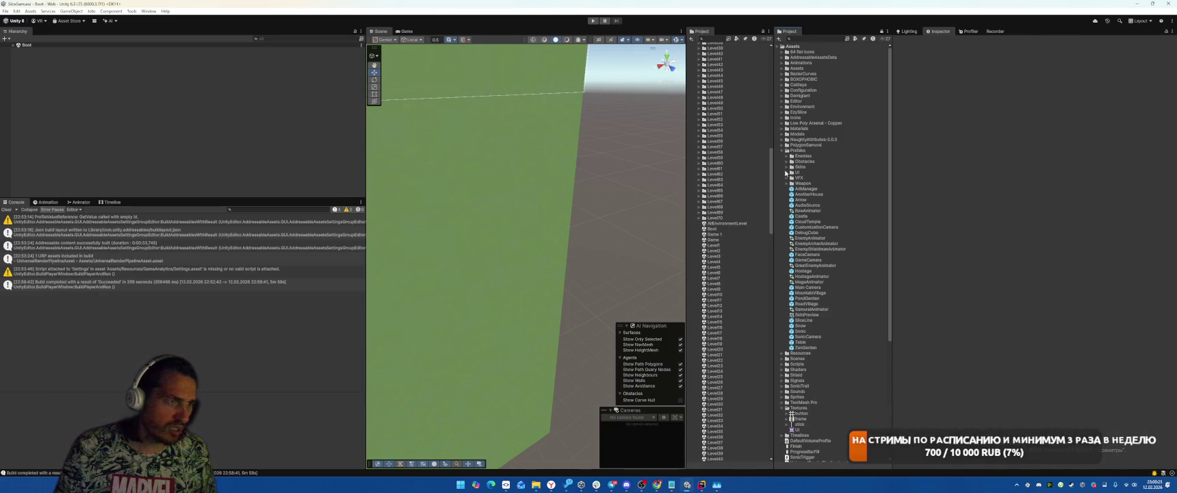
{"action": "left_click", "coordinate": [786, 171]}
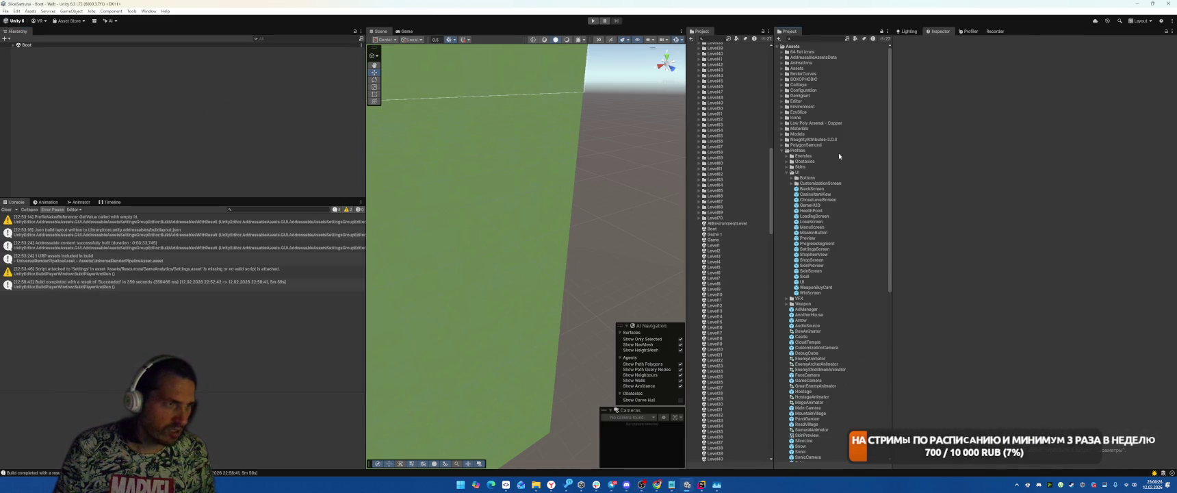
{"action": "double_click", "coordinate": [827, 194]}
{"action": "left_click", "coordinate": [406, 31]}
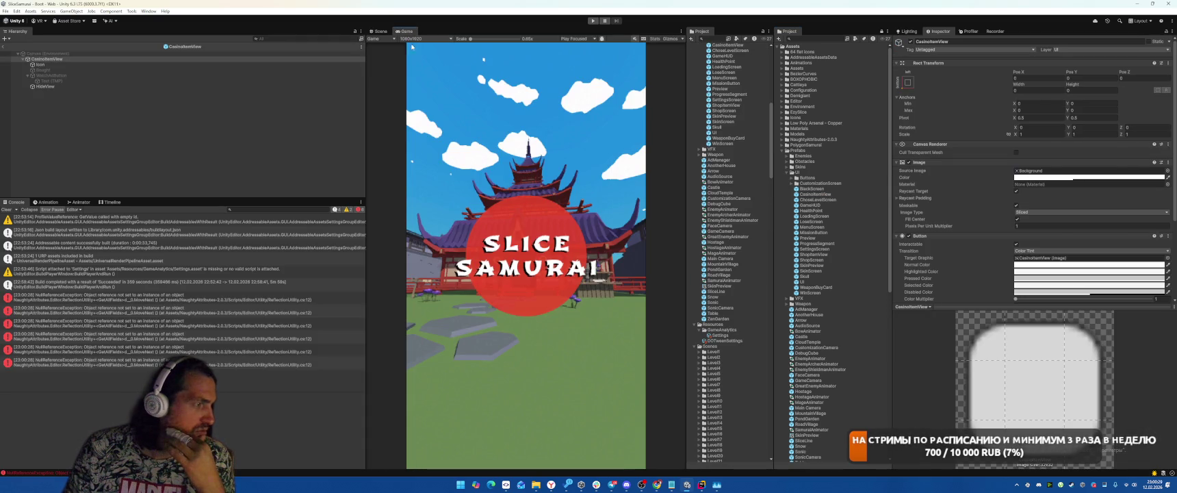
{"action": "left_click", "coordinate": [381, 32]}
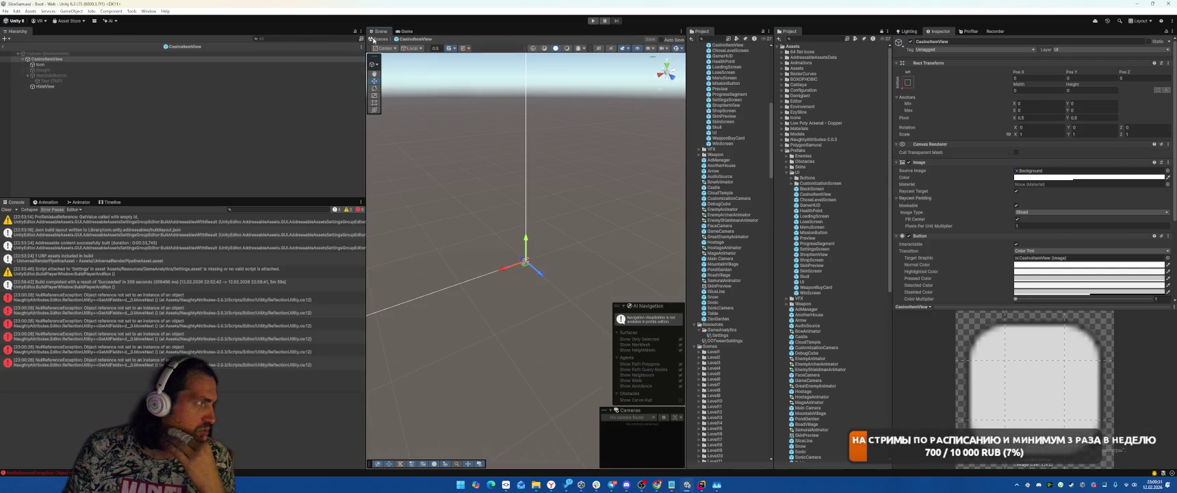
{"action": "left_click", "coordinate": [599, 48]}
{"action": "left_click", "coordinate": [112, 87]}
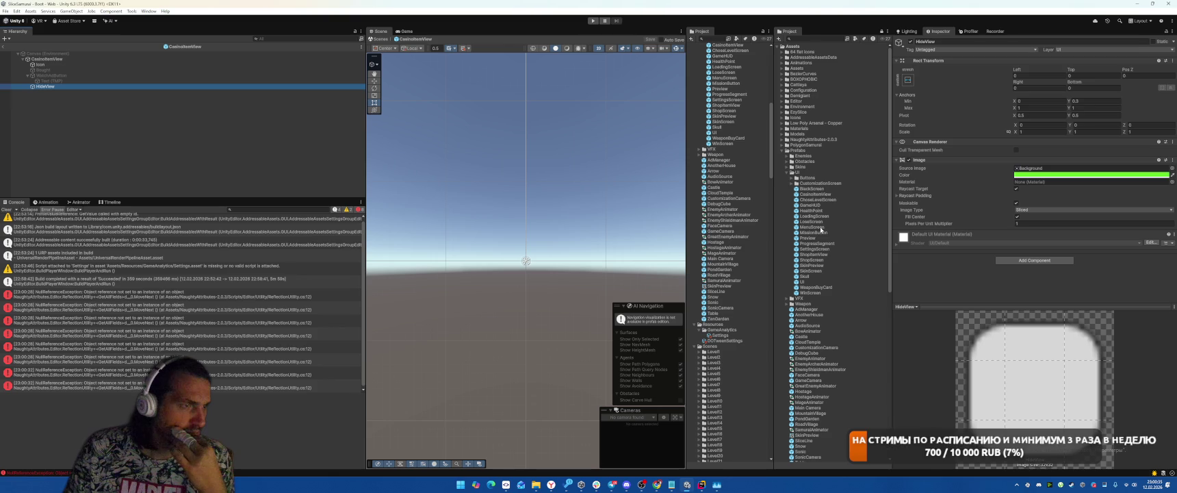
Step: Open the ShopItemView, GameHUD and UI prefabs, then open ShopScreen as its own prefab
{"action": "left_click", "coordinate": [791, 184]}
{"action": "double_click", "coordinate": [825, 277]}
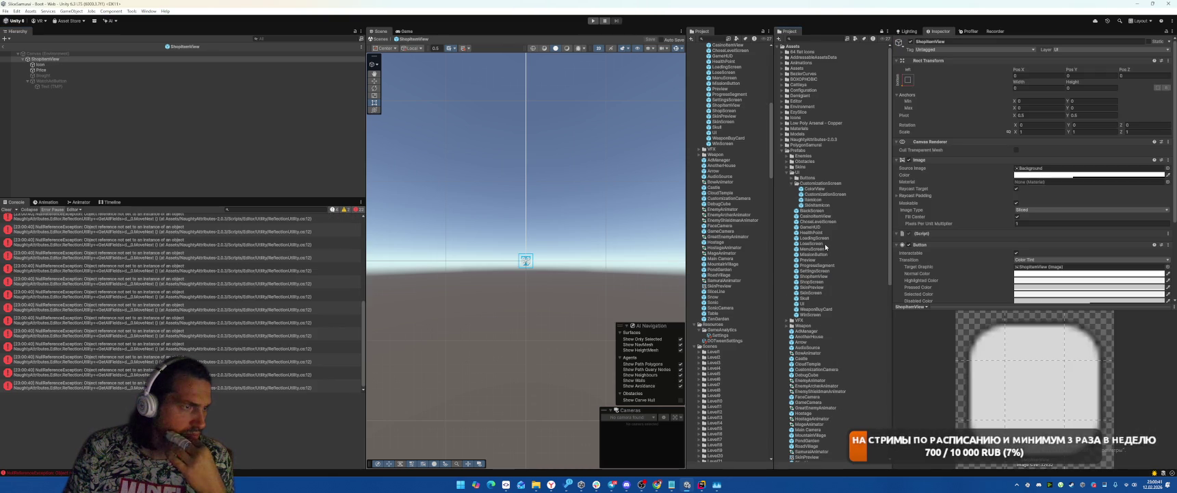
{"action": "double_click", "coordinate": [815, 227]}
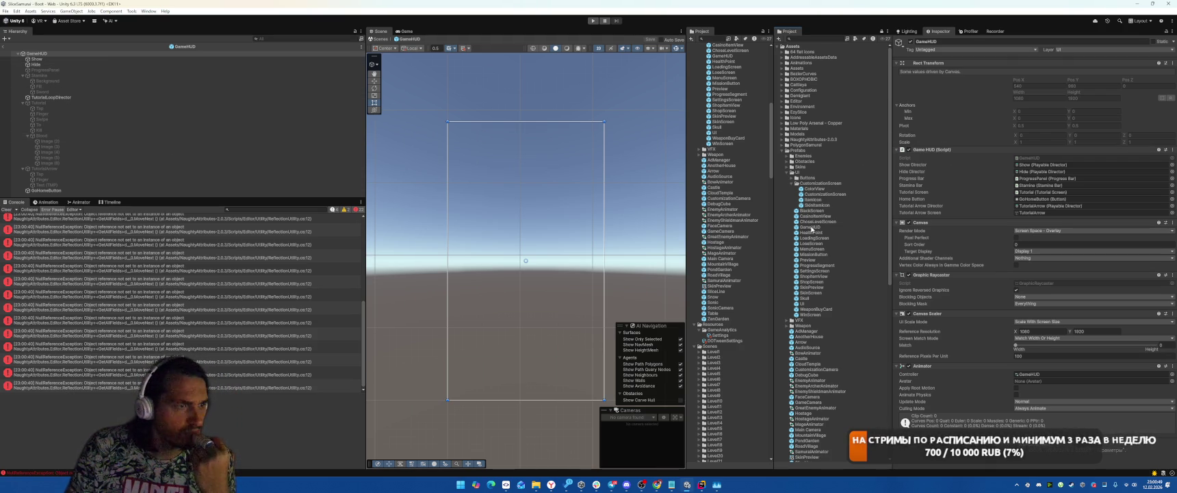
{"action": "double_click", "coordinate": [817, 305]}
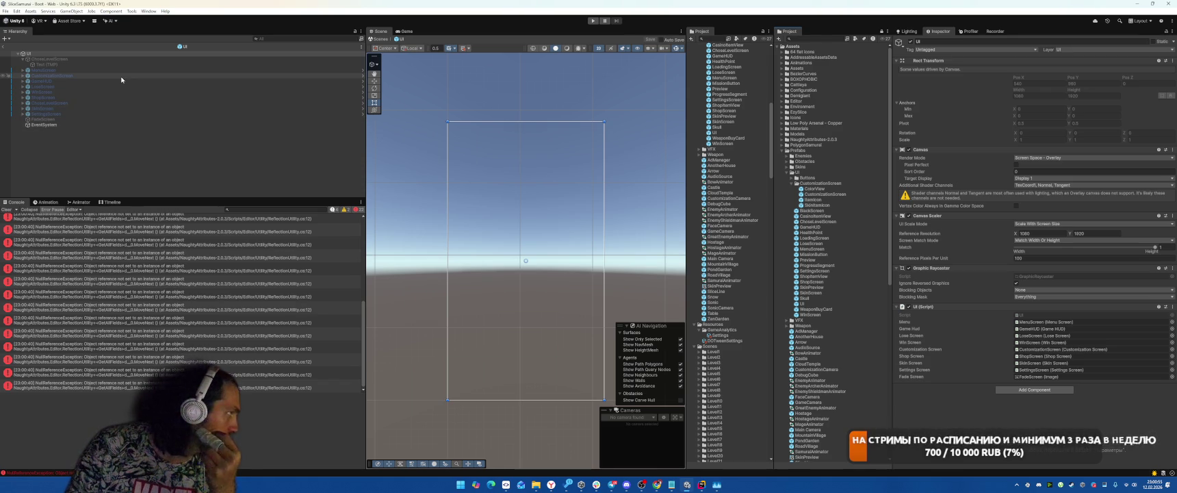
{"action": "left_click", "coordinate": [146, 99]}
{"action": "left_click", "coordinate": [1135, 67]}
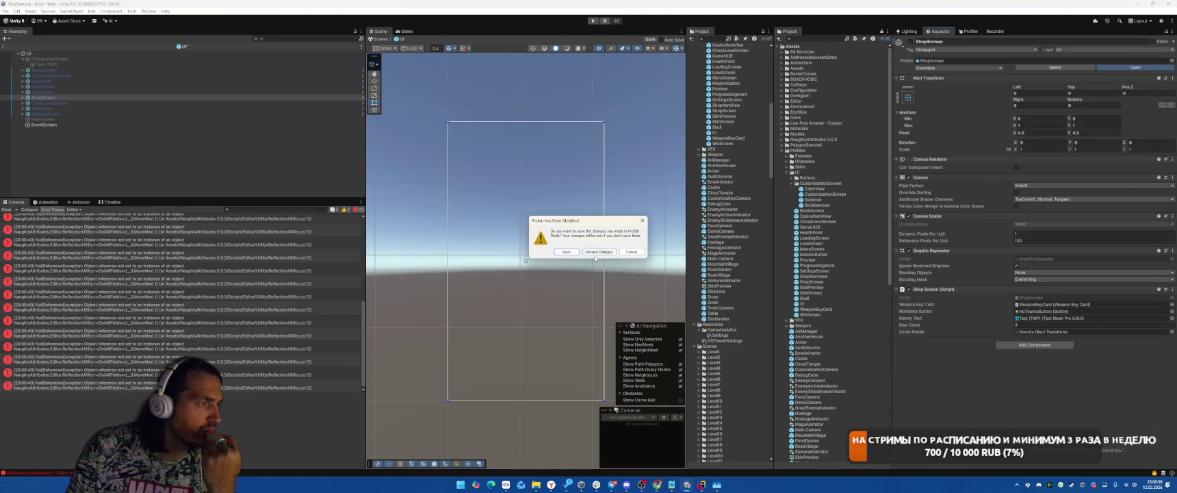
Step: Discard the unsaved prefab changes and inspect the ShopScreen root, NoThanksButton and Title
{"action": "left_click", "coordinate": [596, 252]}
{"action": "left_click", "coordinate": [123, 92]}
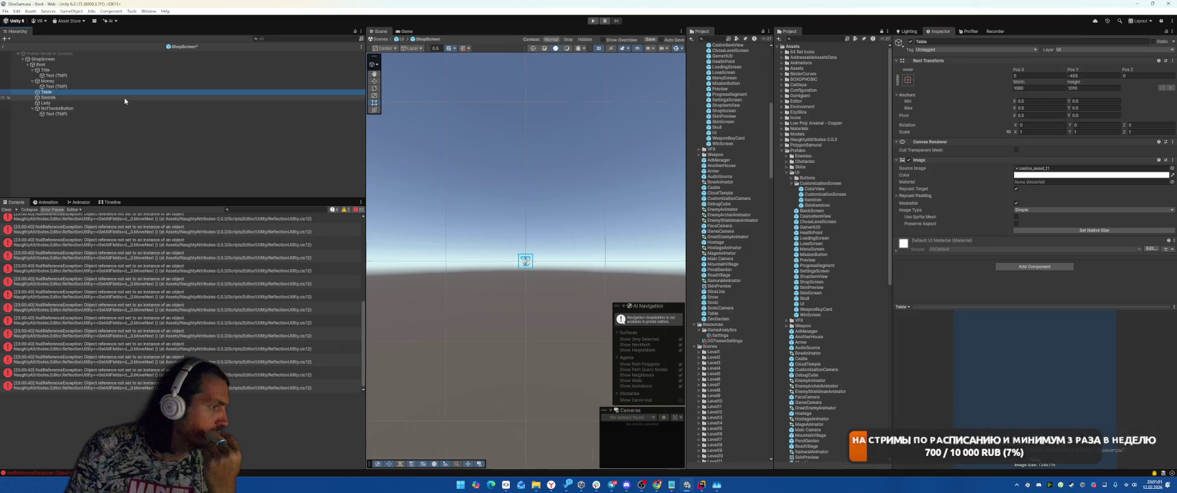
{"action": "left_click", "coordinate": [206, 59]}
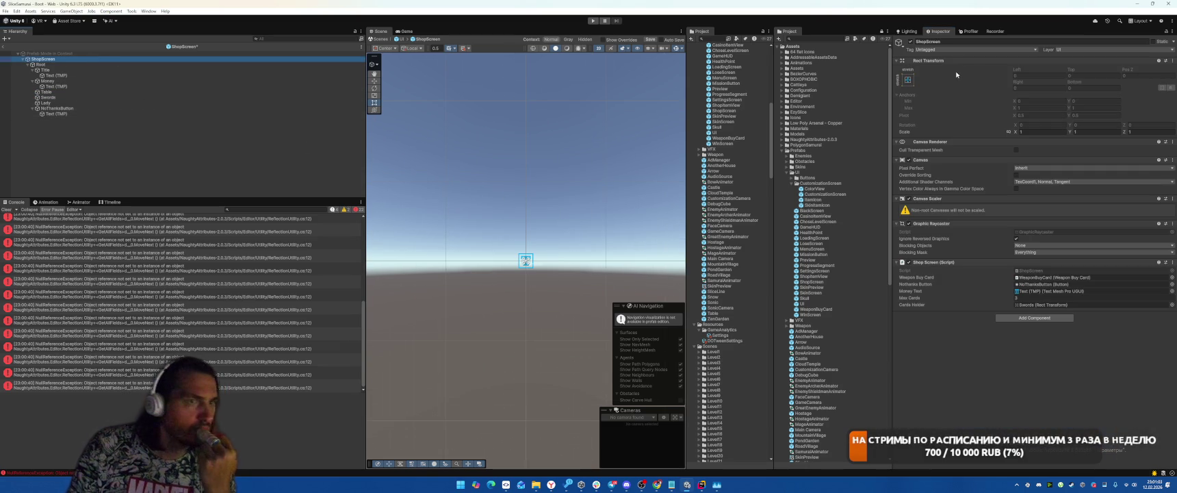
{"action": "left_click", "coordinate": [98, 109]}
{"action": "left_click", "coordinate": [407, 31]}
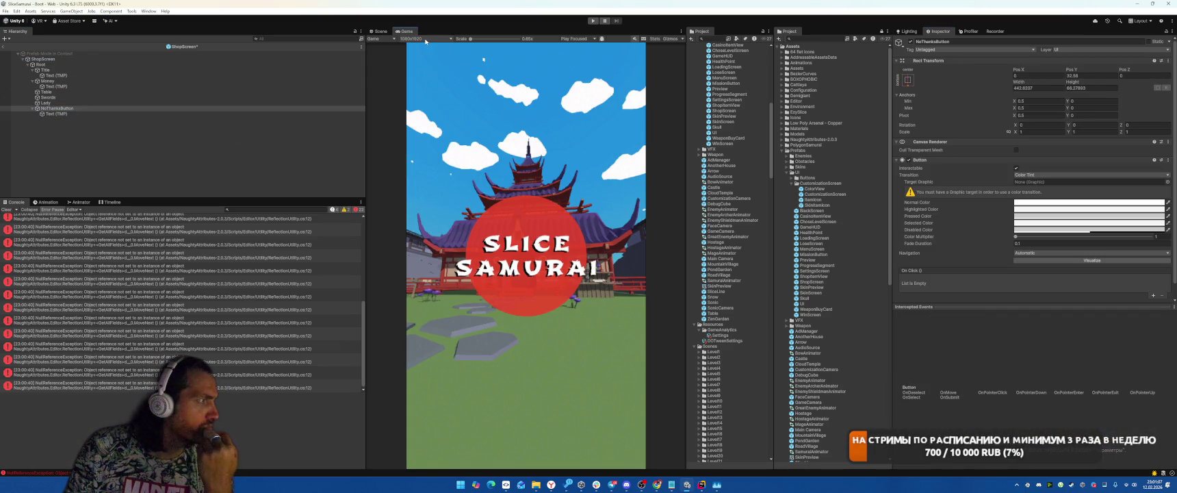
{"action": "left_click", "coordinate": [380, 32]}
{"action": "left_click", "coordinate": [123, 70]}
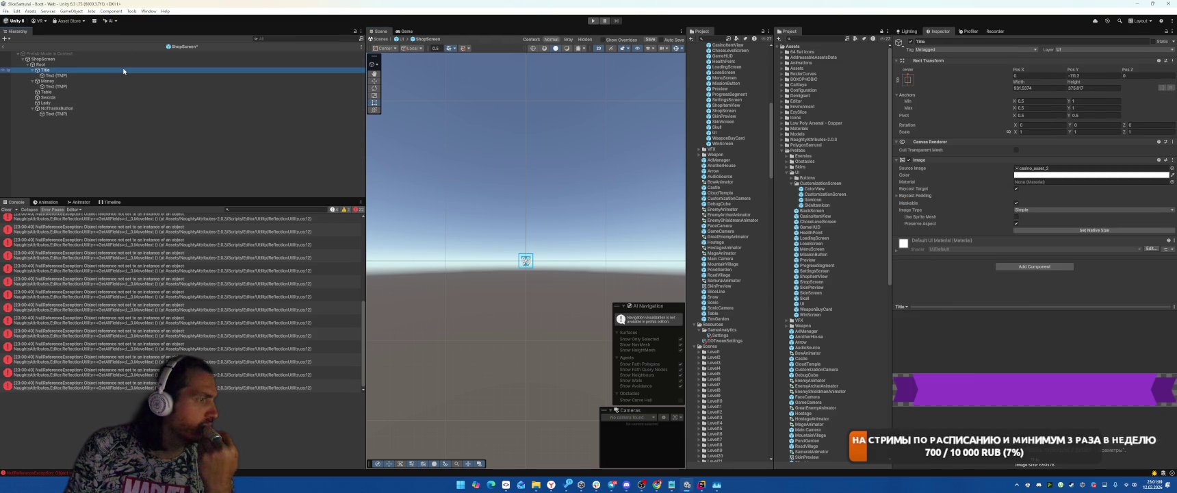
{"action": "left_click", "coordinate": [123, 75]}
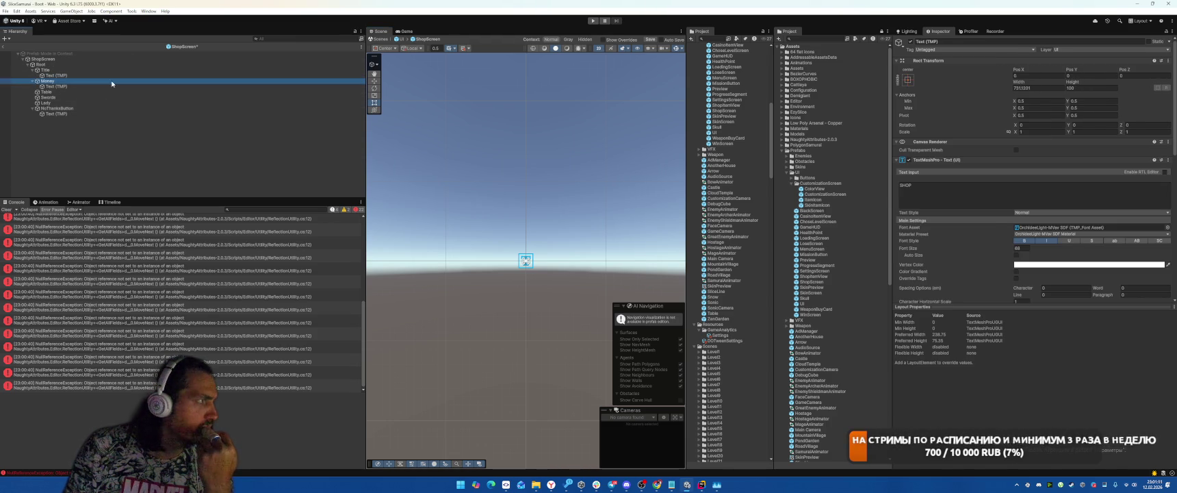
Step: Inspect the Table and Lady images and locate the Lady's casino_asset sprite sheet
{"action": "left_click", "coordinate": [106, 93]}
{"action": "left_click", "coordinate": [106, 103]}
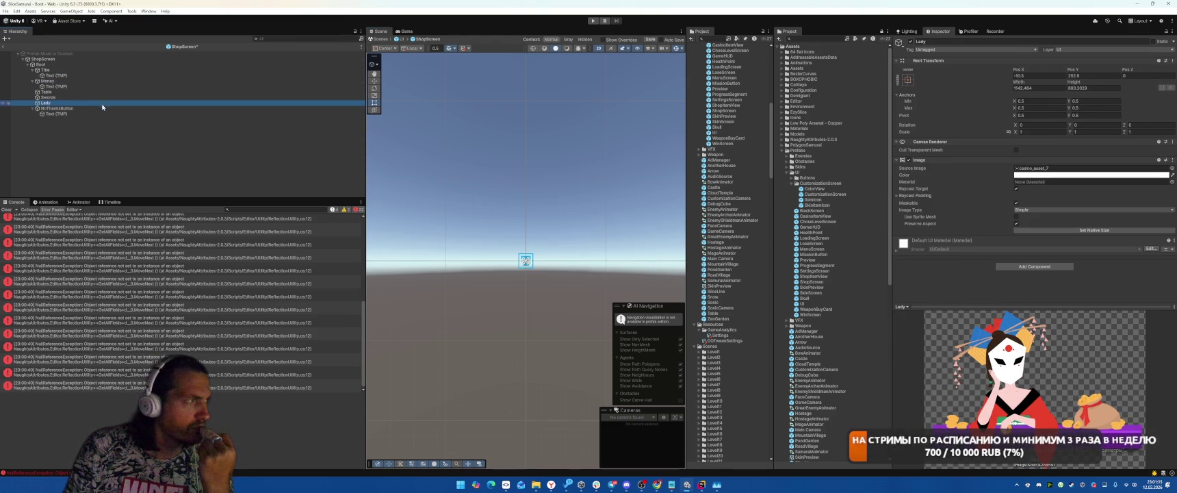
{"action": "left_click", "coordinate": [104, 108]}
{"action": "left_click", "coordinate": [104, 104]}
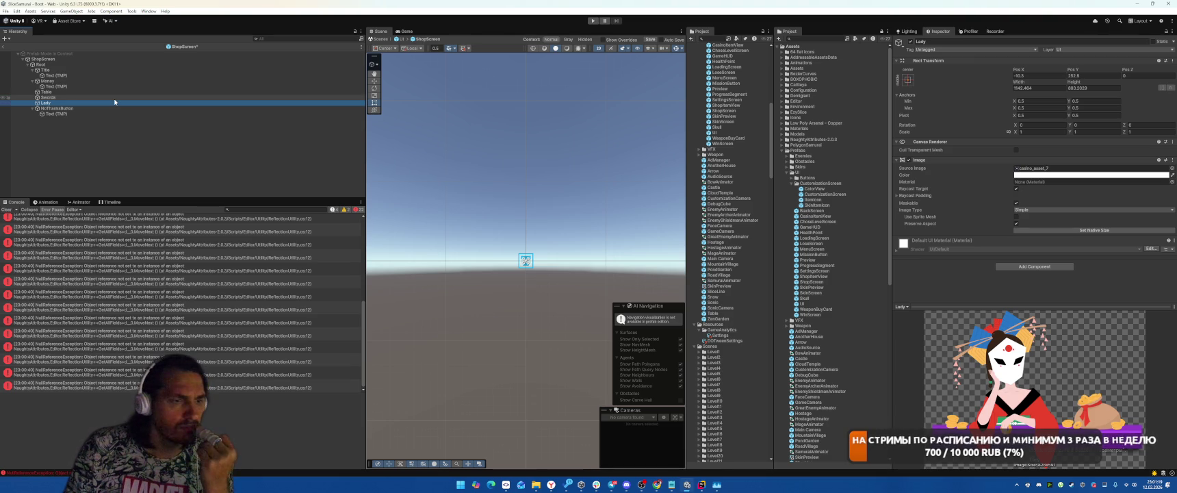
{"action": "left_click", "coordinate": [1047, 167]}
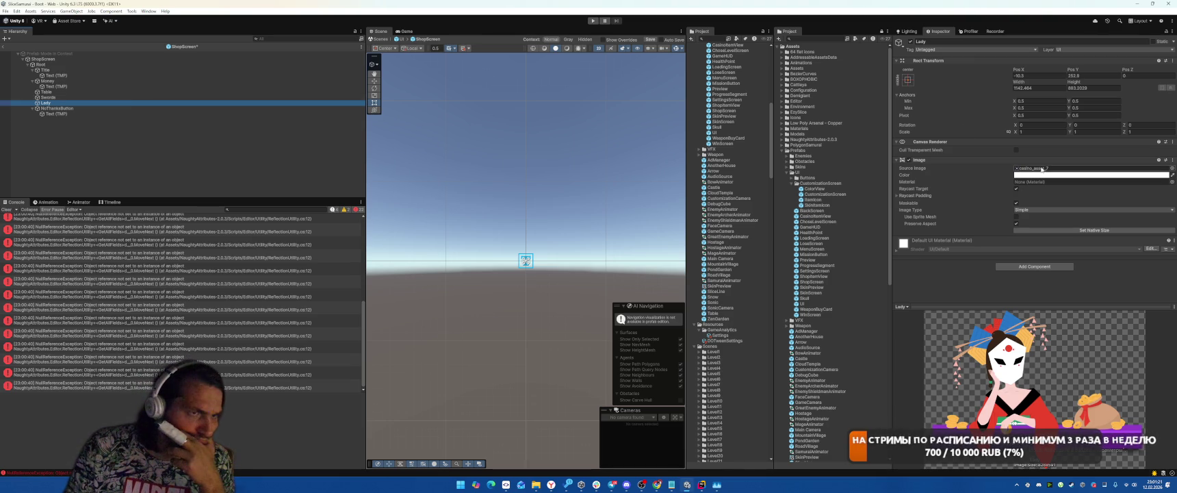
{"action": "left_click", "coordinate": [712, 334]}
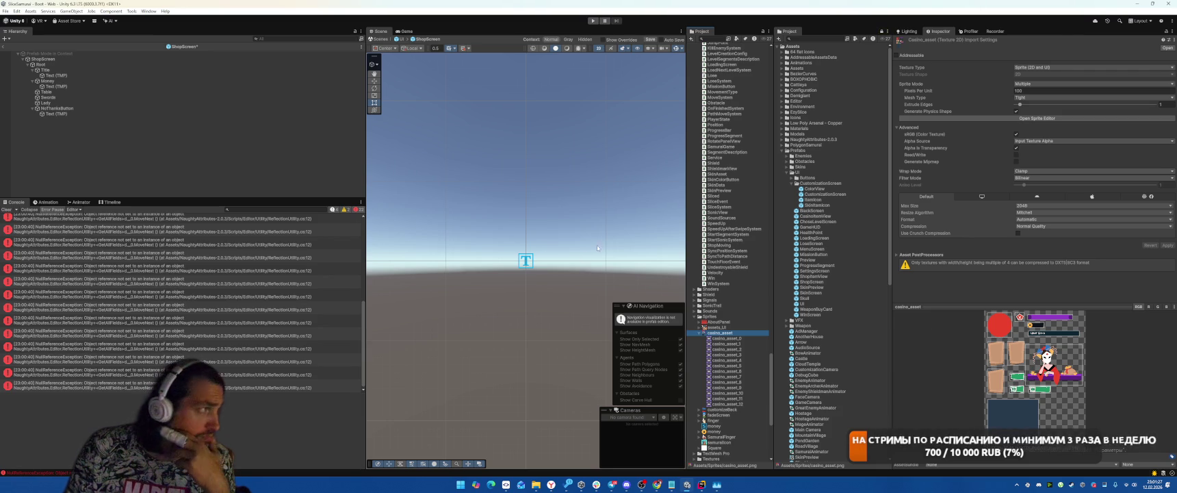
Step: Turn off Child Force Expand Width on the Swords Horizontal Layout Group
{"action": "left_click", "coordinate": [79, 98]}
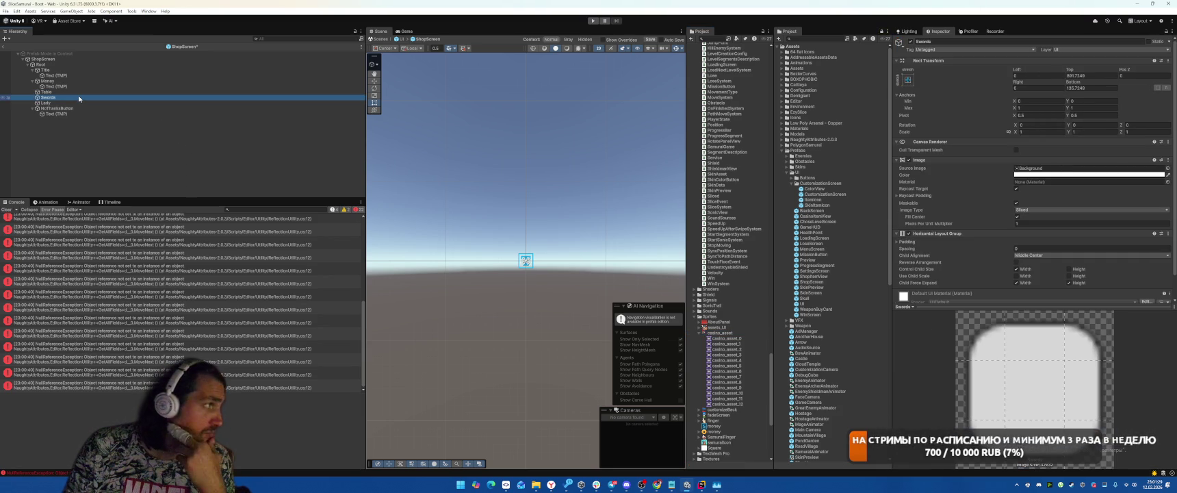
{"action": "left_click", "coordinate": [80, 92]}
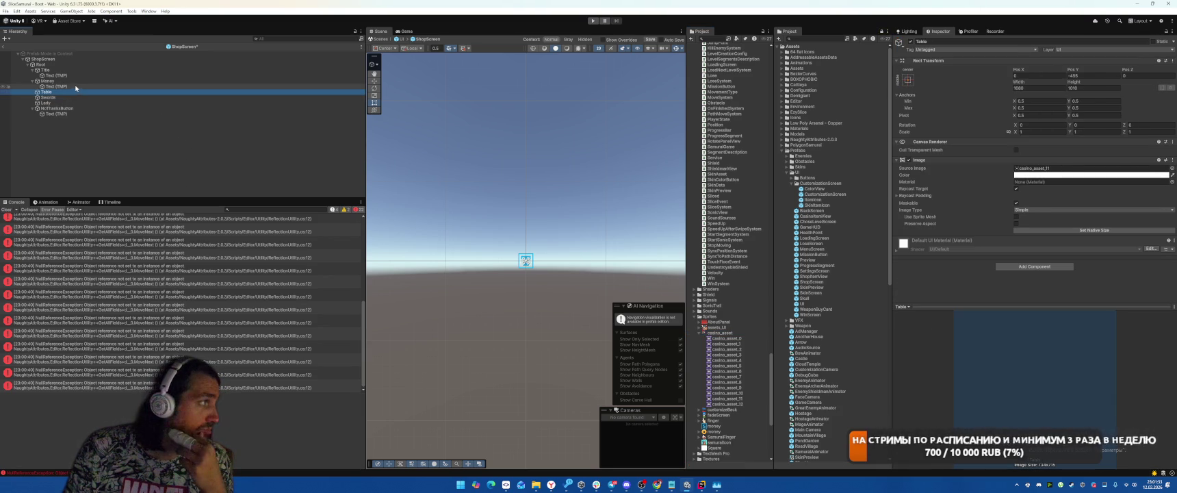
{"action": "left_click", "coordinate": [69, 98]}
{"action": "left_click", "coordinate": [59, 103]}
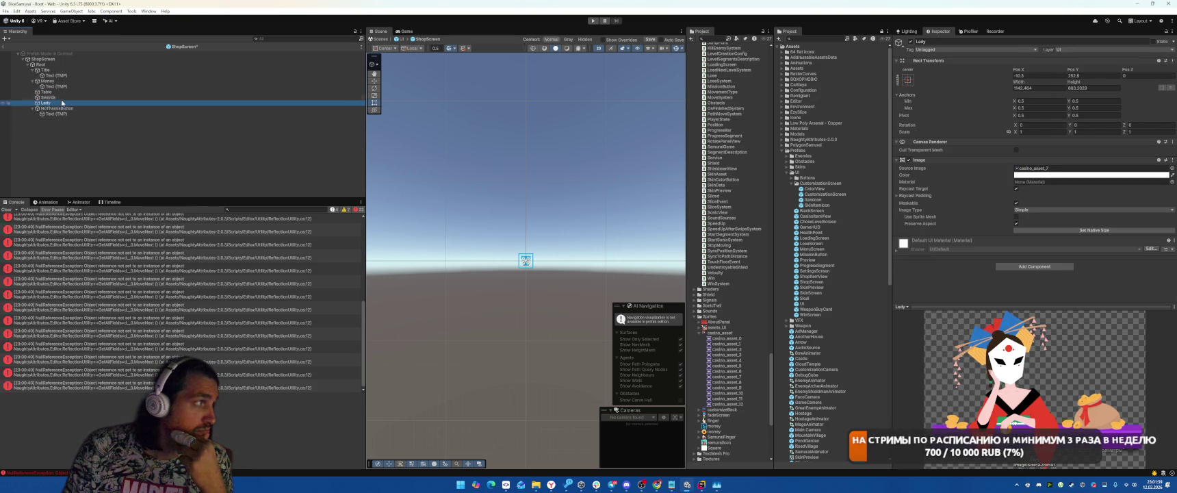
{"action": "left_click", "coordinate": [64, 97]}
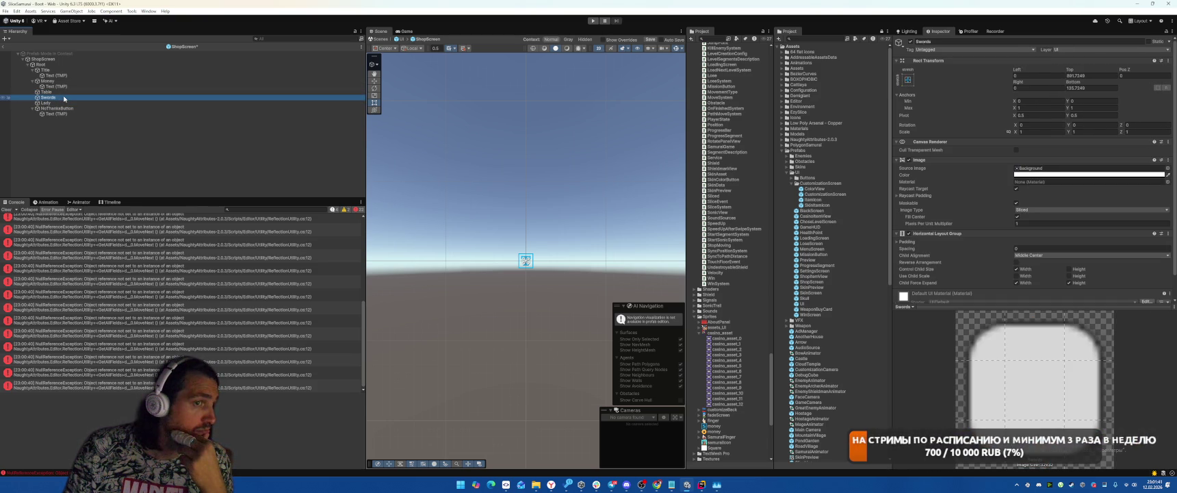
{"action": "scroll", "coordinate": [1070, 221], "scroll_direction": "down", "scroll_amount": 2}
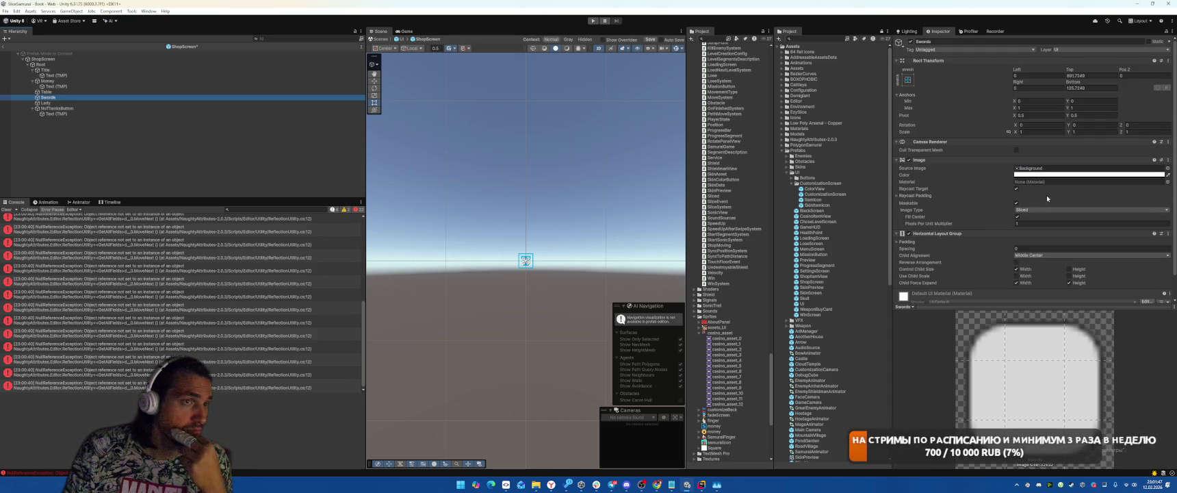
{"action": "left_click", "coordinate": [1017, 257]}
{"action": "scroll", "coordinate": [1026, 171], "scroll_direction": "up", "scroll_amount": 1}
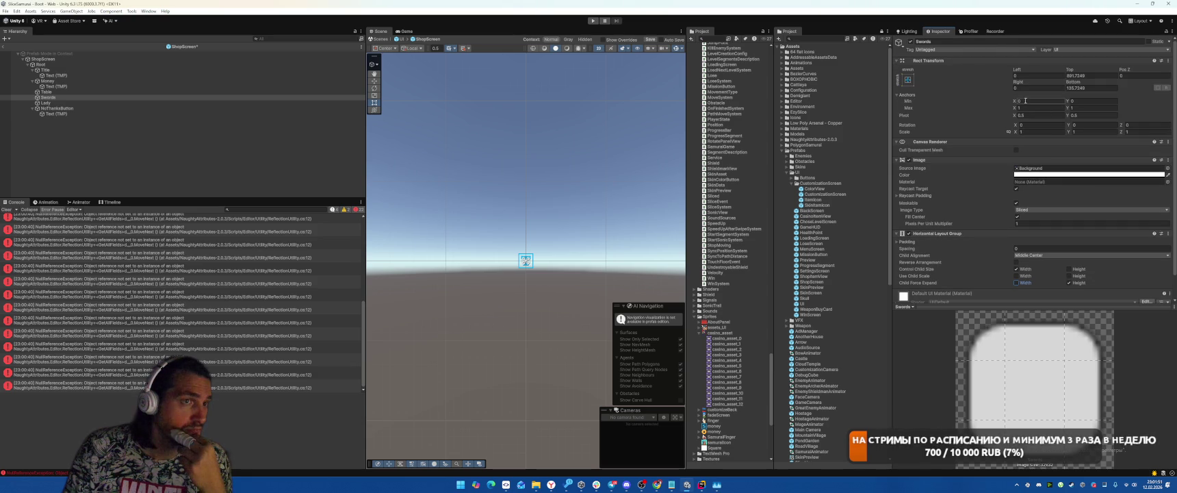
Step: Set the Swords Anchors Min X and Max X to 0.5
{"action": "left_click", "coordinate": [1031, 101]}
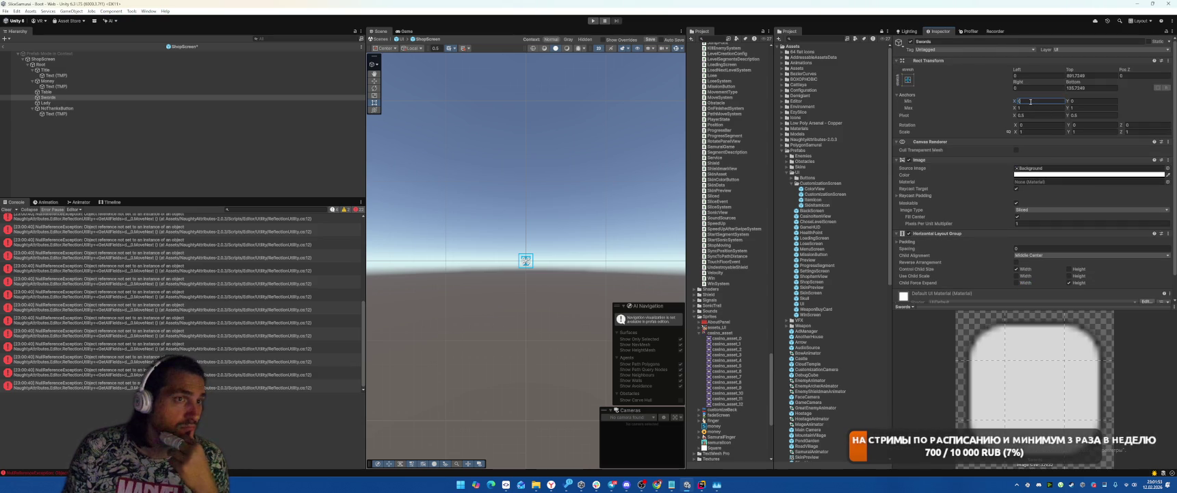
{"action": "type", "text": "0.5"}
{"action": "left_click", "coordinate": [1031, 107]}
{"action": "type", "text": "0."}
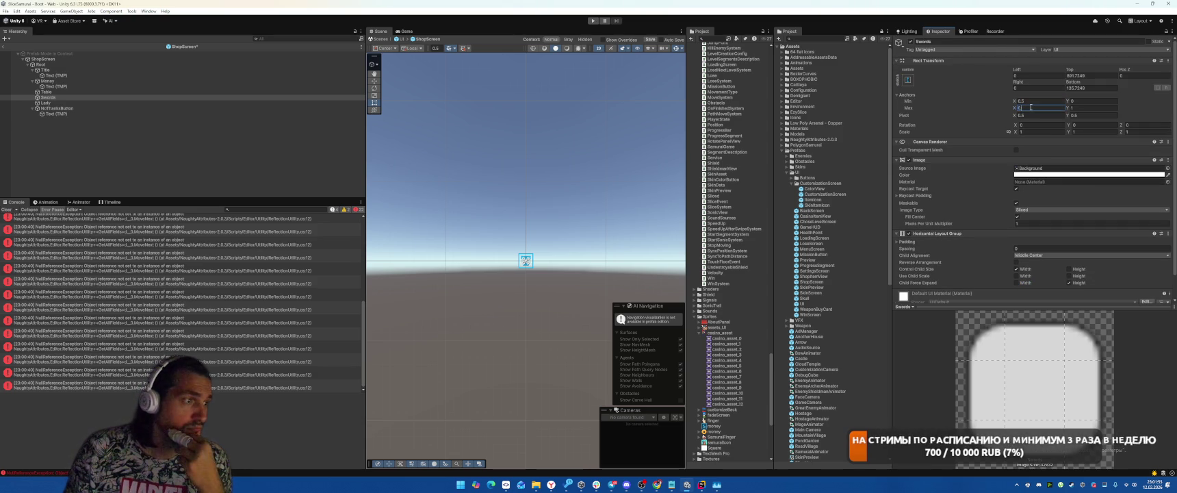
{"action": "key", "text": "Return"}
Step: Clear the Console errors and exit ShopScreen prefab mode back to the UI prefab
{"action": "left_click", "coordinate": [115, 64]}
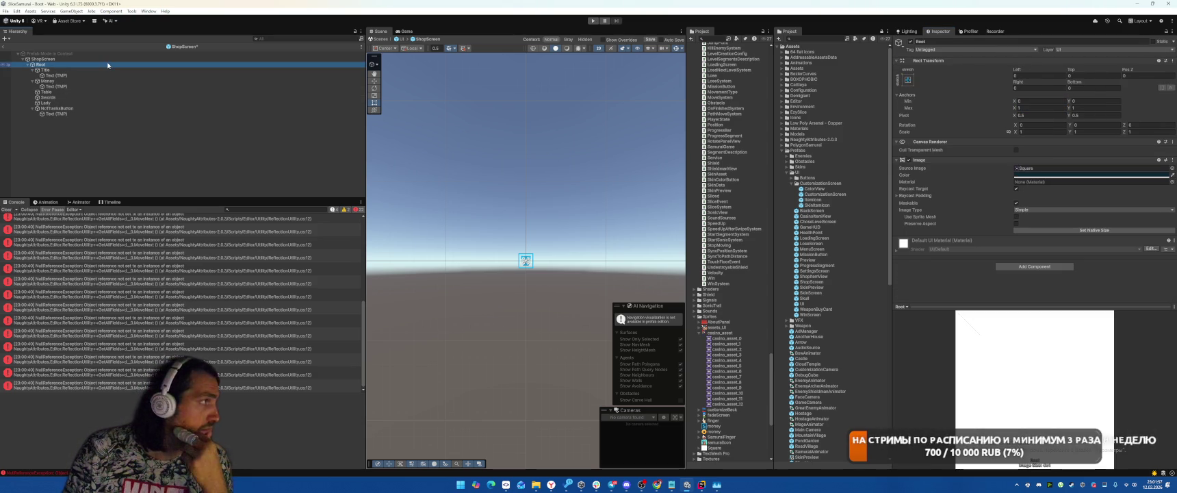
{"action": "left_click", "coordinate": [115, 59]}
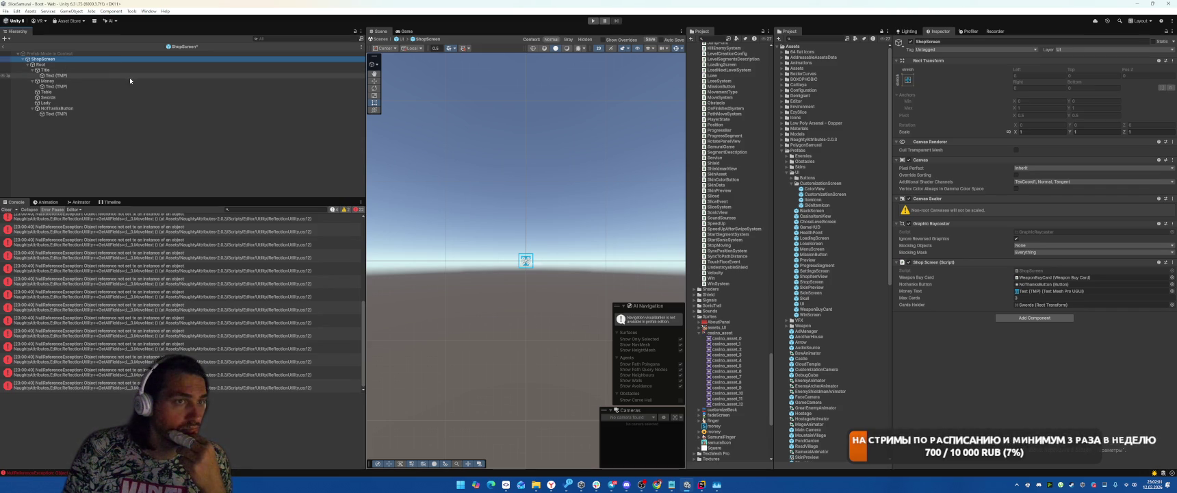
{"action": "left_click", "coordinate": [6, 210]}
{"action": "left_click", "coordinate": [86, 102]}
{"action": "scroll", "coordinate": [579, 205], "scroll_direction": "down", "scroll_amount": 4}
{"action": "left_click", "coordinate": [568, 49]}
{"action": "left_click", "coordinate": [567, 48]}
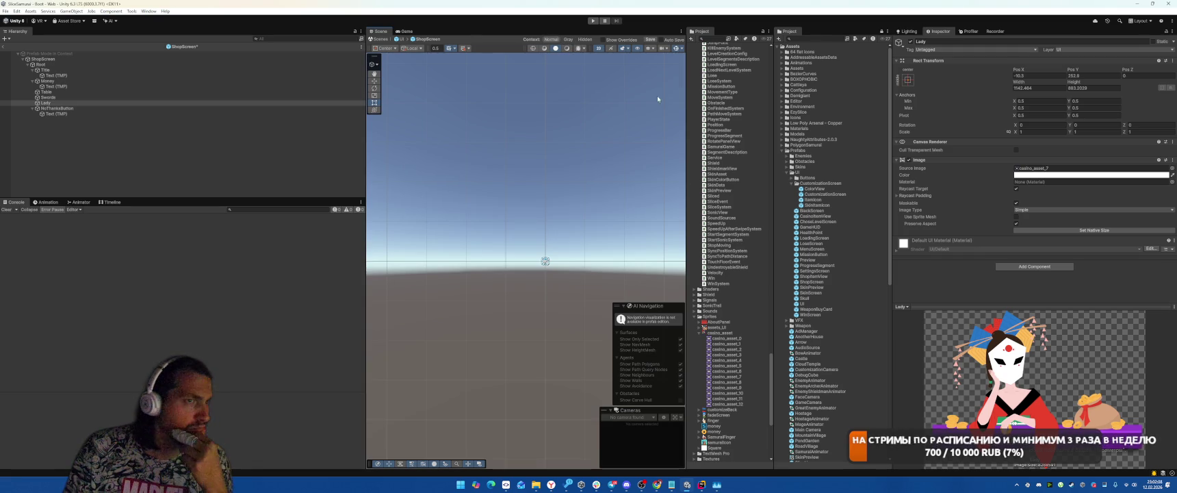
{"action": "left_click", "coordinate": [6, 44]}
{"action": "left_click", "coordinate": [567, 253]}
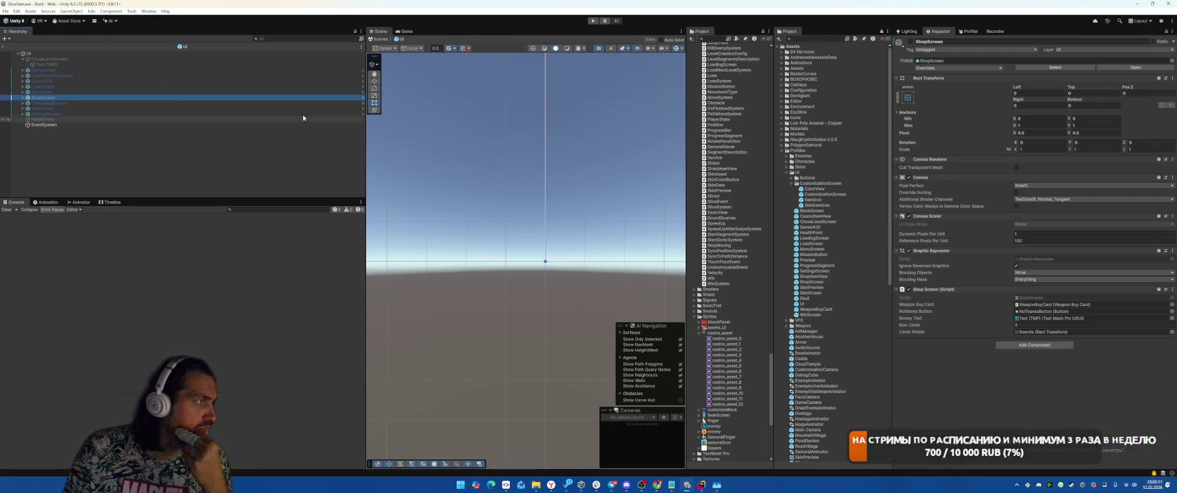
Step: Frame the ShopScreen in the Scene view and inspect the Swords object's Image component
{"action": "left_click", "coordinate": [82, 54]}
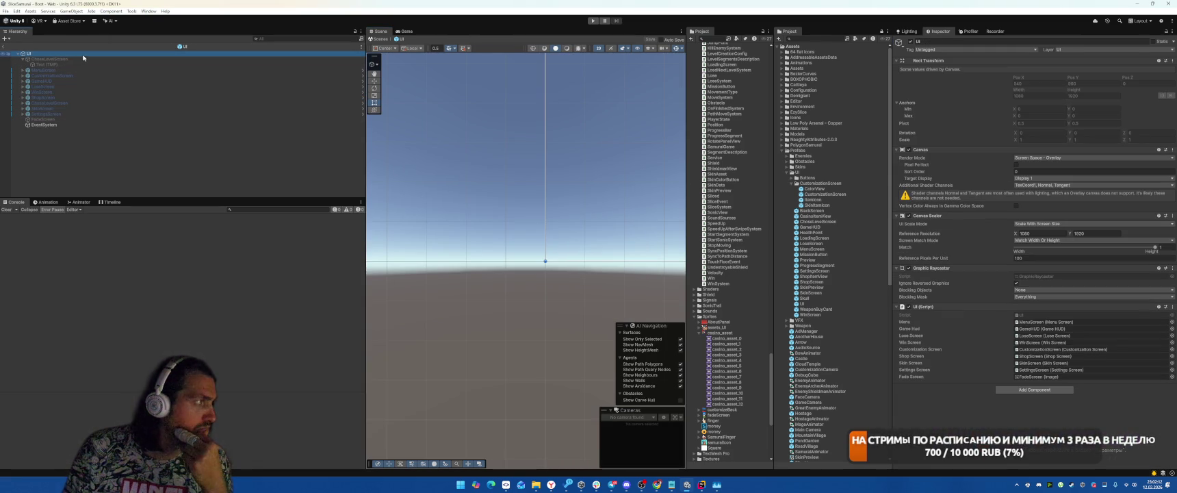
{"action": "left_click", "coordinate": [91, 98]}
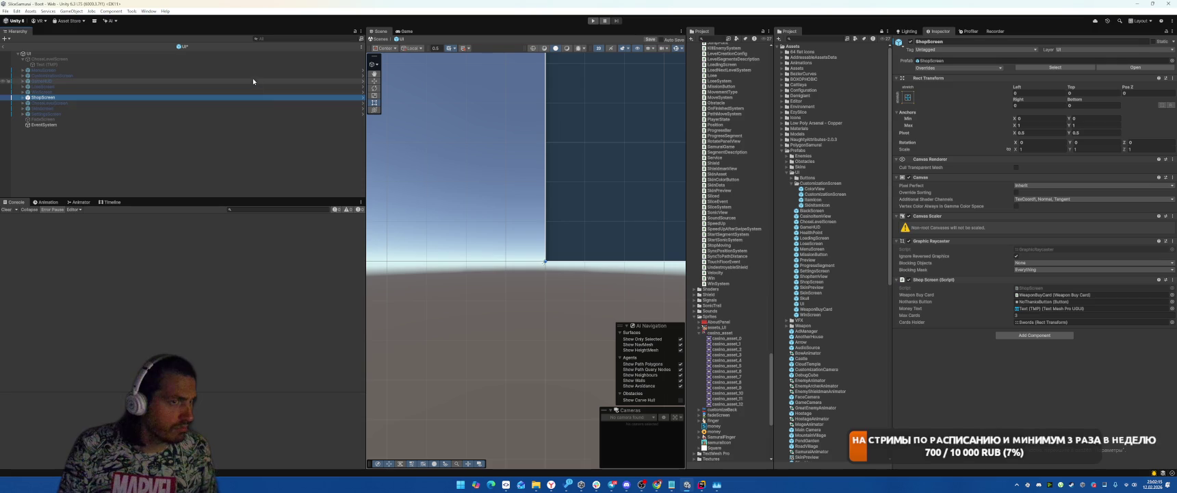
{"action": "double_click", "coordinate": [55, 97]}
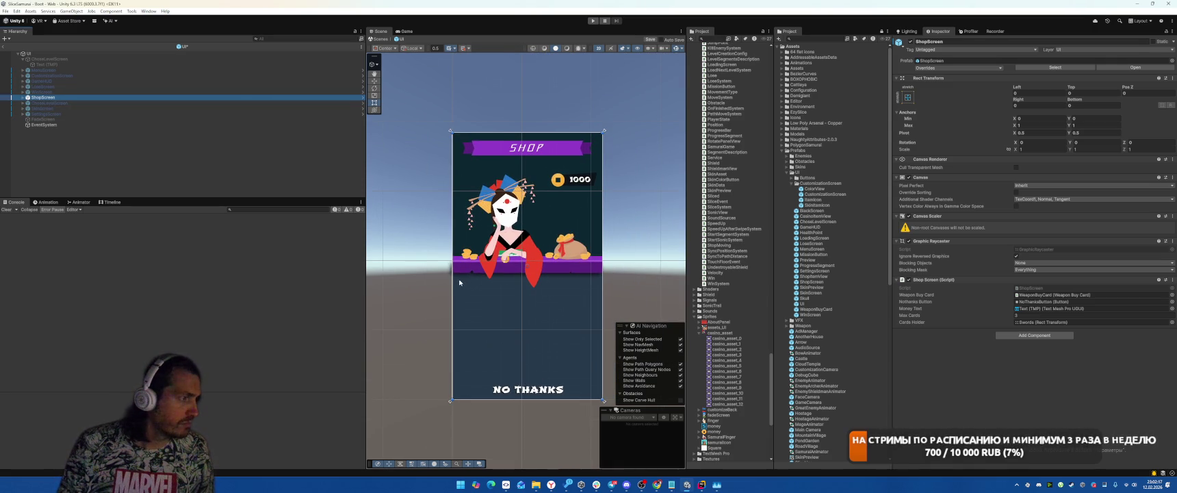
{"action": "left_click", "coordinate": [414, 156]}
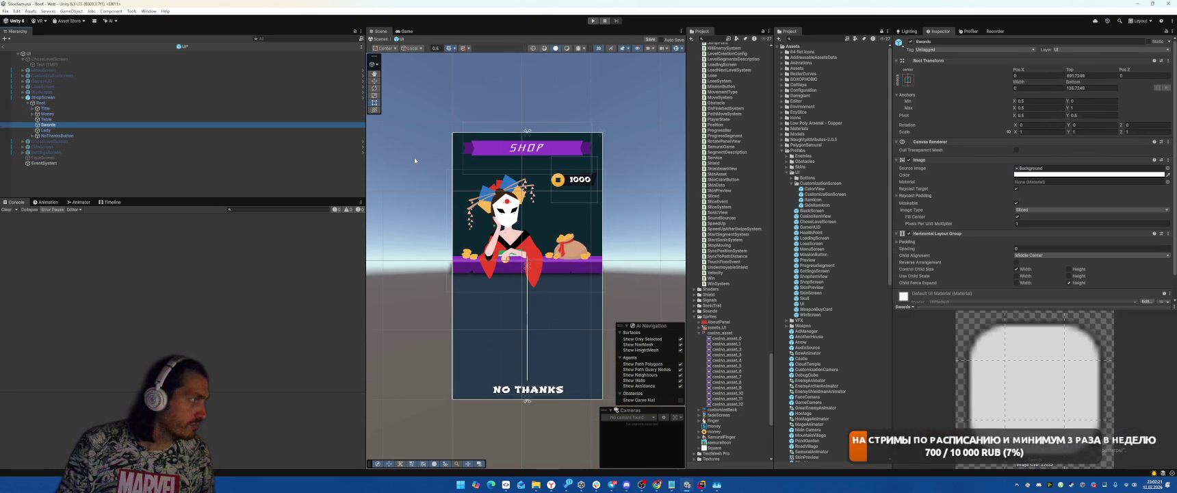
{"action": "key", "text": "Down"}
{"action": "key", "text": "Up"}
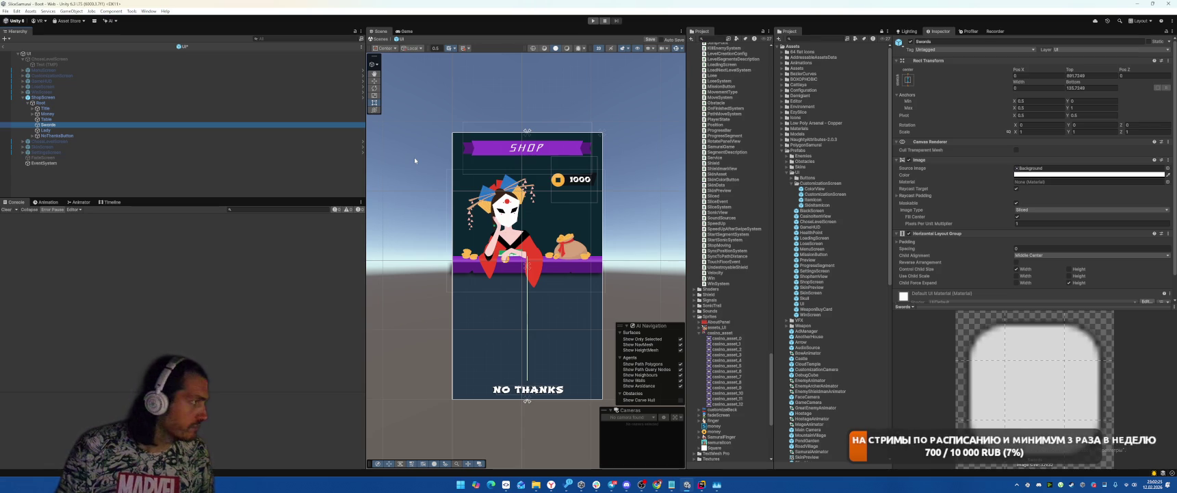
{"action": "right_click", "coordinate": [930, 160]}
{"action": "left_click", "coordinate": [1045, 169]}
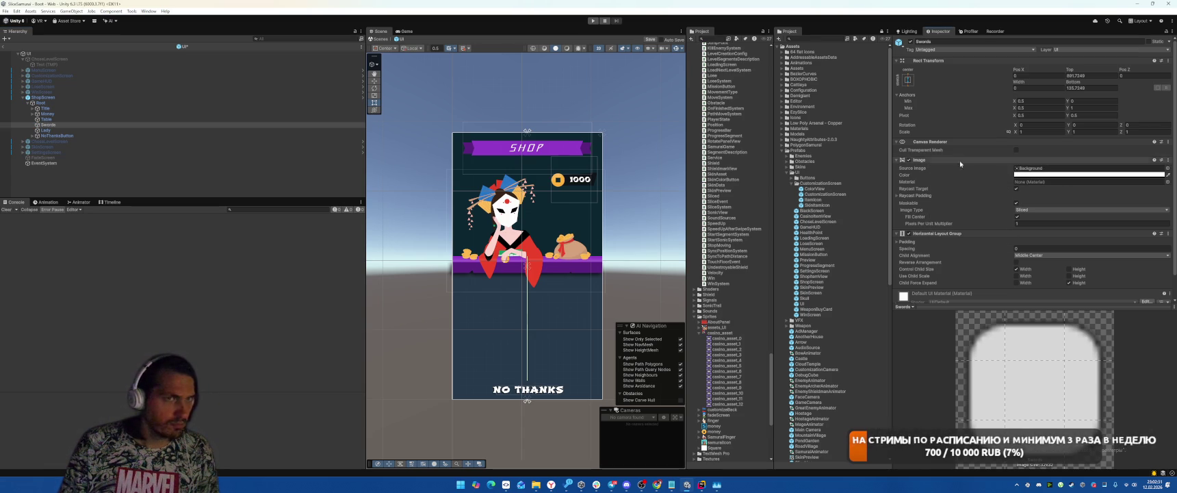
Step: Set the Swords width to 1080, then inspect the ShopScreen object's components
{"action": "left_click", "coordinate": [191, 120]}
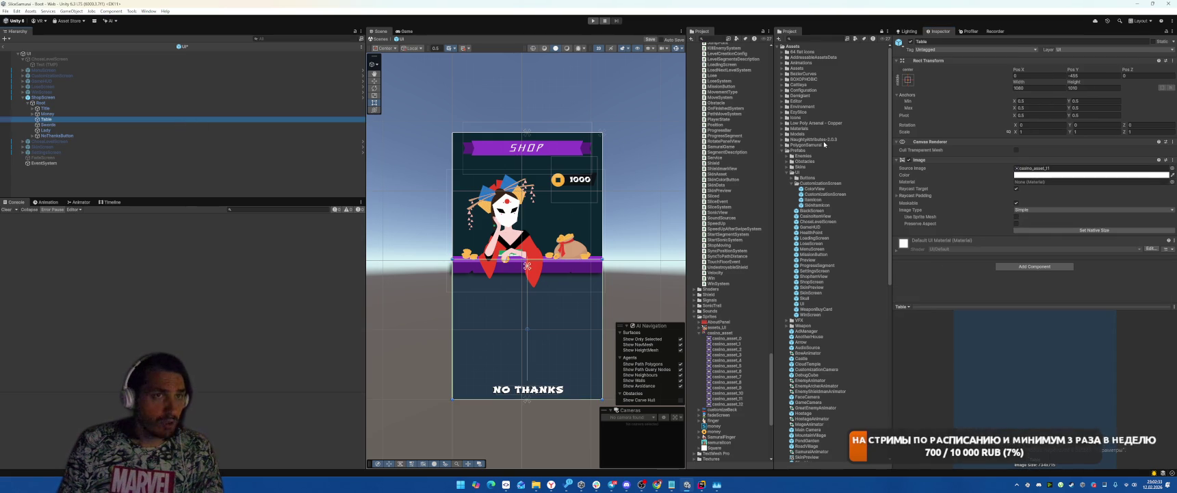
{"action": "left_click", "coordinate": [109, 124]}
{"action": "left_click", "coordinate": [101, 130]}
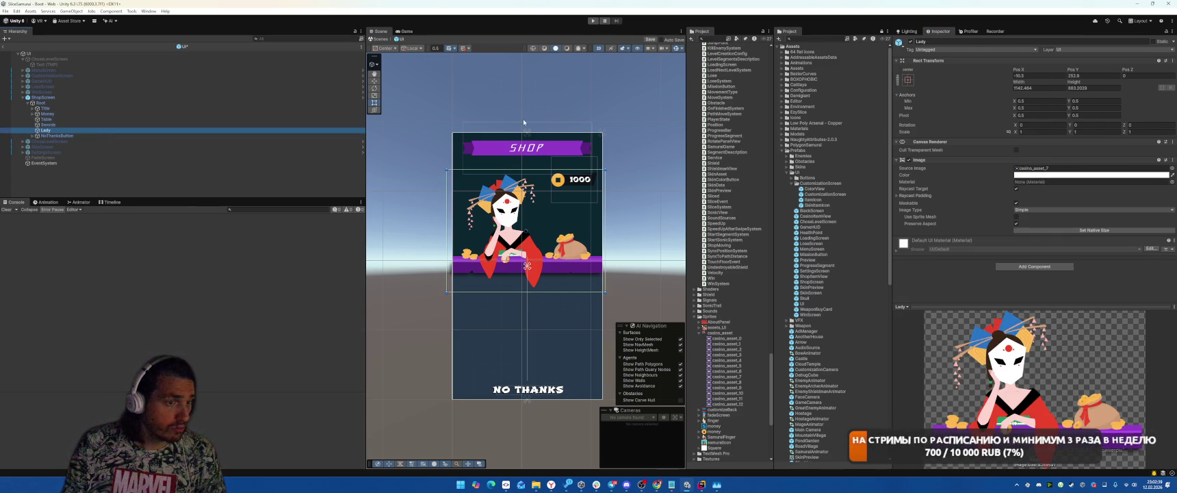
{"action": "left_click", "coordinate": [112, 124]}
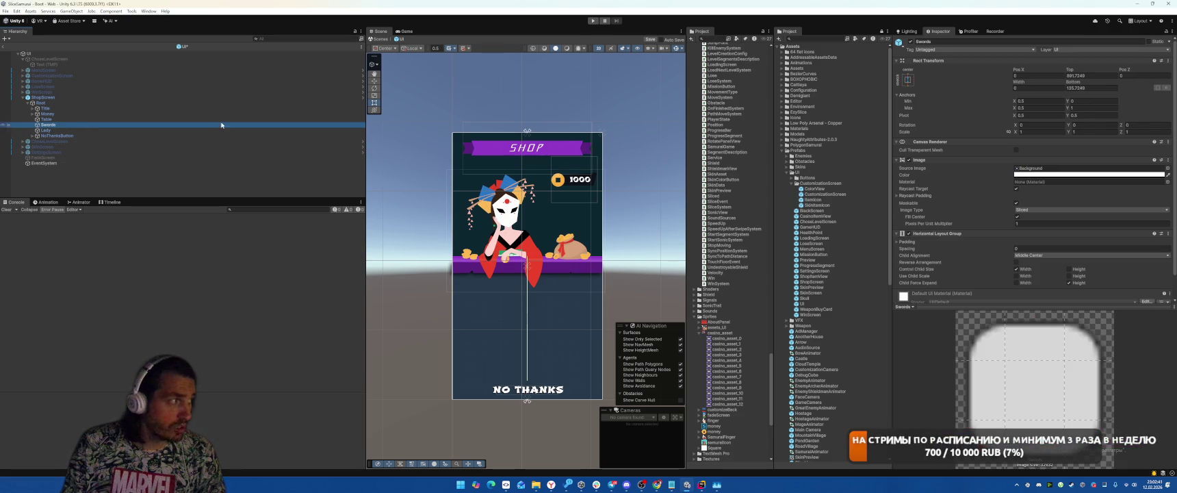
{"action": "left_click", "coordinate": [1031, 87]}
{"action": "type", "text": "108"}
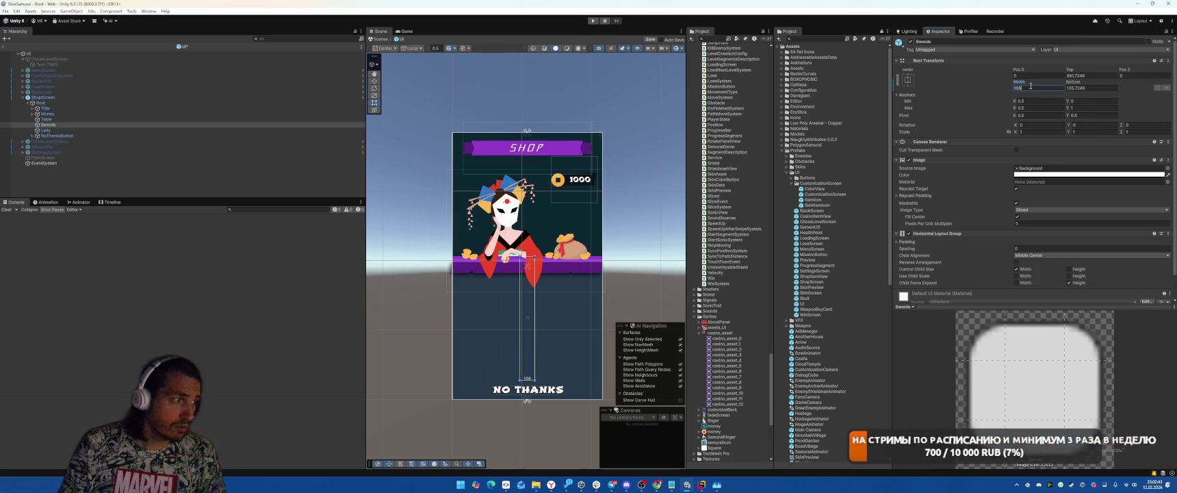
{"action": "type", "text": "0"}
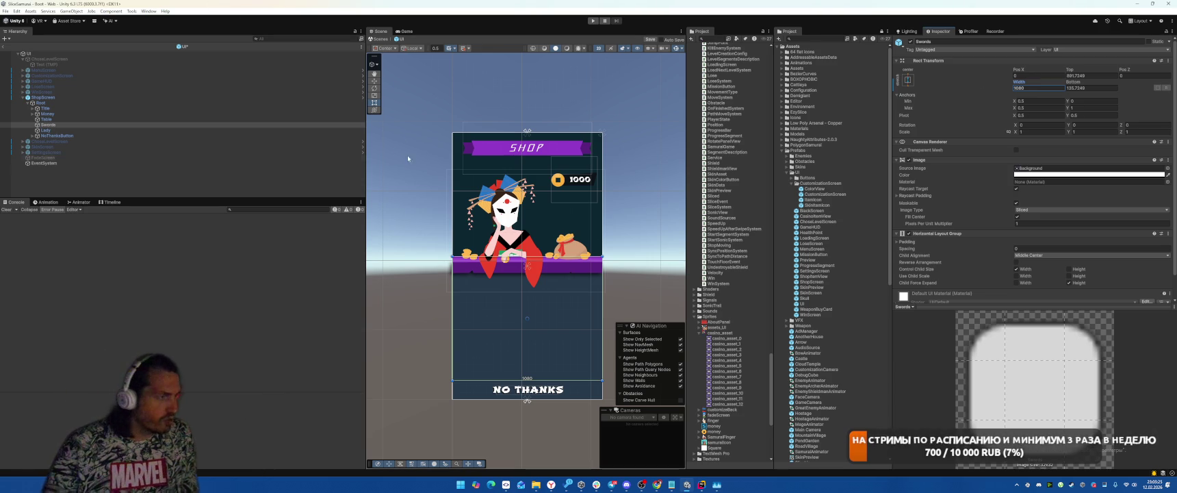
{"action": "left_click", "coordinate": [49, 98]}
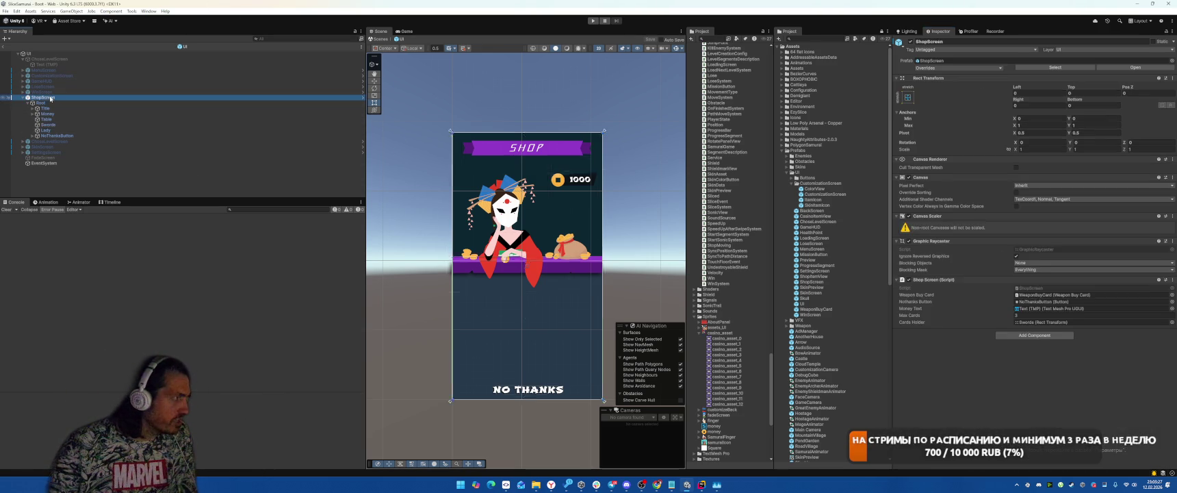
Step: Switch the Game view to landscape Full HD (1920x1080) and enter Play mode
{"action": "key", "text": "ctrl+p"}
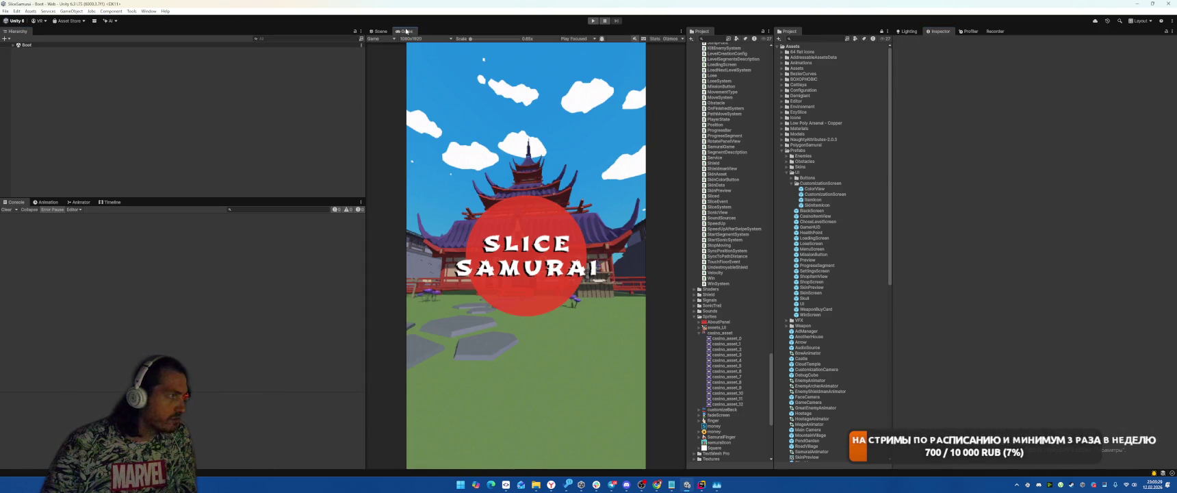
{"action": "left_click", "coordinate": [425, 39]}
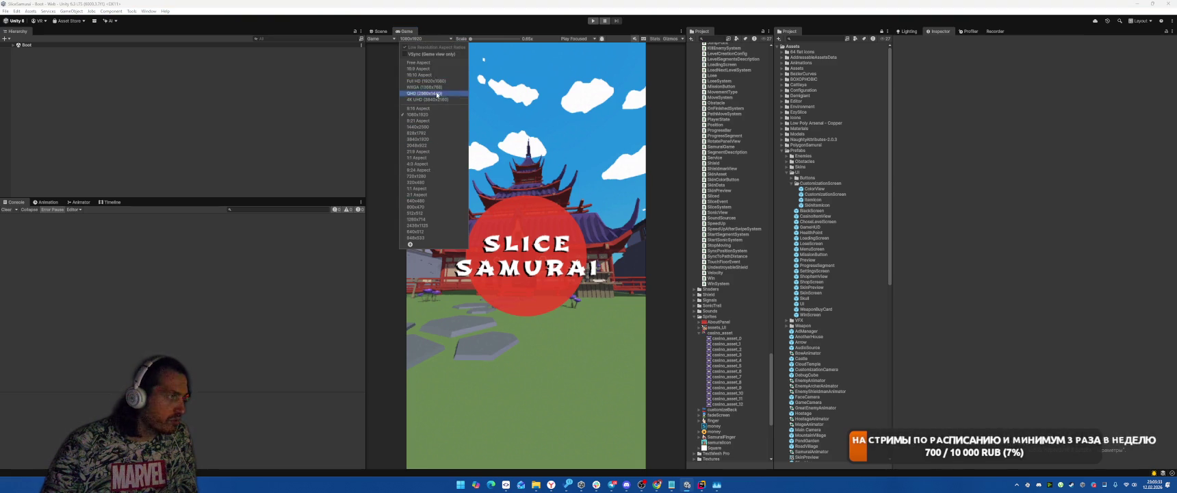
{"action": "left_click", "coordinate": [426, 81]}
{"action": "key", "text": "ctrl+p"}
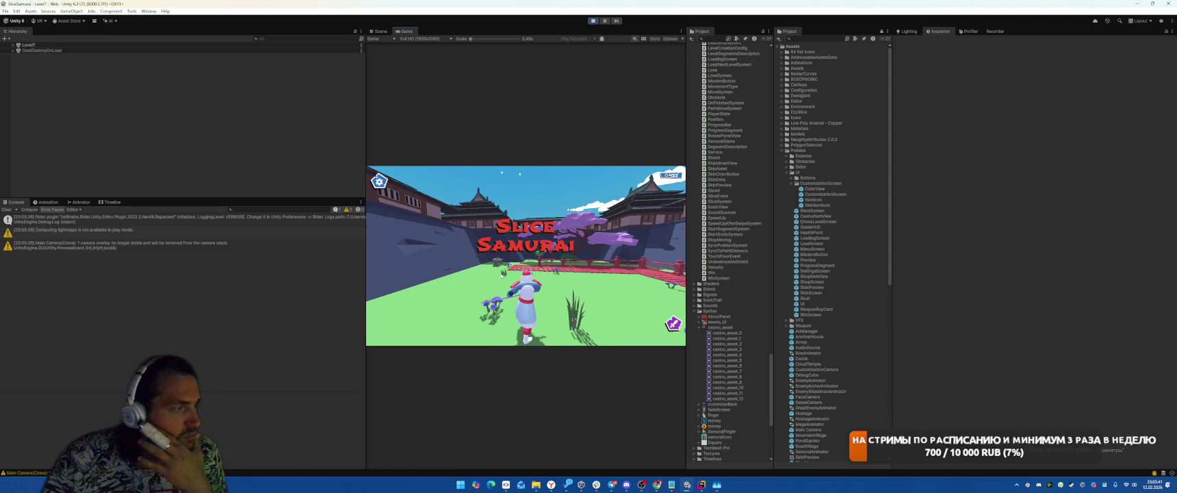
Step: Start the game and slash through the level's enemies until the shop appears
{"action": "left_click", "coordinate": [527, 267]}
{"action": "left_click_drag", "start_coordinate": [503, 269], "coordinate": [582, 265]}
{"action": "left_click_drag", "start_coordinate": [515, 265], "coordinate": [573, 268]}
{"action": "left_click_drag", "start_coordinate": [514, 272], "coordinate": [567, 270]}
{"action": "mouse_move", "coordinate": [515, 270]}
{"action": "left_mouse_down"}
{"action": "mouse_move", "coordinate": [567, 253]}
{"action": "mouse_move", "coordinate": [550, 244]}
{"action": "mouse_move", "coordinate": [540, 260]}
{"action": "left_mouse_up"}
{"action": "left_click_drag", "start_coordinate": [503, 266], "coordinate": [547, 257]}
{"action": "left_click_drag", "start_coordinate": [529, 262], "coordinate": [555, 254]}
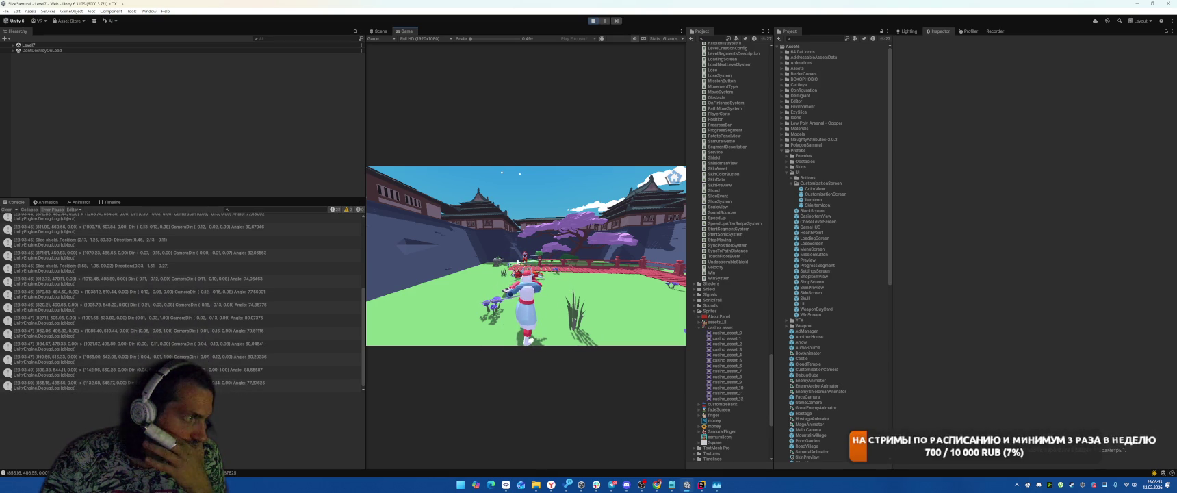
{"action": "left_click_drag", "start_coordinate": [500, 259], "coordinate": [512, 259]}
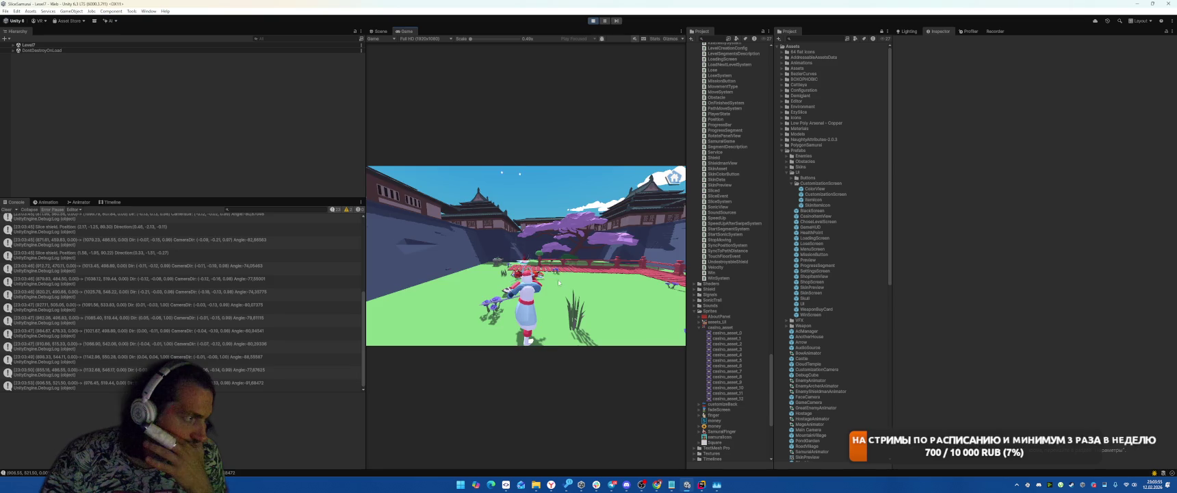
{"action": "mouse_move", "coordinate": [499, 268]}
{"action": "left_mouse_down"}
{"action": "mouse_move", "coordinate": [553, 260]}
{"action": "mouse_move", "coordinate": [472, 263]}
{"action": "left_mouse_up"}
{"action": "left_click_drag", "start_coordinate": [543, 265], "coordinate": [567, 287]}
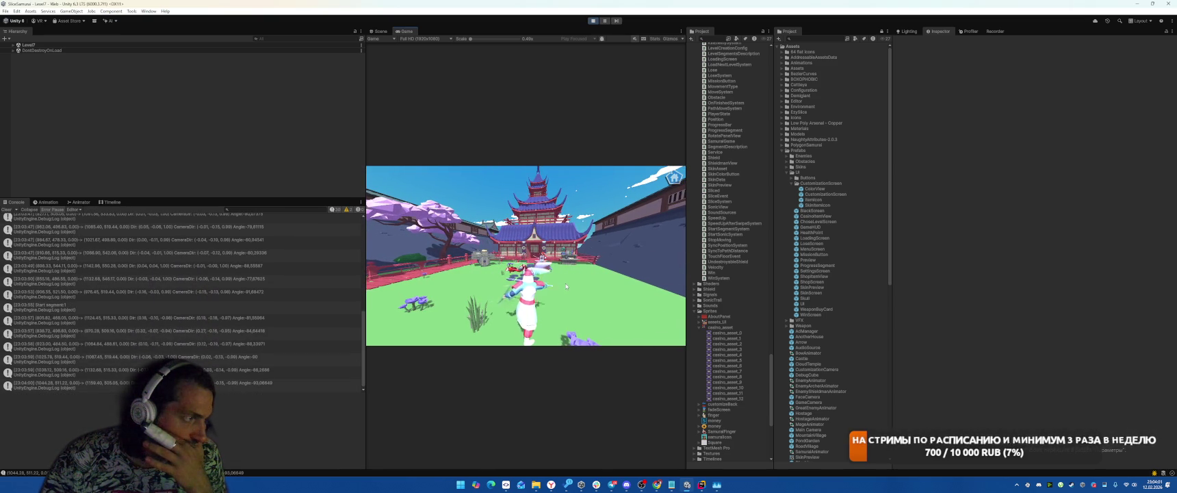
{"action": "left_click_drag", "start_coordinate": [536, 258], "coordinate": [553, 256]}
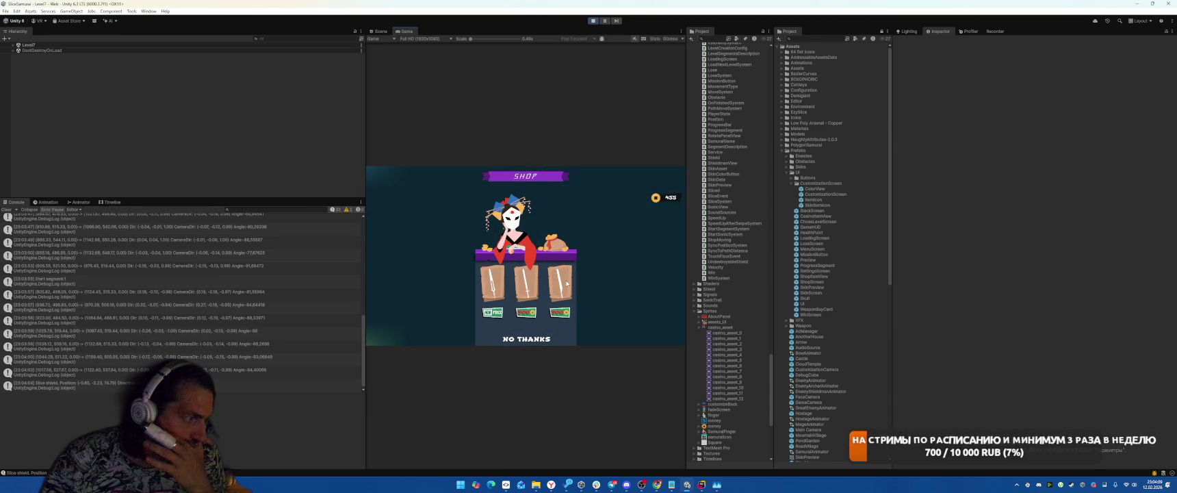
Step: Claim the first blade free, skip the shop, play Level8 until losing, and expand Level8
{"action": "left_click", "coordinate": [492, 312]}
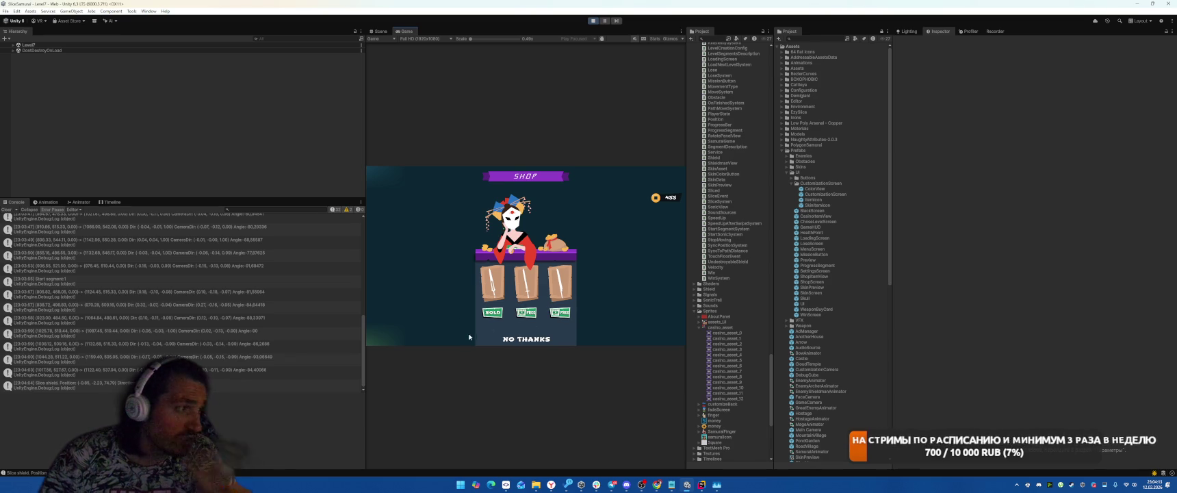
{"action": "left_click", "coordinate": [527, 339]}
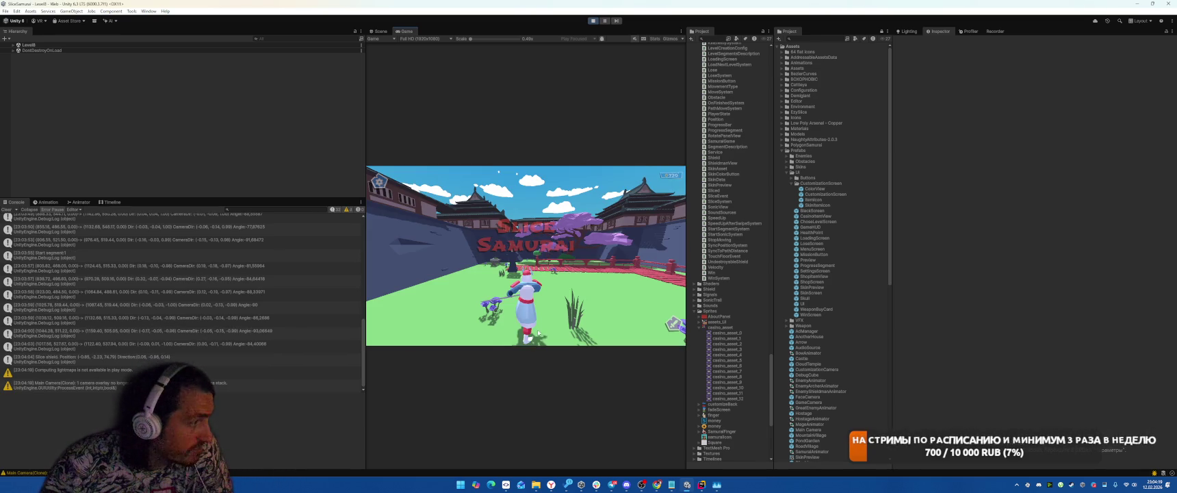
{"action": "mouse_move", "coordinate": [486, 269]}
{"action": "left_mouse_down"}
{"action": "mouse_move", "coordinate": [589, 269]}
{"action": "mouse_move", "coordinate": [544, 265]}
{"action": "left_mouse_up"}
{"action": "left_click_drag", "start_coordinate": [510, 264], "coordinate": [566, 266]}
{"action": "mouse_move", "coordinate": [493, 277]}
{"action": "left_mouse_down"}
{"action": "mouse_move", "coordinate": [538, 266]}
{"action": "mouse_move", "coordinate": [519, 257]}
{"action": "left_mouse_up"}
{"action": "left_click_drag", "start_coordinate": [488, 261], "coordinate": [514, 259]}
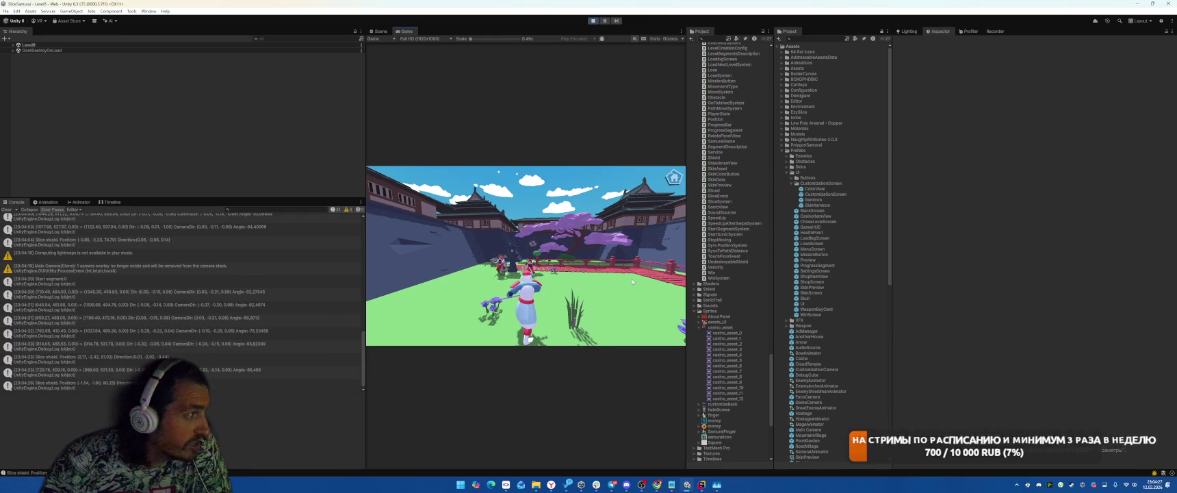
{"action": "left_click_drag", "start_coordinate": [478, 271], "coordinate": [539, 262]}
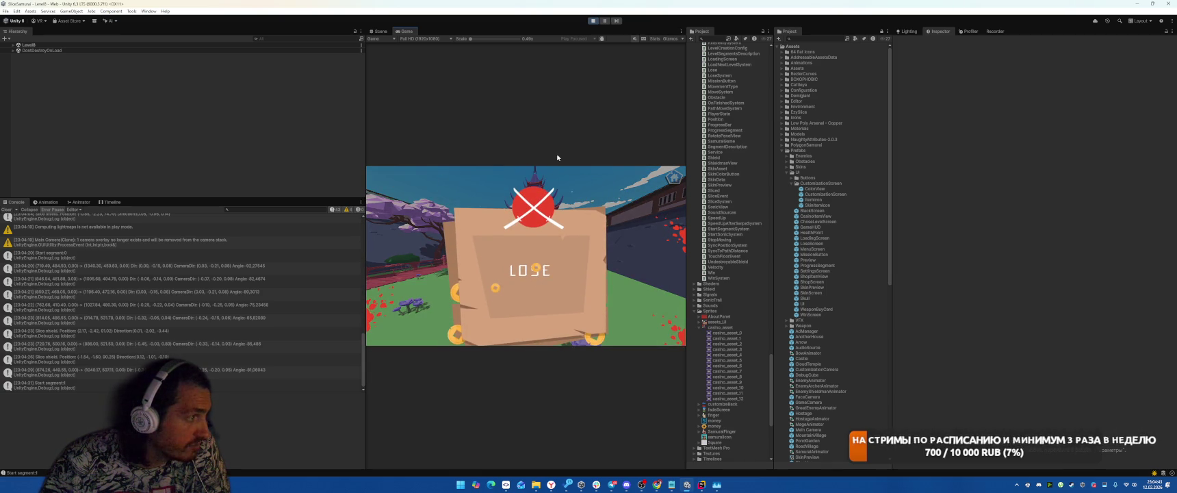
{"action": "left_click", "coordinate": [13, 45]}
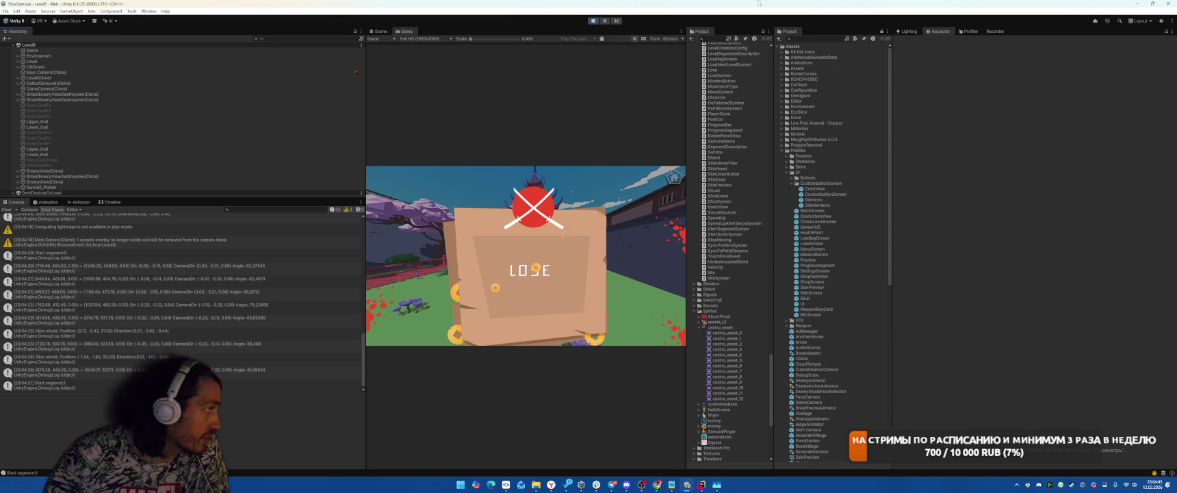
Step: Stop Play mode, open the UI prefab, frame LoseScreen and open it as its own prefab
{"action": "left_click", "coordinate": [593, 20]}
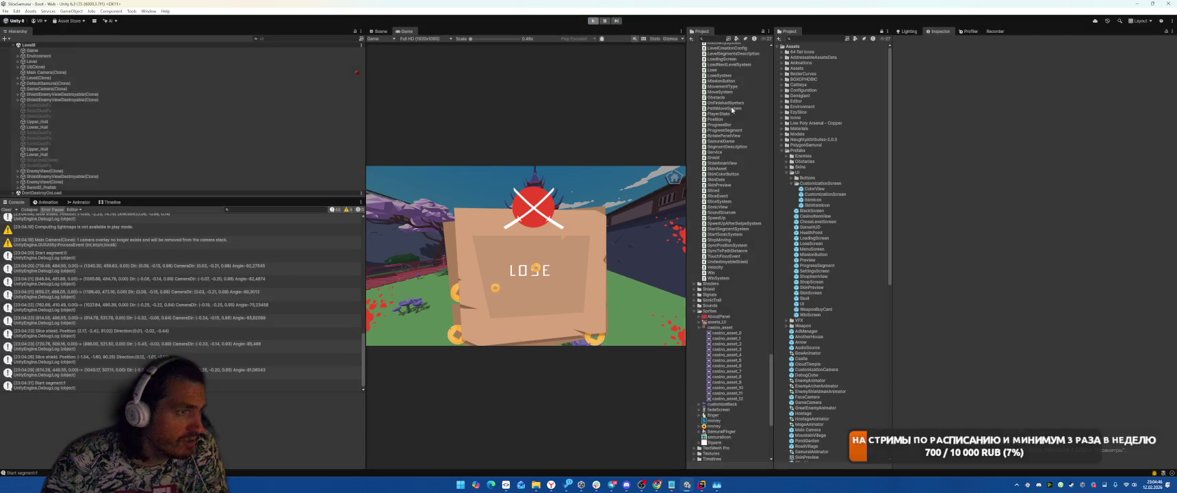
{"action": "double_click", "coordinate": [825, 305]}
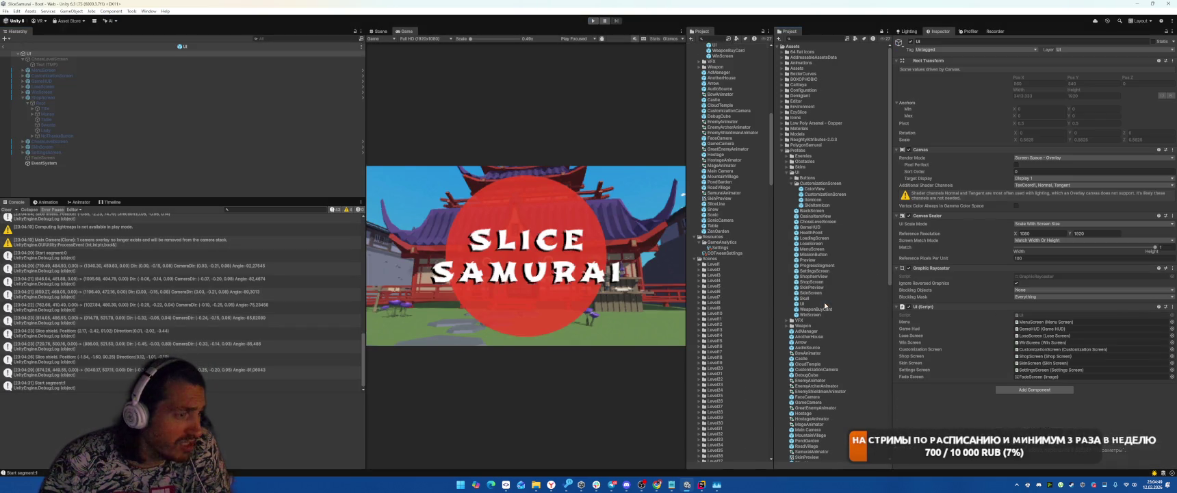
{"action": "left_click", "coordinate": [117, 151]}
{"action": "left_click", "coordinate": [205, 87]}
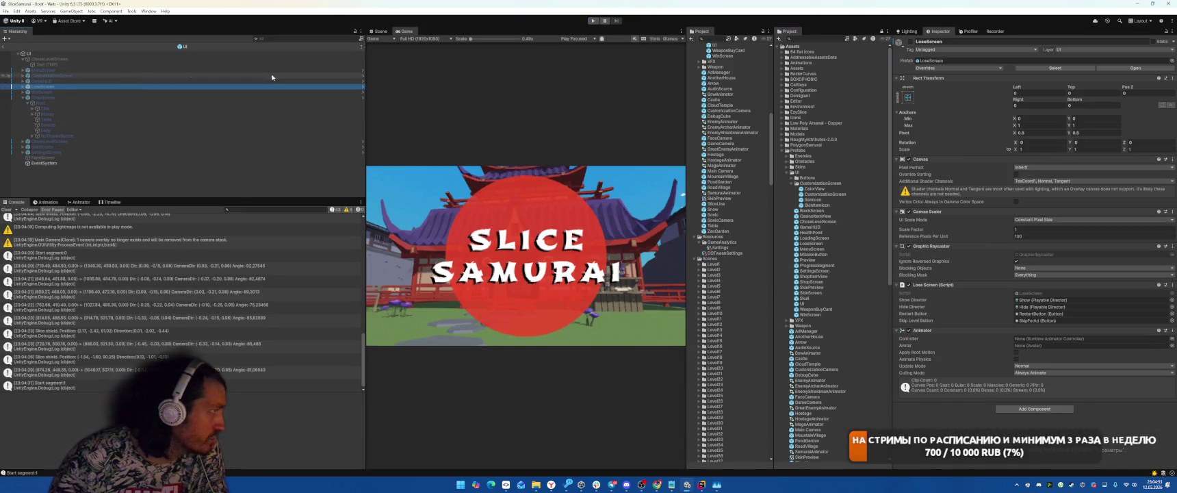
{"action": "left_click", "coordinate": [378, 30]}
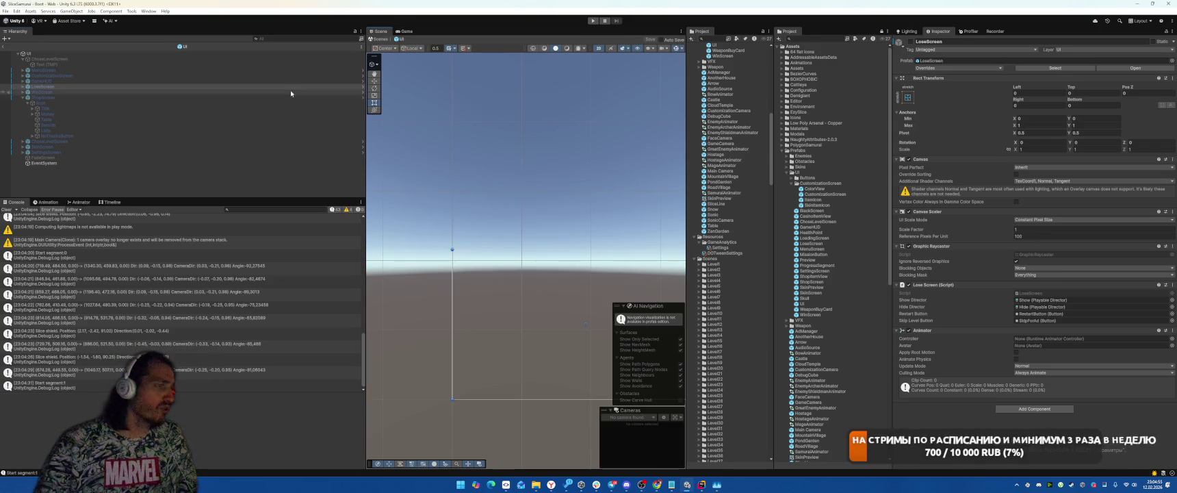
{"action": "double_click", "coordinate": [87, 87]}
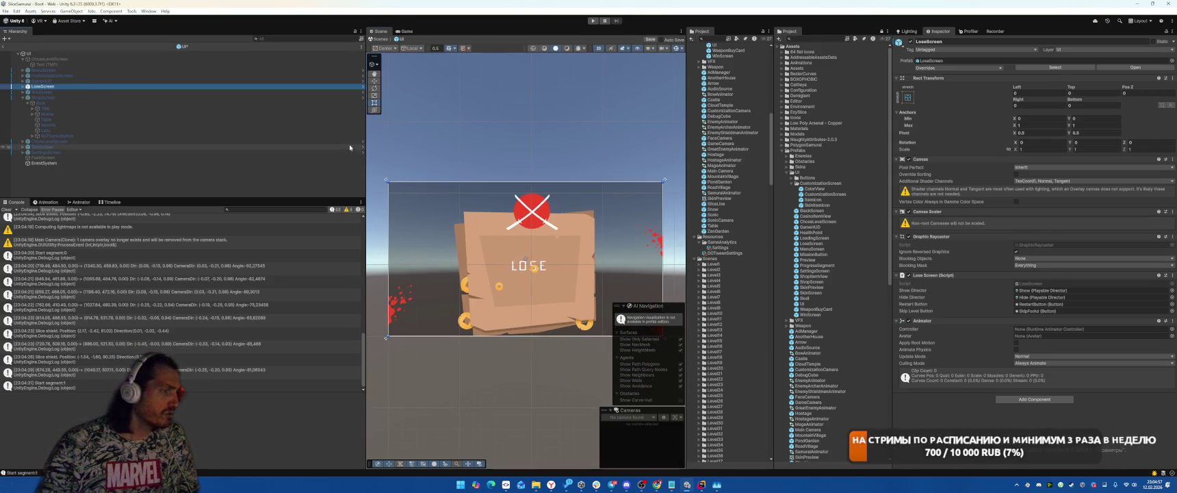
{"action": "left_click", "coordinate": [24, 87]}
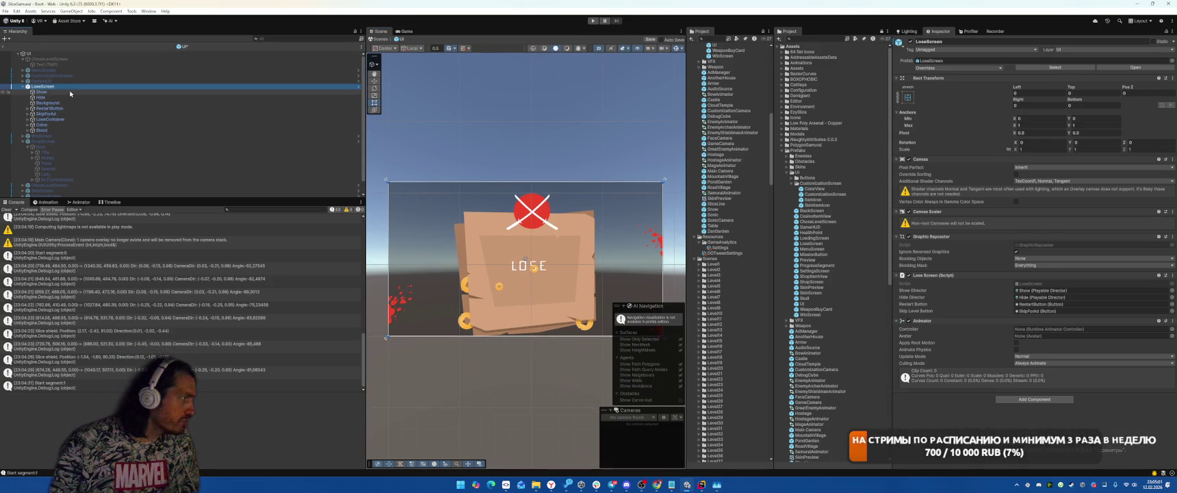
{"action": "left_click", "coordinate": [1136, 67]}
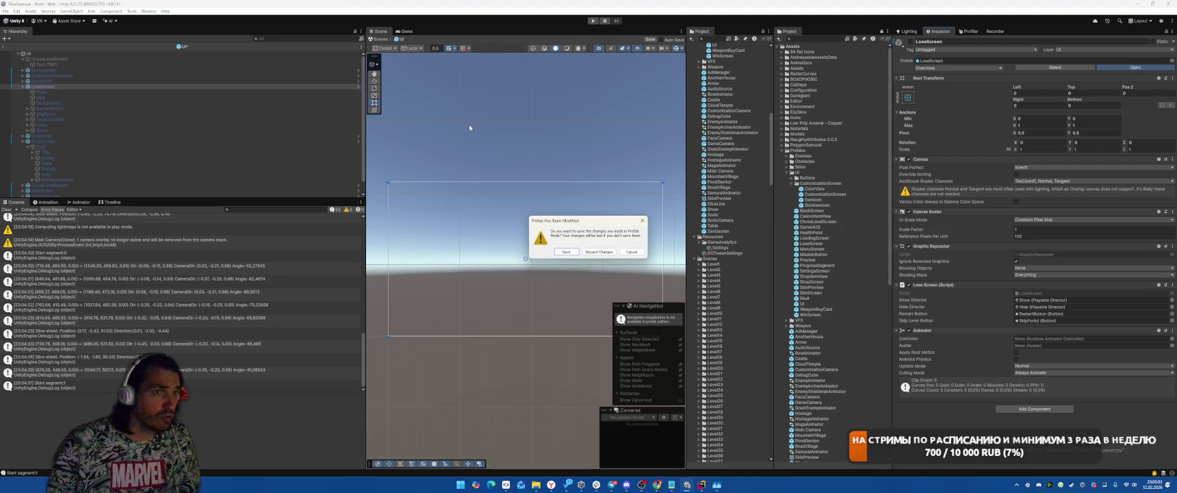
Step: Discard the unsaved prefab changes and move LoseContainer just below Background in the Hierarchy
{"action": "left_click", "coordinate": [600, 259]}
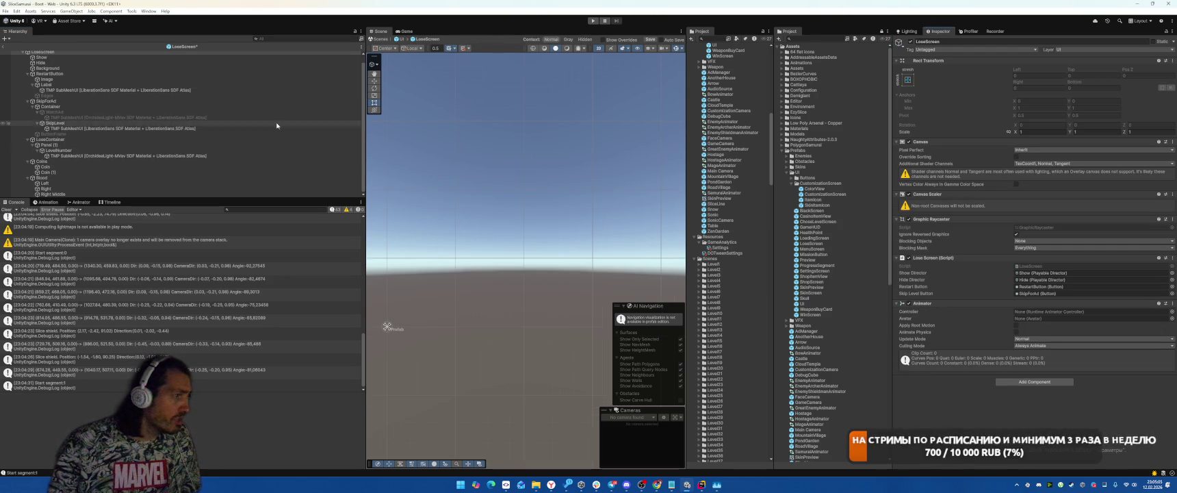
{"action": "left_click", "coordinate": [27, 82]}
{"action": "left_click", "coordinate": [28, 86]}
{"action": "left_click", "coordinate": [28, 91]}
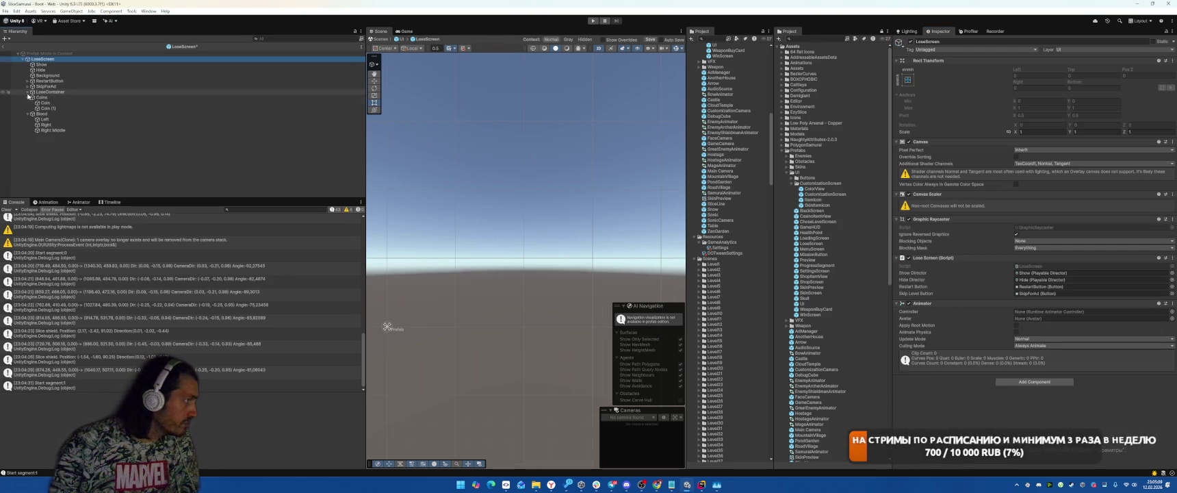
{"action": "left_click", "coordinate": [28, 113]}
{"action": "left_click", "coordinate": [28, 98]}
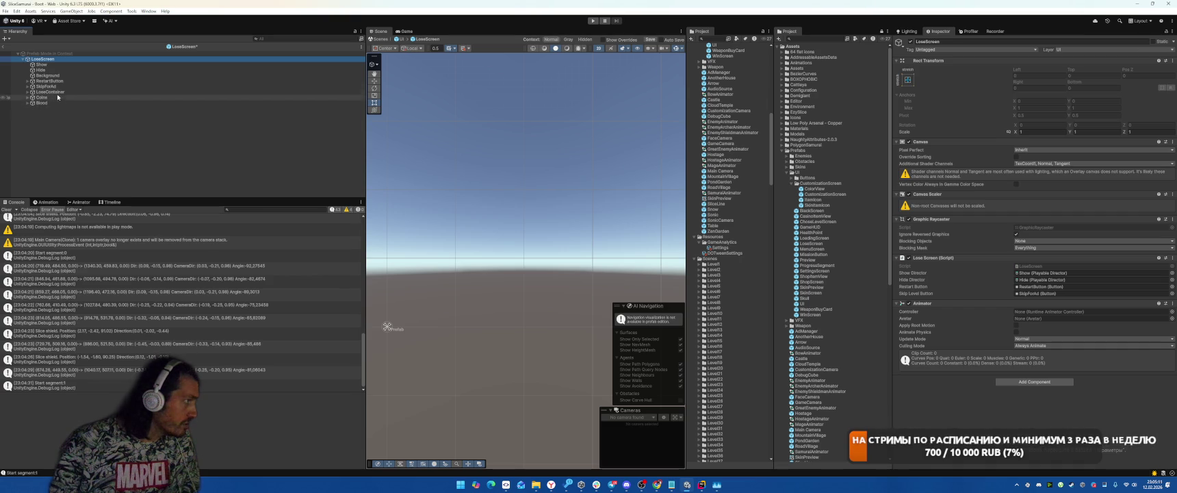
{"action": "left_click_drag", "start_coordinate": [56, 95], "coordinate": [138, 80]}
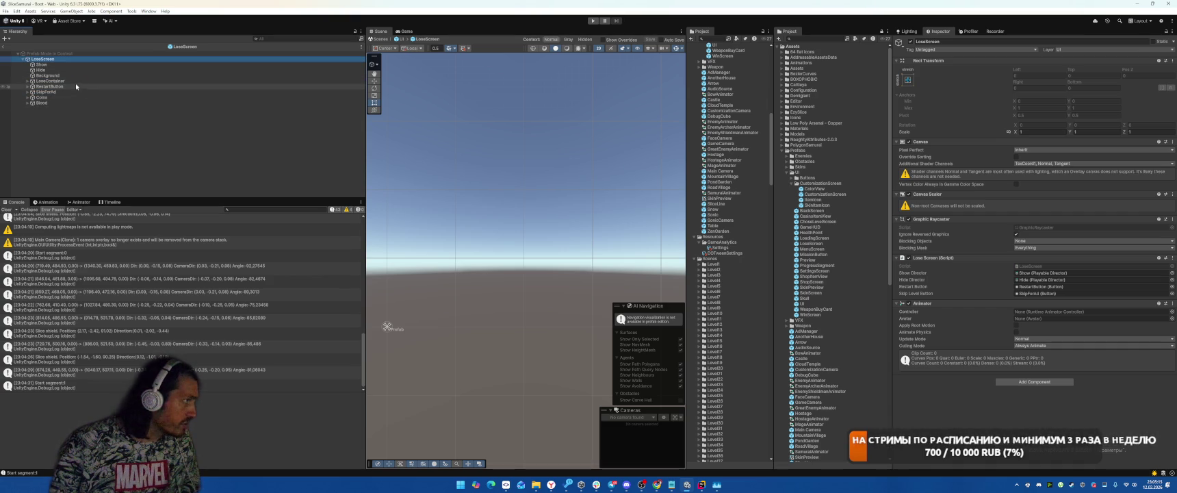
Step: Inspect the SkipForAd and RestartButton settings and frame RestartButton in the Scene view
{"action": "left_click", "coordinate": [41, 92]}
{"action": "left_click", "coordinate": [28, 87]}
{"action": "left_click", "coordinate": [28, 87]}
{"action": "left_click", "coordinate": [55, 87]}
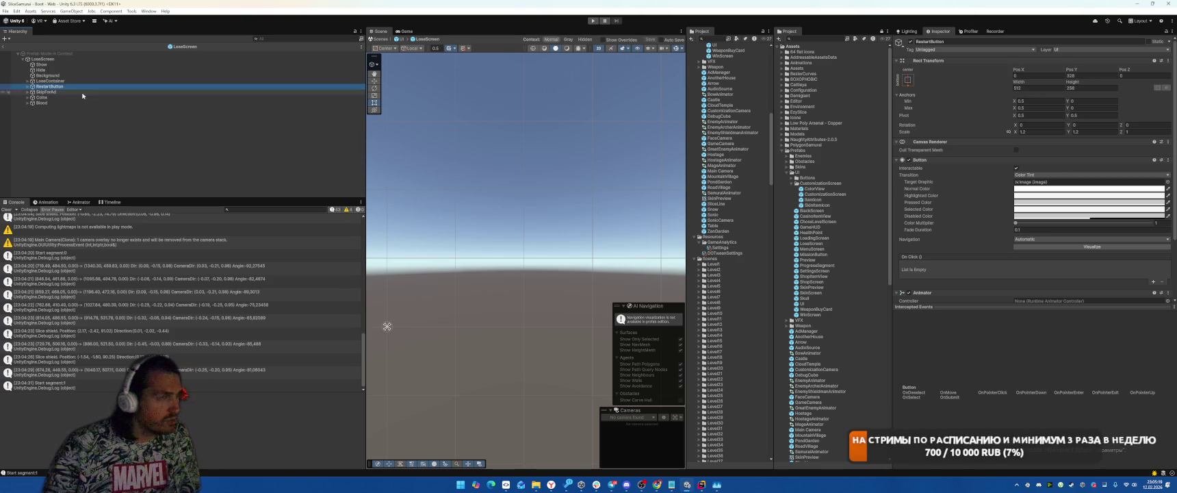
{"action": "double_click", "coordinate": [62, 87]}
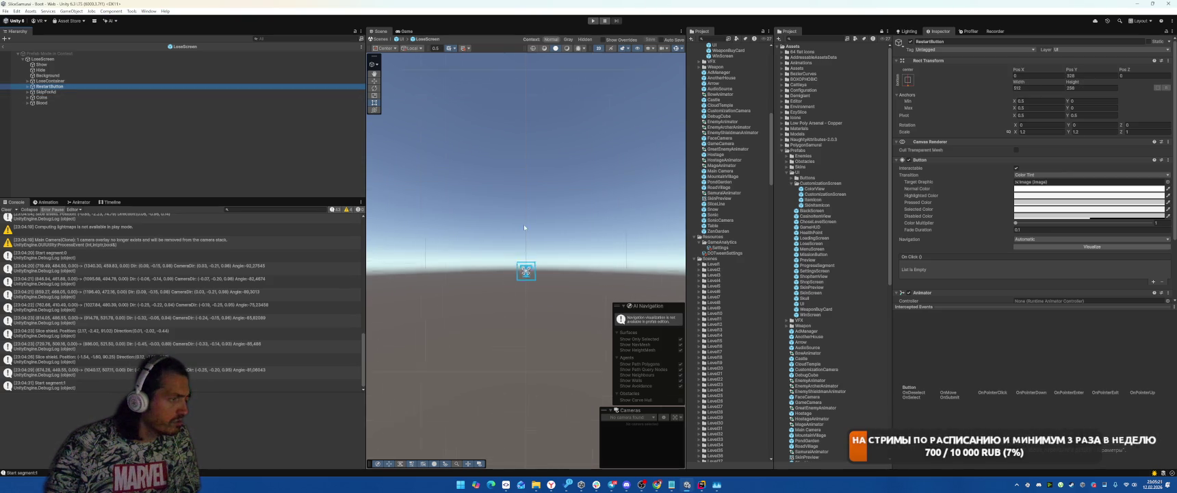
Step: Leave Prefab Mode, play the game, restart from the LOSE panel and slice the enemies
{"action": "left_click", "coordinate": [4, 48]}
{"action": "key", "text": "ctrl+p"}
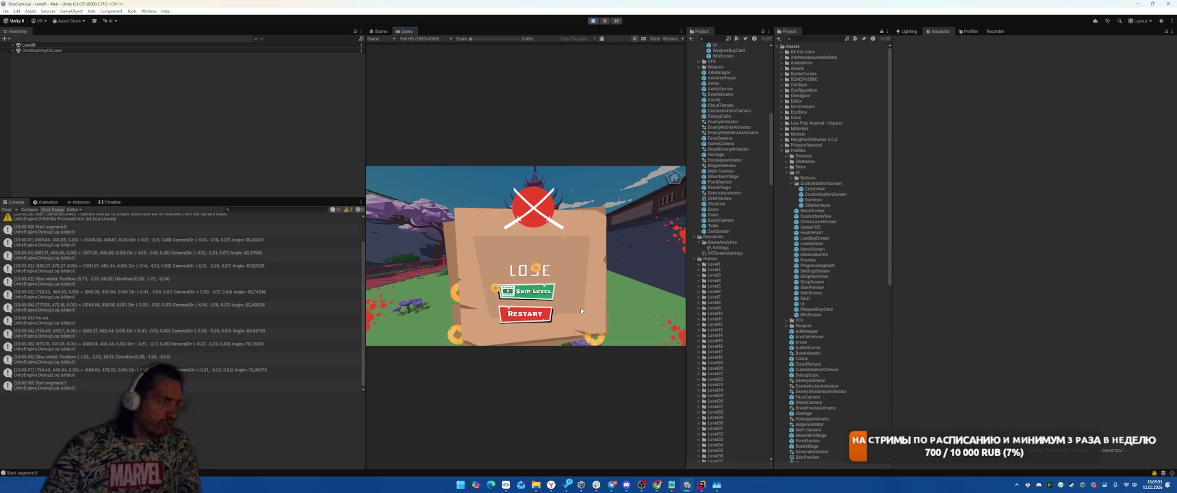
{"action": "left_click", "coordinate": [525, 314]}
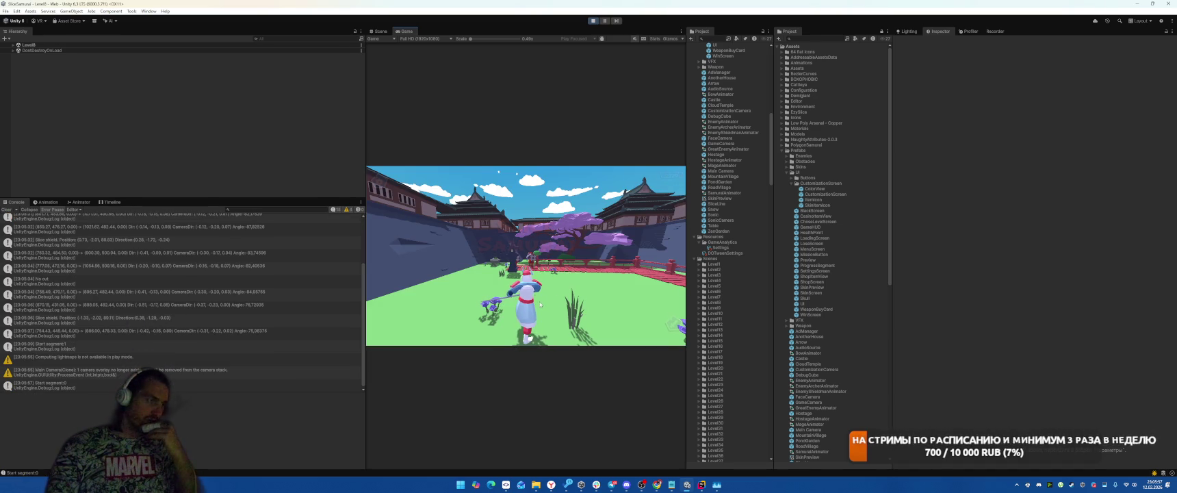
{"action": "mouse_move", "coordinate": [490, 271]}
{"action": "left_mouse_down"}
{"action": "mouse_move", "coordinate": [554, 279]}
{"action": "mouse_move", "coordinate": [554, 266]}
{"action": "mouse_move", "coordinate": [513, 272]}
{"action": "left_mouse_up"}
{"action": "left_click_drag", "start_coordinate": [490, 272], "coordinate": [500, 268]}
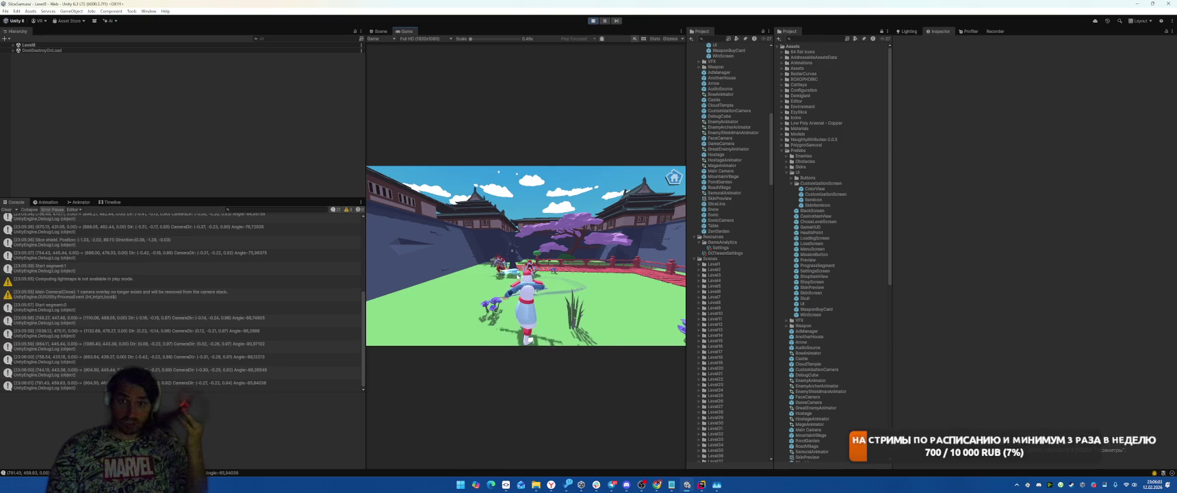
{"action": "mouse_move", "coordinate": [503, 276]}
{"action": "left_mouse_down"}
{"action": "mouse_move", "coordinate": [549, 273]}
{"action": "mouse_move", "coordinate": [536, 272]}
{"action": "mouse_move", "coordinate": [545, 261]}
{"action": "left_mouse_up"}
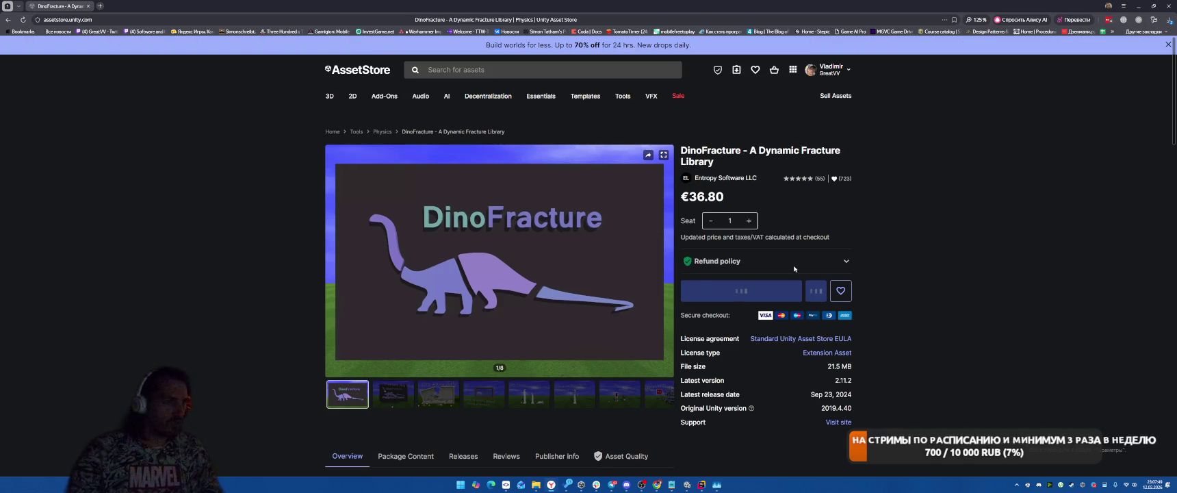
Step: Flip through the DinoFracture preview images up to Explosions! and scroll the product page
{"action": "left_click", "coordinate": [388, 418]}
{"action": "left_click", "coordinate": [438, 413]}
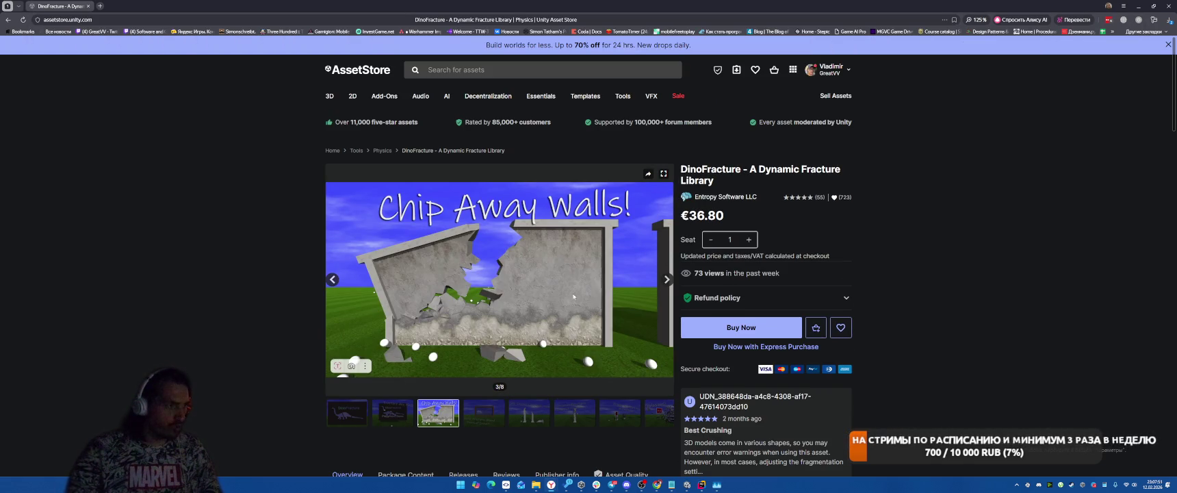
{"action": "left_click", "coordinate": [528, 414]}
{"action": "left_click", "coordinate": [568, 413]}
{"action": "left_click", "coordinate": [510, 422]}
{"action": "left_click", "coordinate": [594, 413]}
{"action": "left_click", "coordinate": [638, 422]}
{"action": "scroll", "coordinate": [639, 418], "scroll_direction": "down", "scroll_amount": 2}
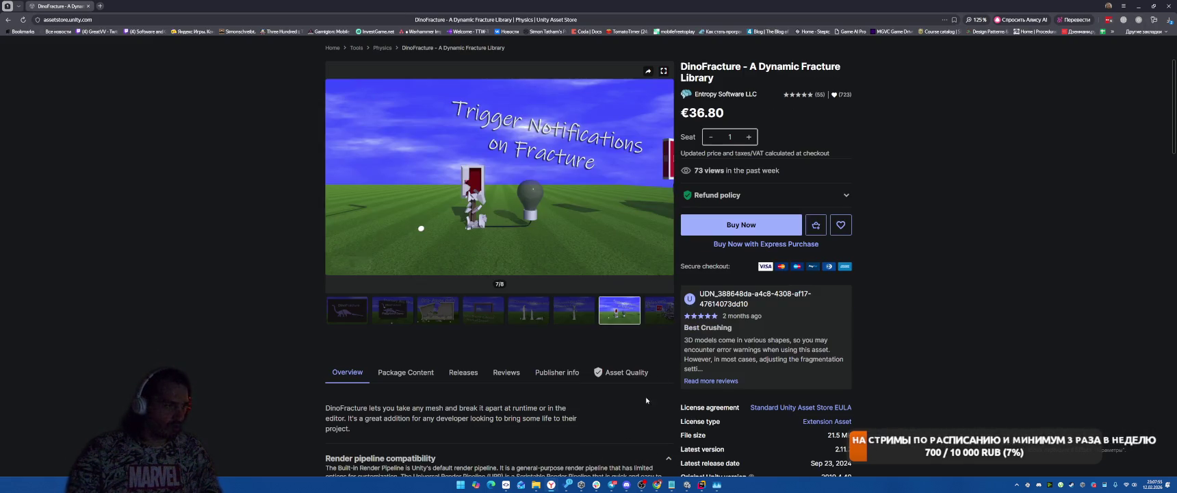
{"action": "left_click", "coordinate": [655, 320]}
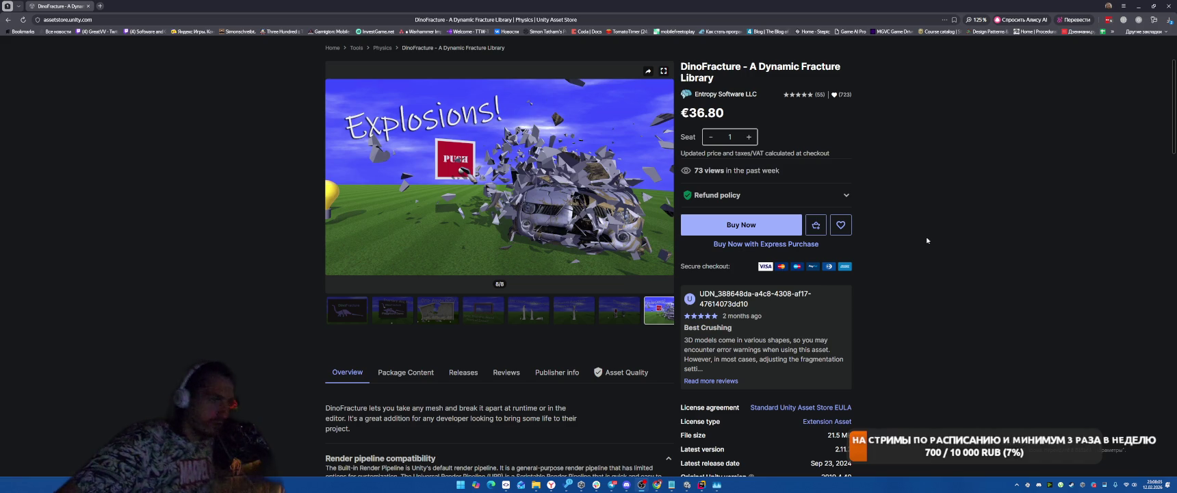
{"action": "scroll", "coordinate": [933, 239], "scroll_direction": "up", "scroll_amount": 1}
{"action": "scroll", "coordinate": [920, 241], "scroll_direction": "down", "scroll_amount": 3}
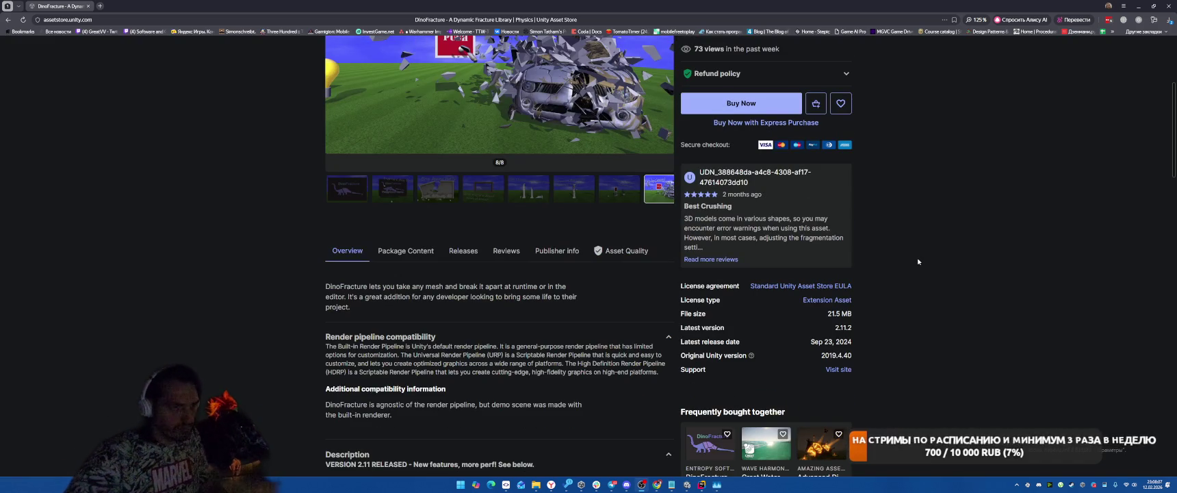
{"action": "scroll", "coordinate": [742, 186], "scroll_direction": "up", "scroll_amount": 5}
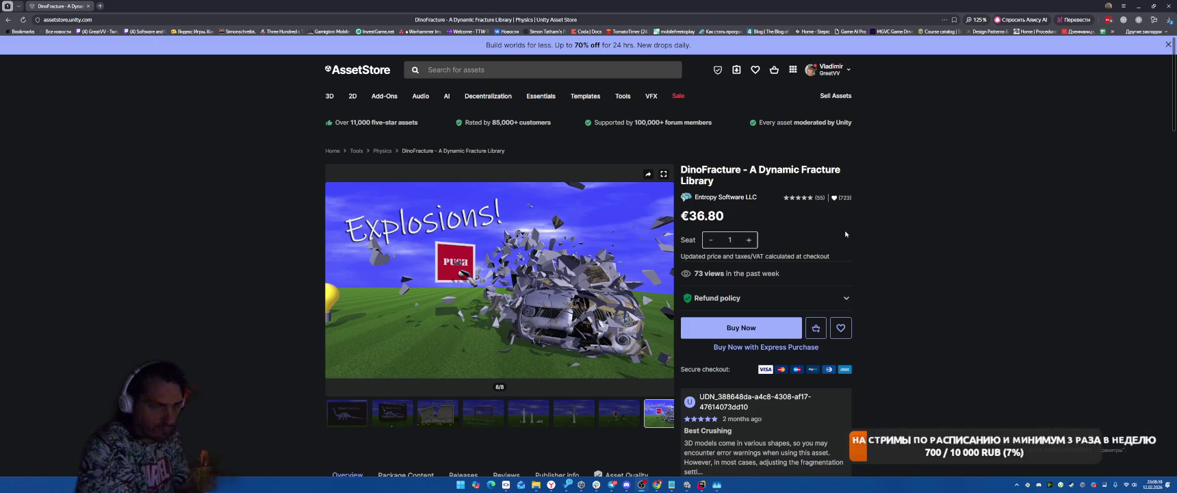
{"action": "scroll", "coordinate": [845, 234], "scroll_direction": "down", "scroll_amount": 5}
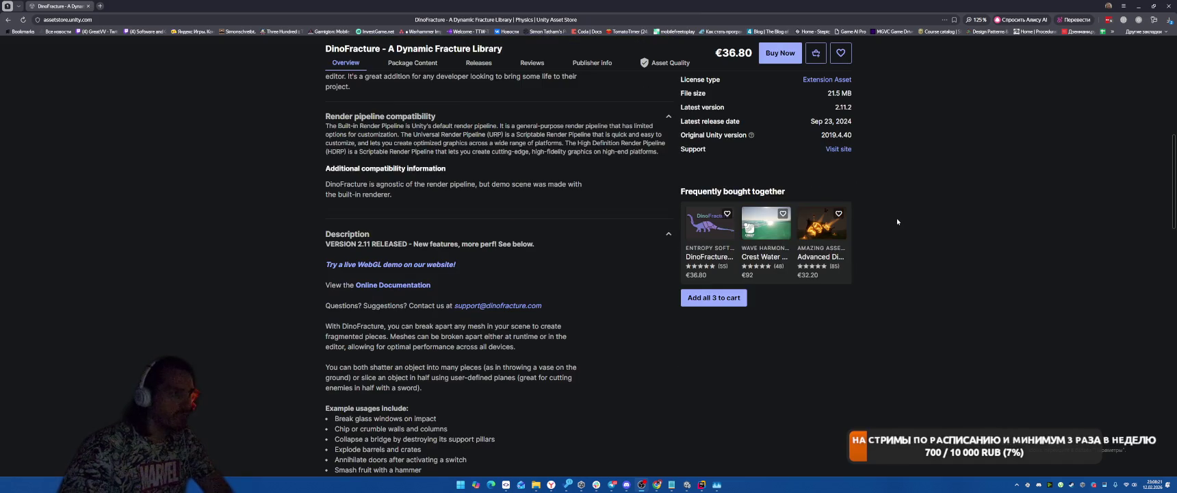
{"action": "scroll", "coordinate": [897, 221], "scroll_direction": "up", "scroll_amount": 3}
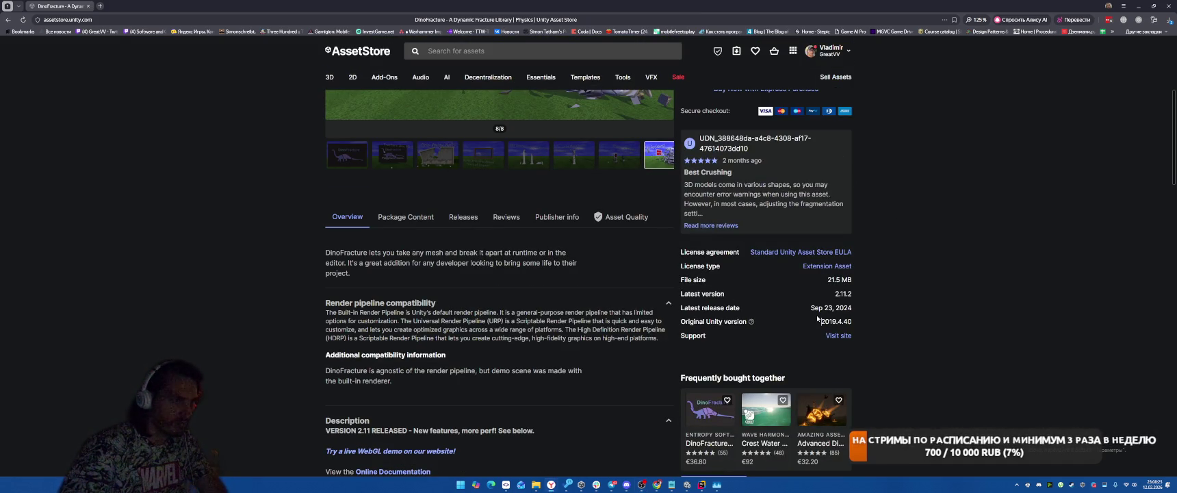
{"action": "scroll", "coordinate": [821, 310], "scroll_direction": "up", "scroll_amount": 4}
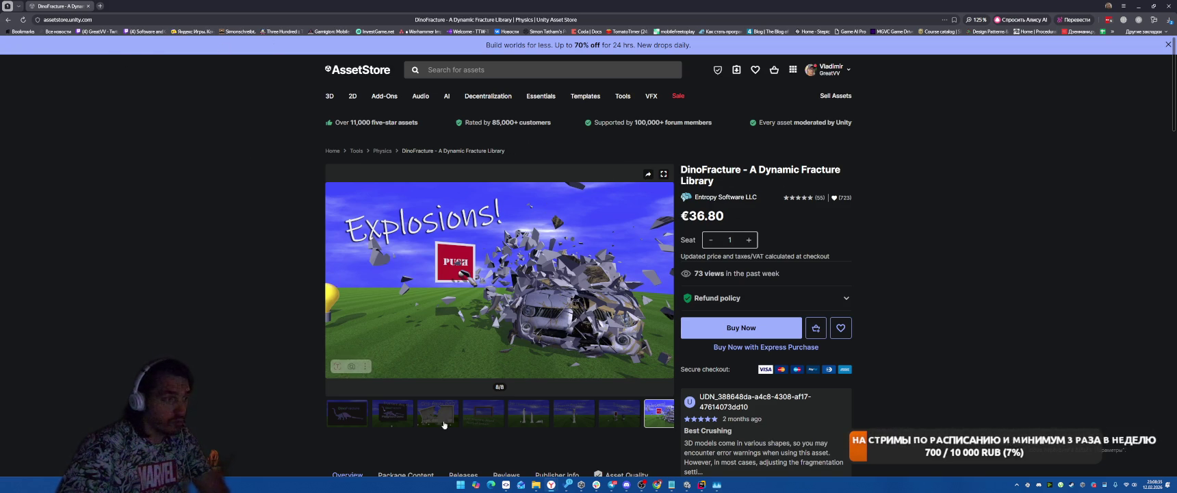
Step: Step through the previews again from Cluster Fractures to Chip Away Walls!, then close the tab
{"action": "left_click", "coordinate": [484, 414]}
{"action": "left_click", "coordinate": [528, 419]}
{"action": "left_click", "coordinate": [563, 419]}
{"action": "left_click", "coordinate": [619, 419]}
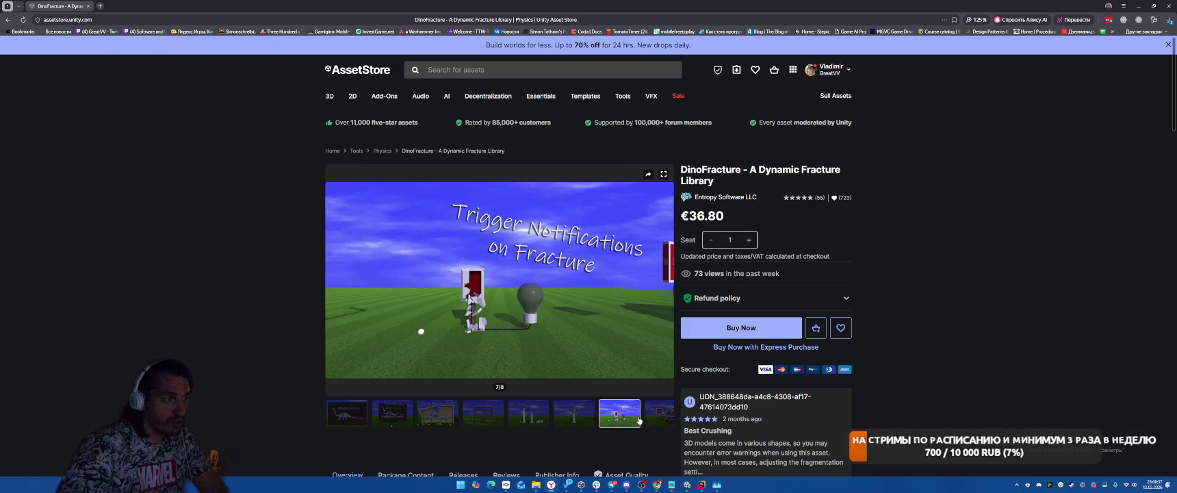
{"action": "left_click", "coordinate": [657, 419]}
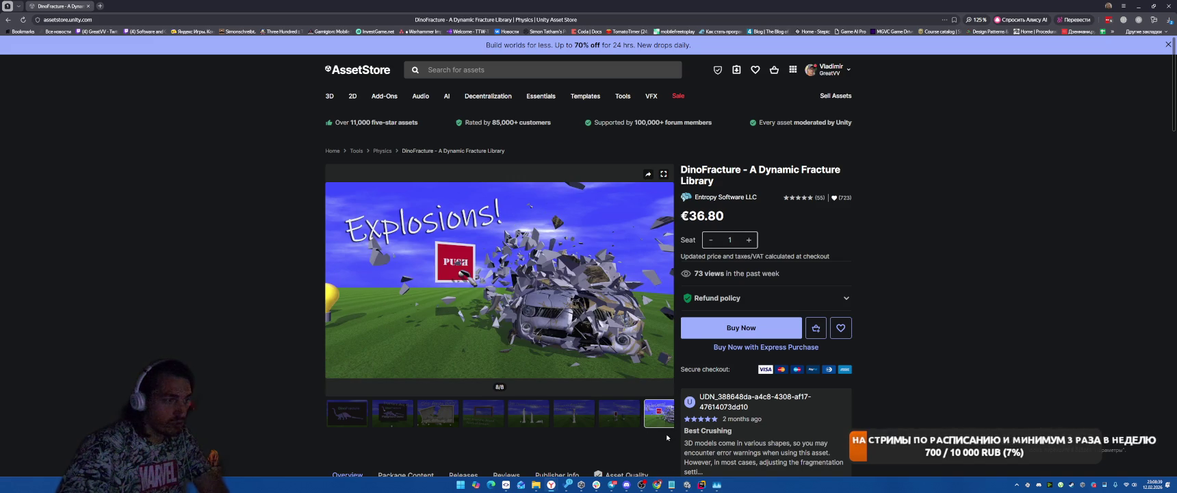
{"action": "left_click", "coordinate": [438, 414]}
{"action": "left_click", "coordinate": [393, 414]}
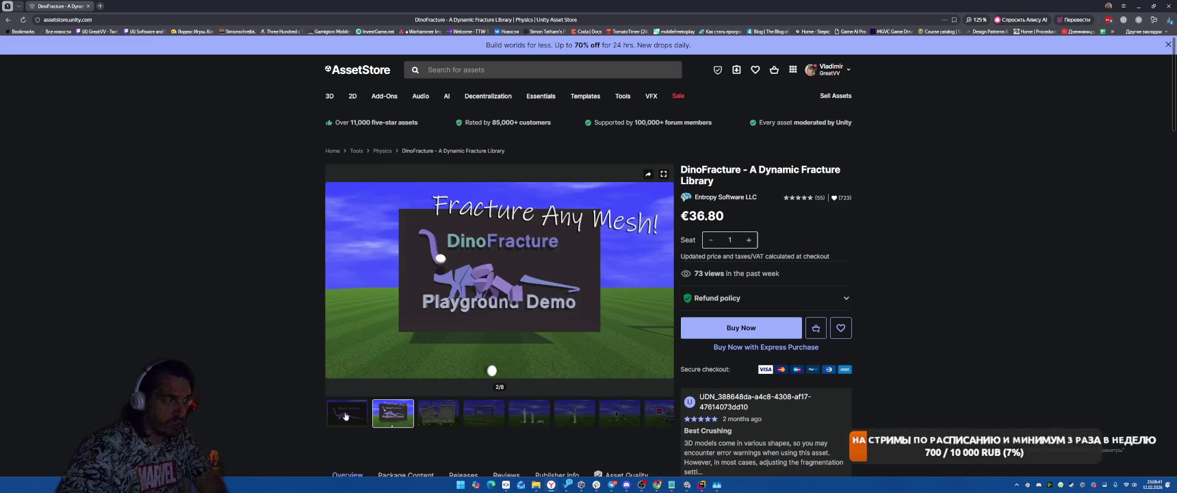
{"action": "left_click", "coordinate": [359, 415]}
{"action": "left_click", "coordinate": [454, 411]}
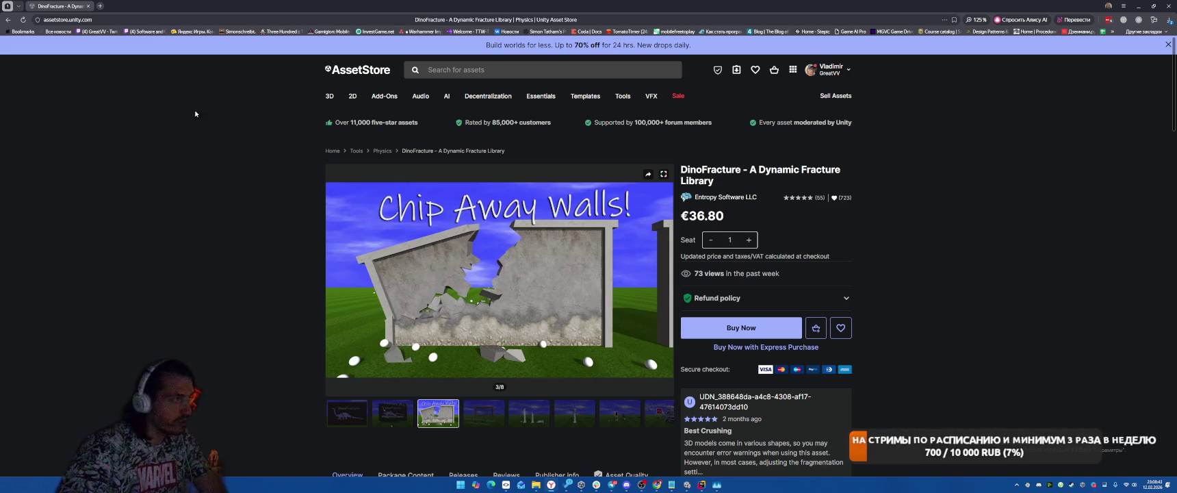
{"action": "key", "text": "ctrl+w"}
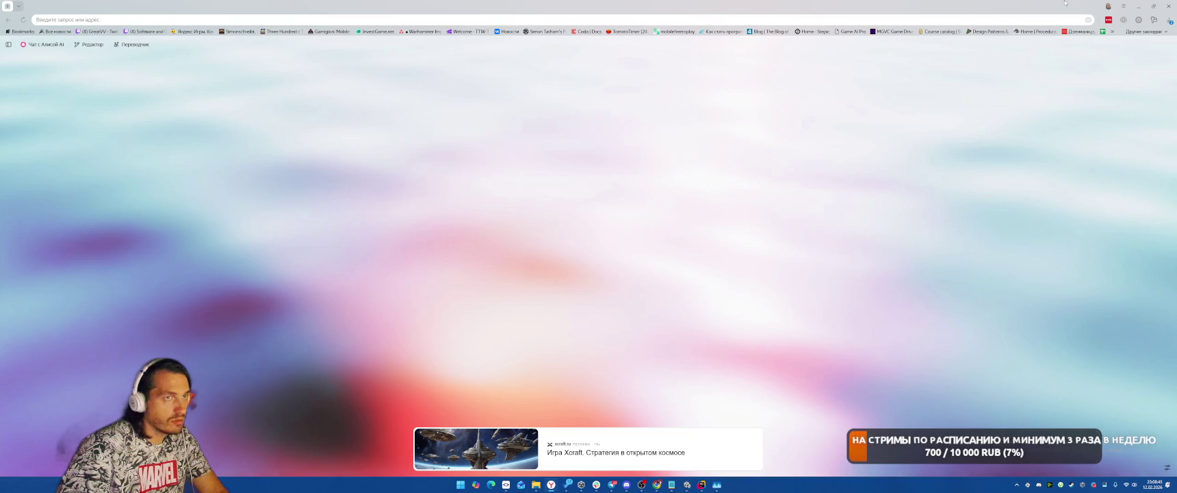
Step: Return to Unity and open the source of the console's logging line
{"action": "key", "text": "alt+Tab"}
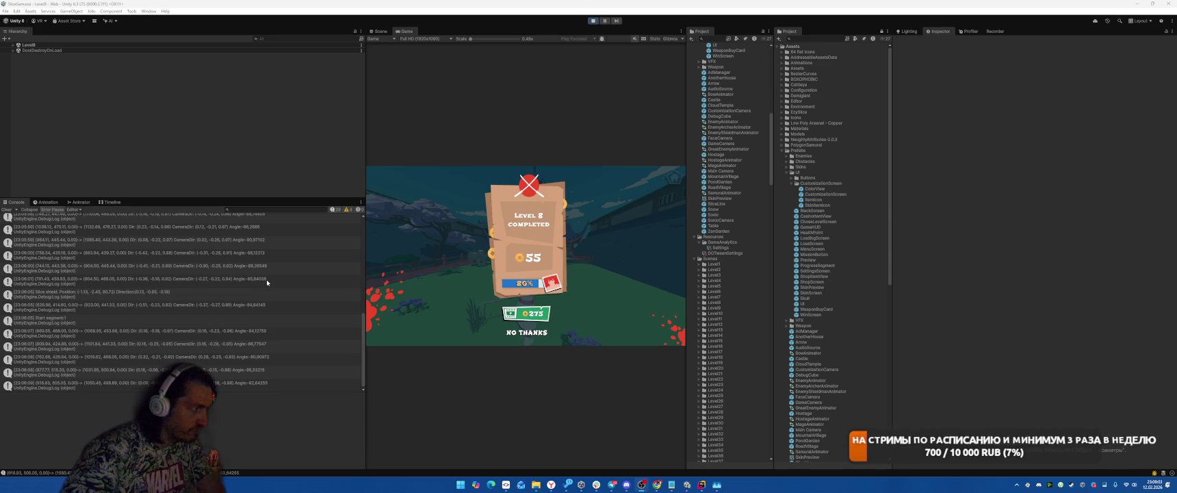
{"action": "double_click", "coordinate": [267, 345]}
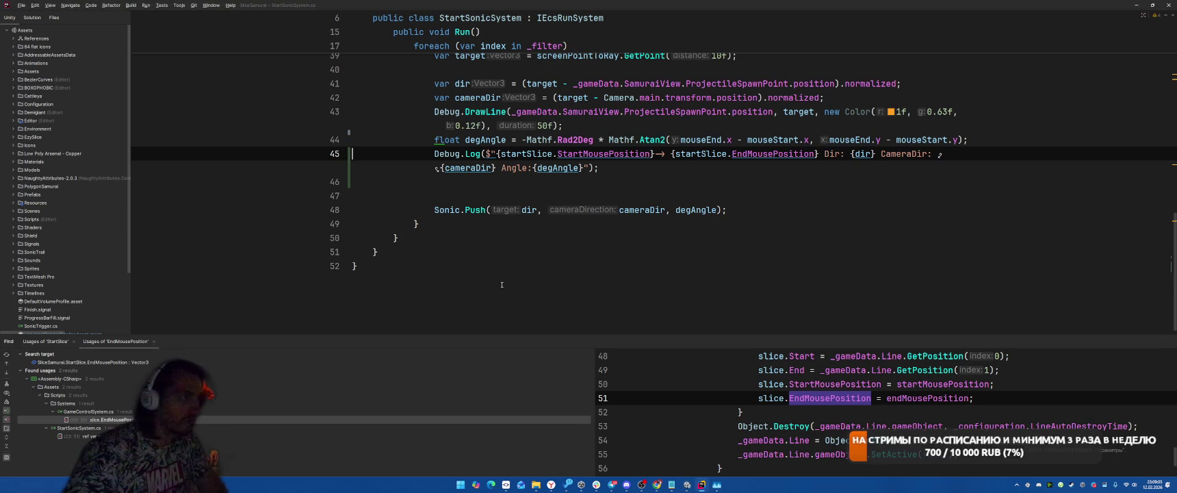
Step: Delete the Debug.Log statement on line 45 of StartSonicSystem.cs and let Unity recompile
{"action": "left_click", "coordinate": [602, 177]}
{"action": "key", "text": "Home"}
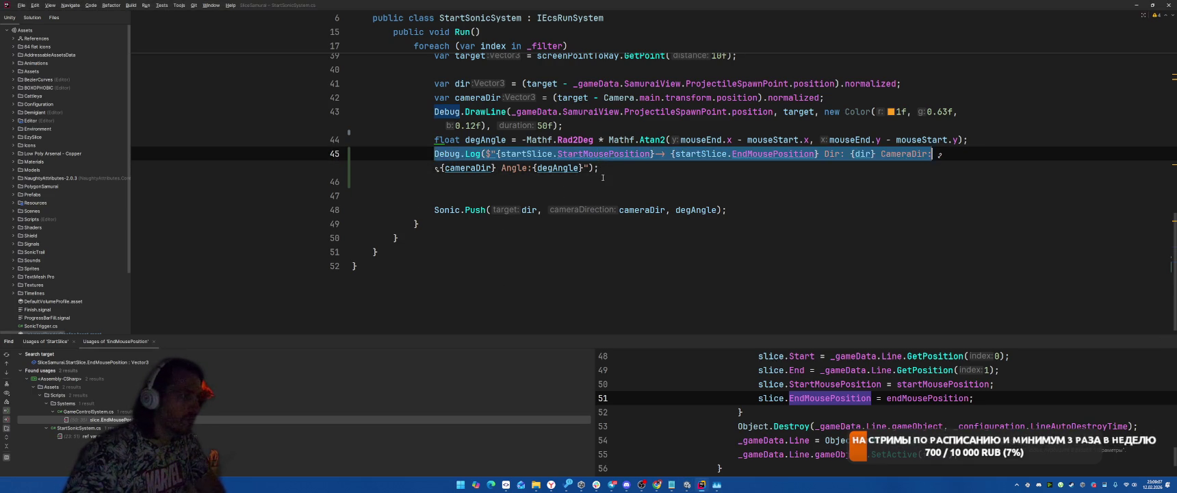
{"action": "key", "text": "ctrl+y"}
{"action": "key", "text": "ctrl+y"}
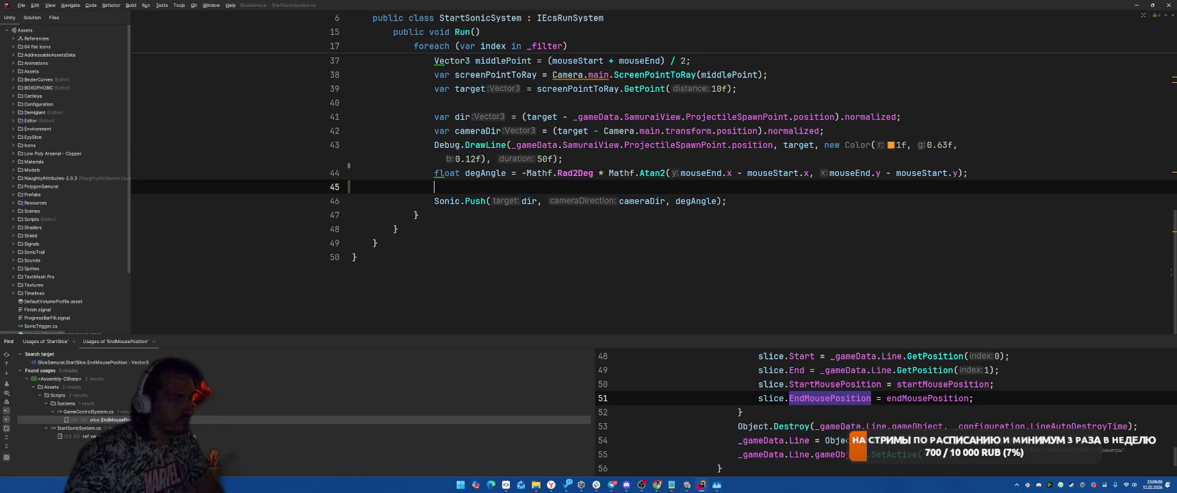
{"action": "key", "text": "alt+Tab"}
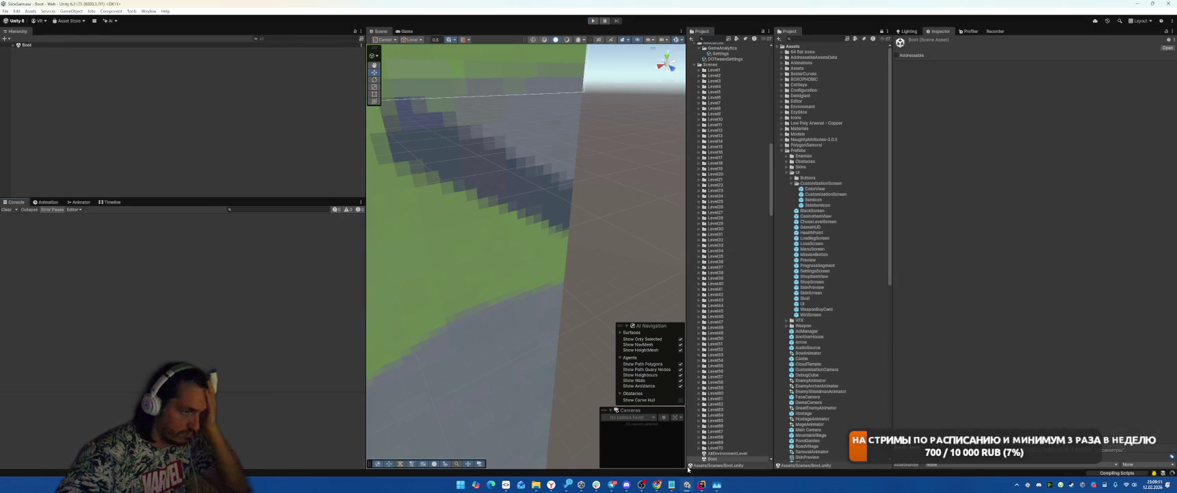
{"action": "key", "text": "alt+Tab"}
{"action": "key", "text": "alt+Tab"}
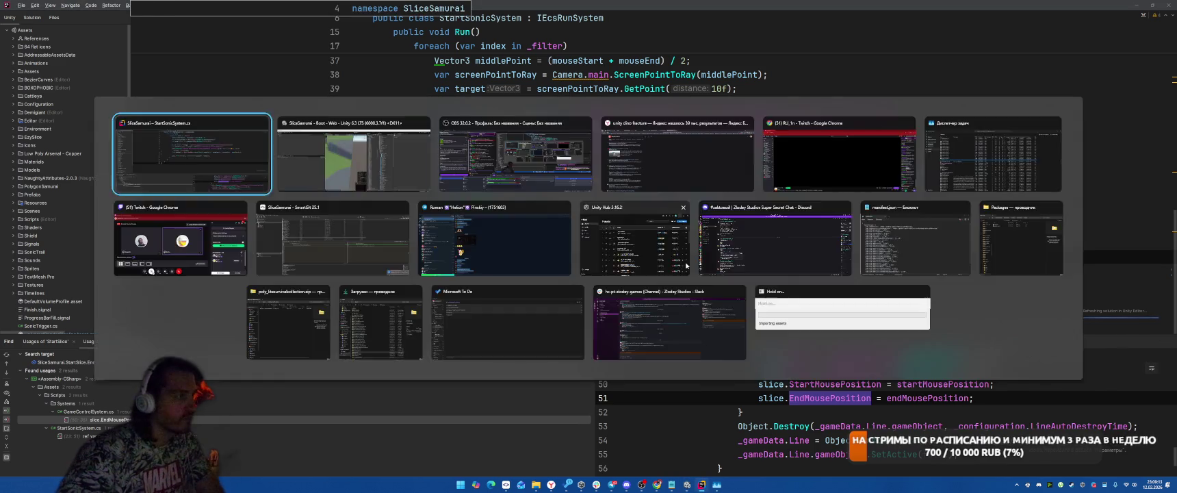
{"action": "scroll", "coordinate": [891, 180], "scroll_direction": "up", "scroll_amount": 3}
{"action": "key", "text": "alt+Tab"}
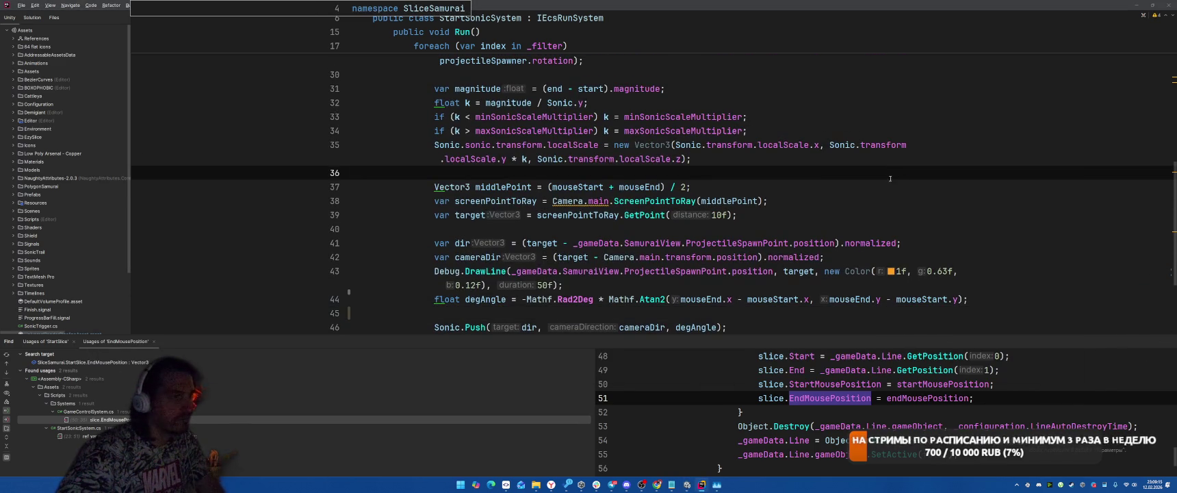
{"action": "key", "text": "alt+Tab"}
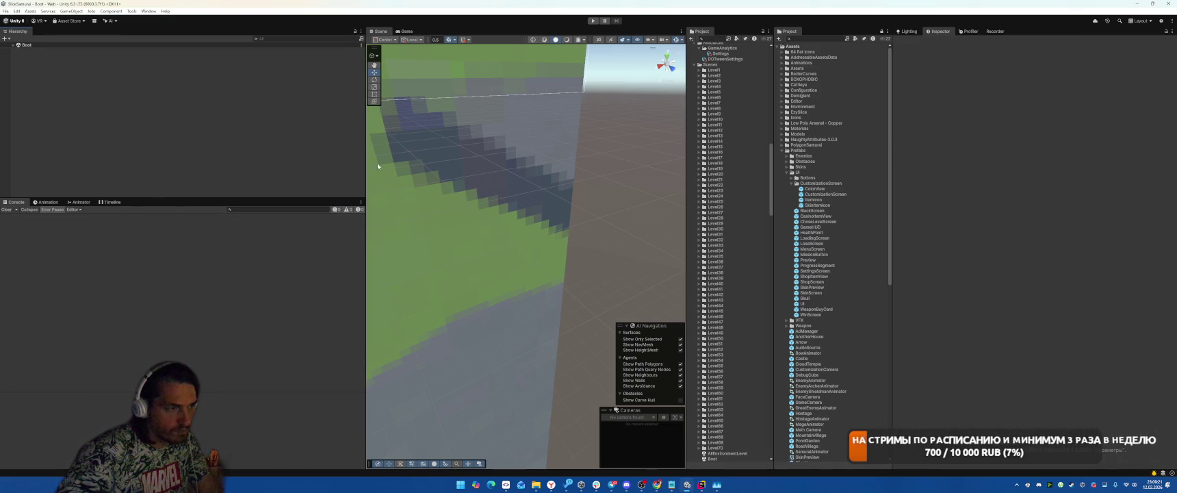
{"action": "mouse_move", "coordinate": [534, 487]}
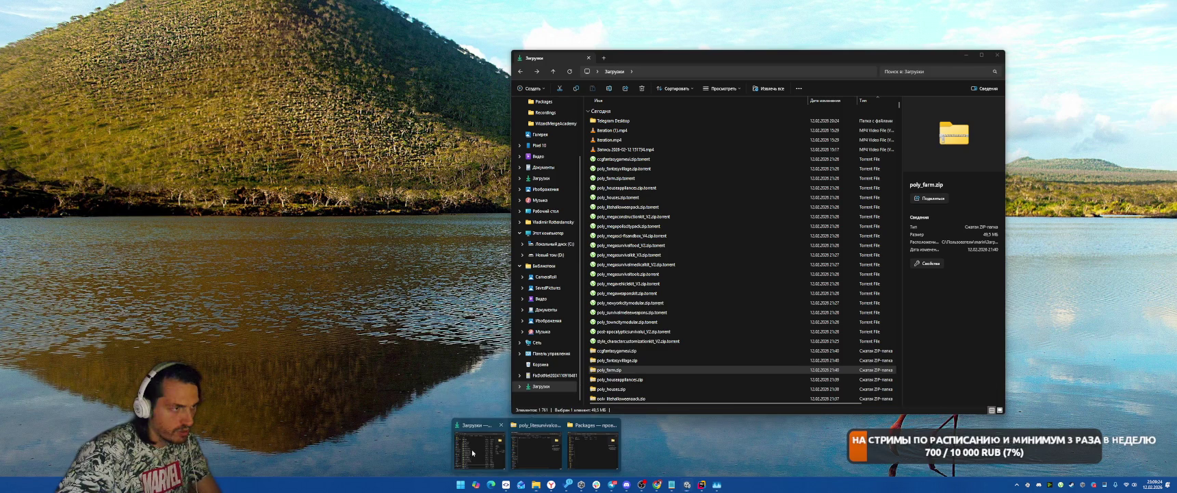
Step: In Downloads' unity2022 folder, select PokiUnitySDK.cs, Plugins and WebGLTemplates, then return to Unity
{"action": "left_click", "coordinate": [476, 449]}
{"action": "scroll", "coordinate": [678, 245], "scroll_direction": "down", "scroll_amount": 12}
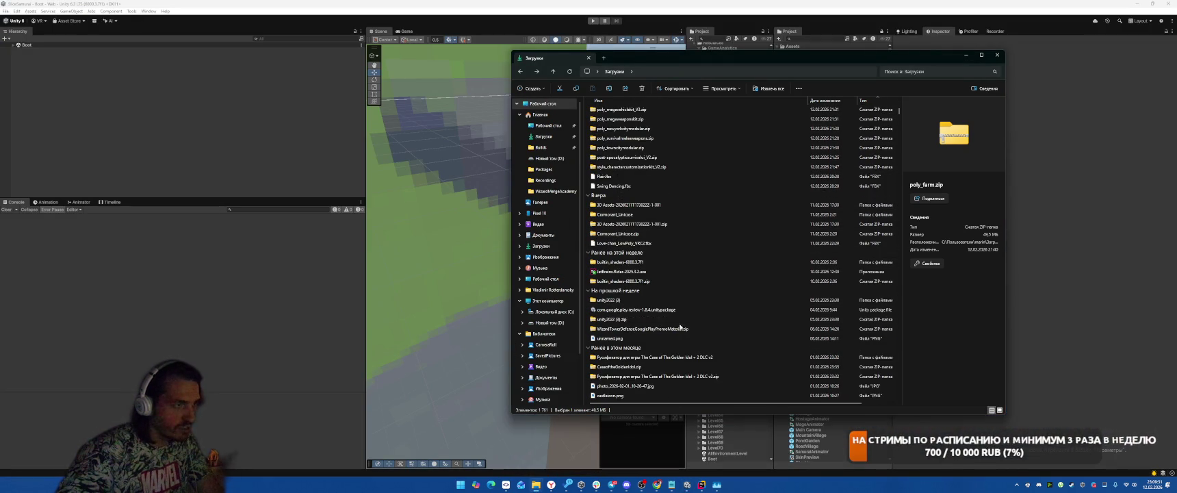
{"action": "scroll", "coordinate": [704, 260], "scroll_direction": "down", "scroll_amount": 1}
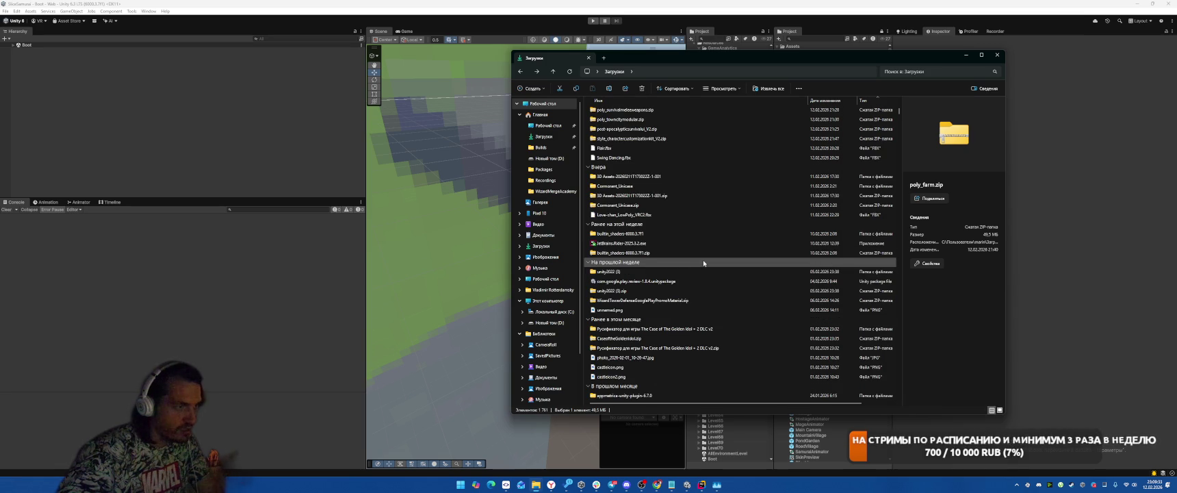
{"action": "scroll", "coordinate": [703, 260], "scroll_direction": "down", "scroll_amount": 3}
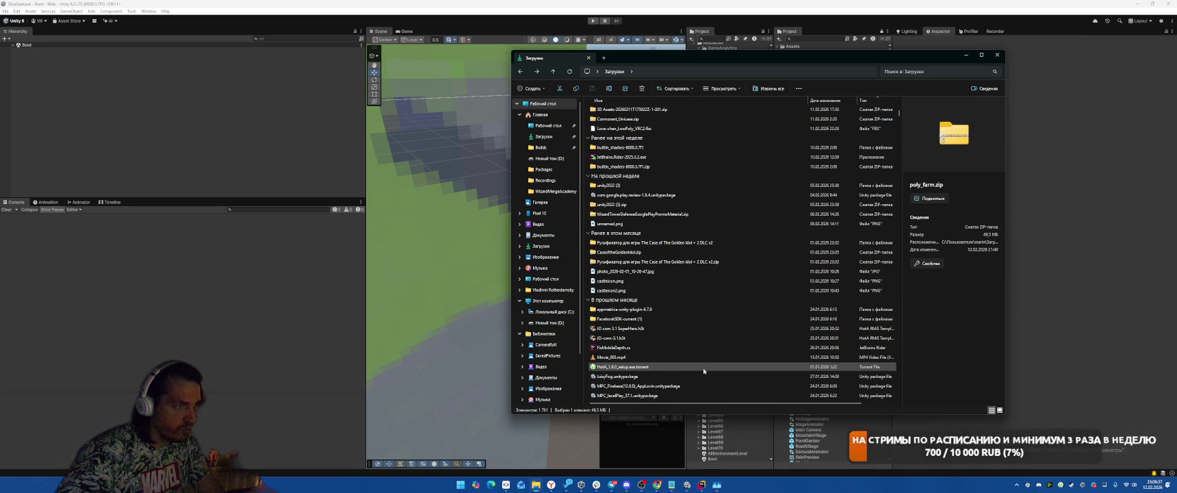
{"action": "scroll", "coordinate": [702, 363], "scroll_direction": "up", "scroll_amount": 5}
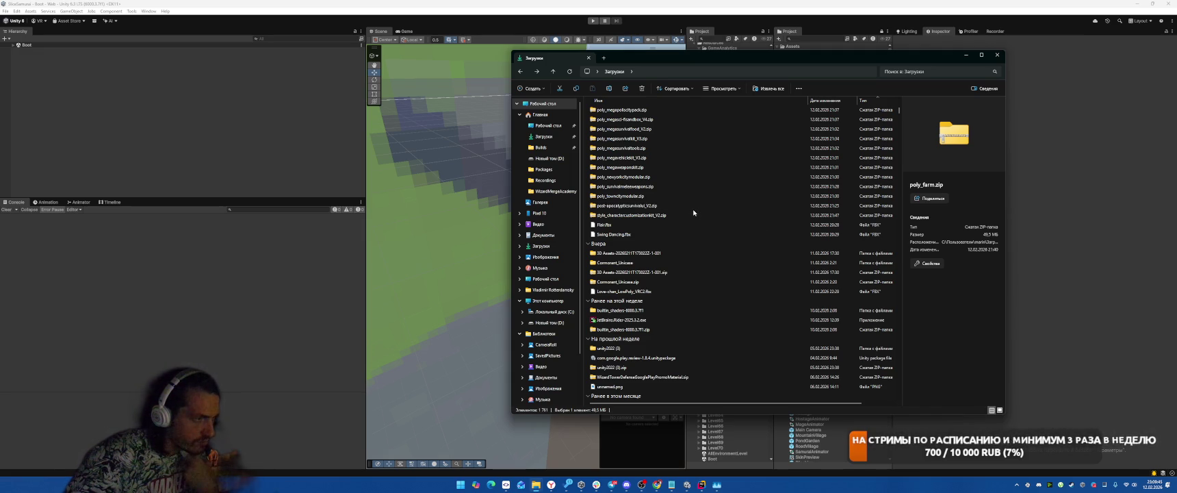
{"action": "scroll", "coordinate": [695, 212], "scroll_direction": "down", "scroll_amount": 1}
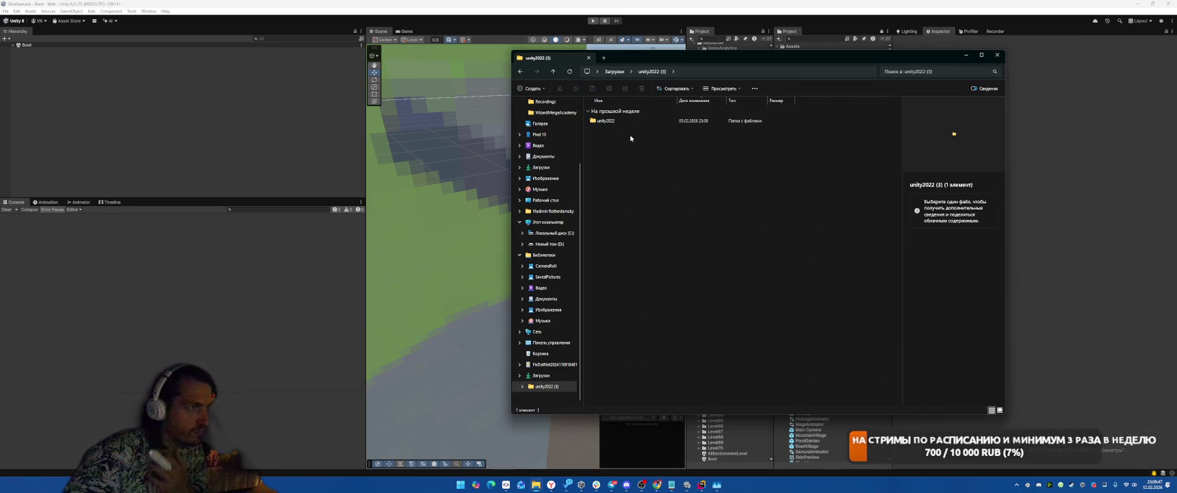
{"action": "double_click", "coordinate": [615, 120]}
{"action": "left_click_drag", "start_coordinate": [621, 205], "coordinate": [585, 116]}
{"action": "left_click", "coordinate": [1052, 213]}
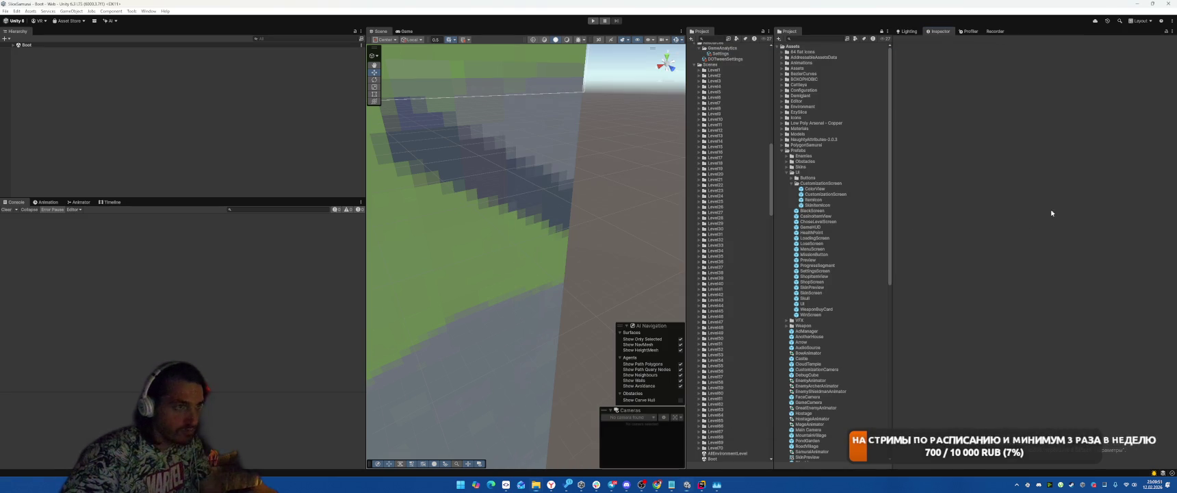
Step: Paste the Poki SDK files into the project's Assets folder and let Unity compile
{"action": "right_click", "coordinate": [809, 151]}
{"action": "left_click", "coordinate": [818, 162]}
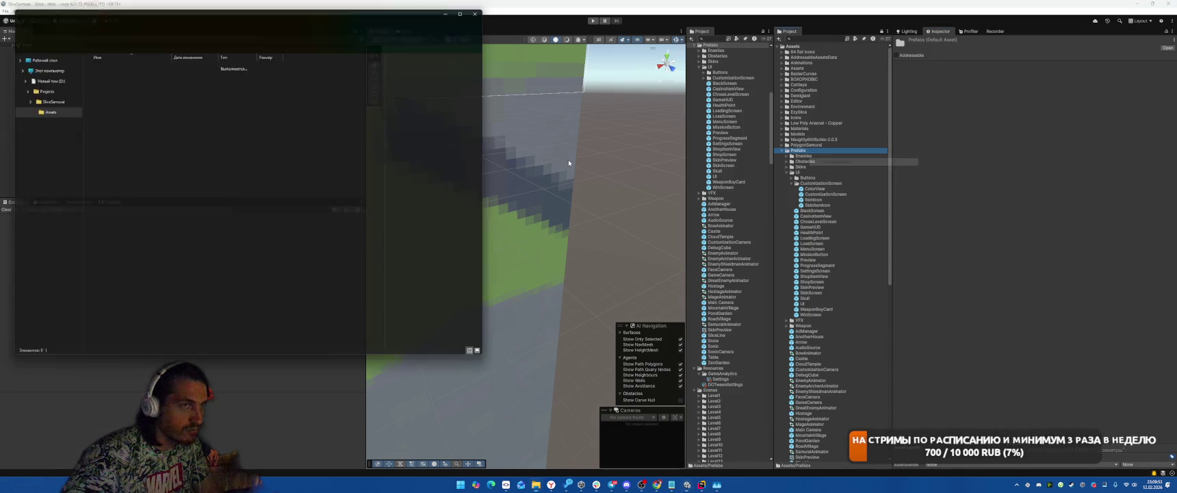
{"action": "left_click", "coordinate": [331, 157]}
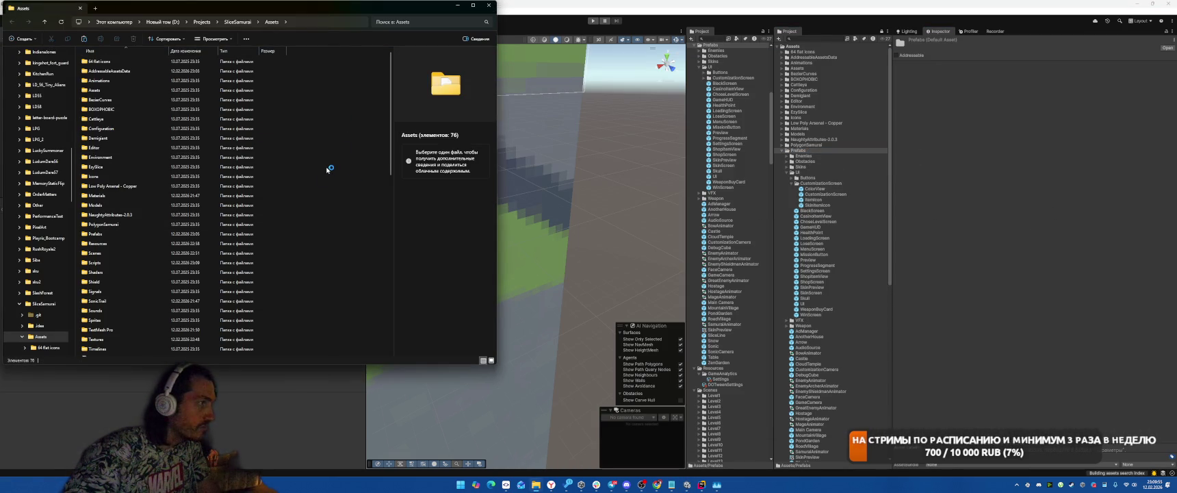
{"action": "key", "text": "ctrl+v"}
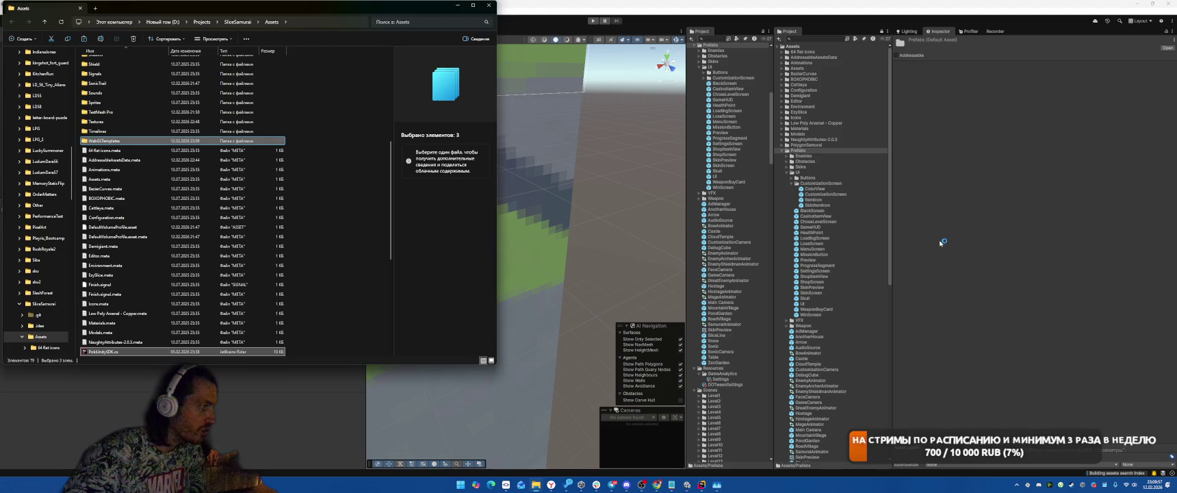
{"action": "left_click", "coordinate": [941, 242]}
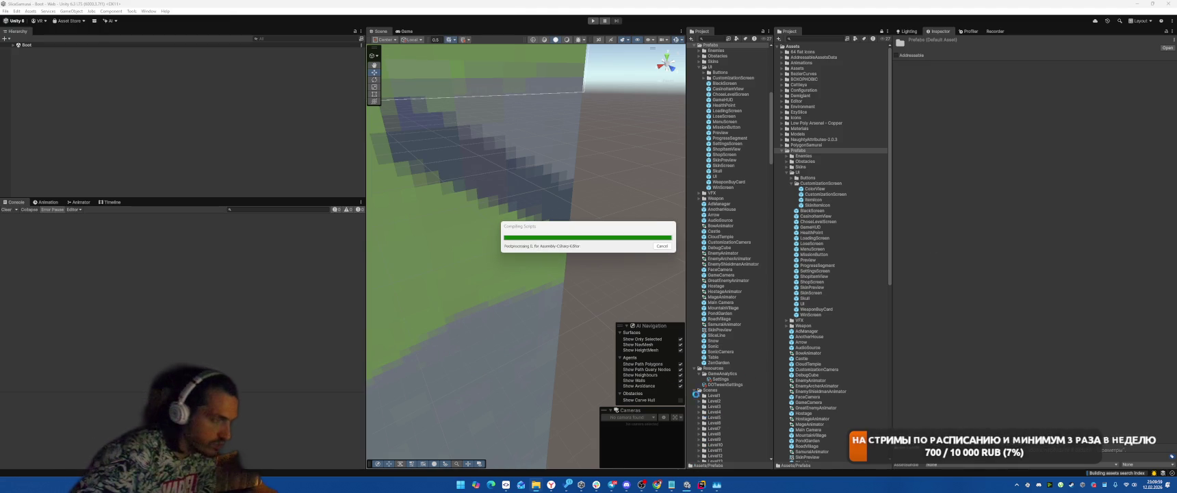
Step: Open Boot.cs in Rider and go to the loading-screen call in Start
{"action": "left_click", "coordinate": [702, 485]}
{"action": "left_click", "coordinate": [723, 269]}
{"action": "key", "text": "ctrl+t"}
{"action": "type", "text": "oot"}
{"action": "key", "text": "Return"}
{"action": "left_click", "coordinate": [678, 205]}
{"action": "left_click", "coordinate": [690, 240]}
{"action": "left_click", "coordinate": [699, 250]}
{"action": "key", "text": "Down"}
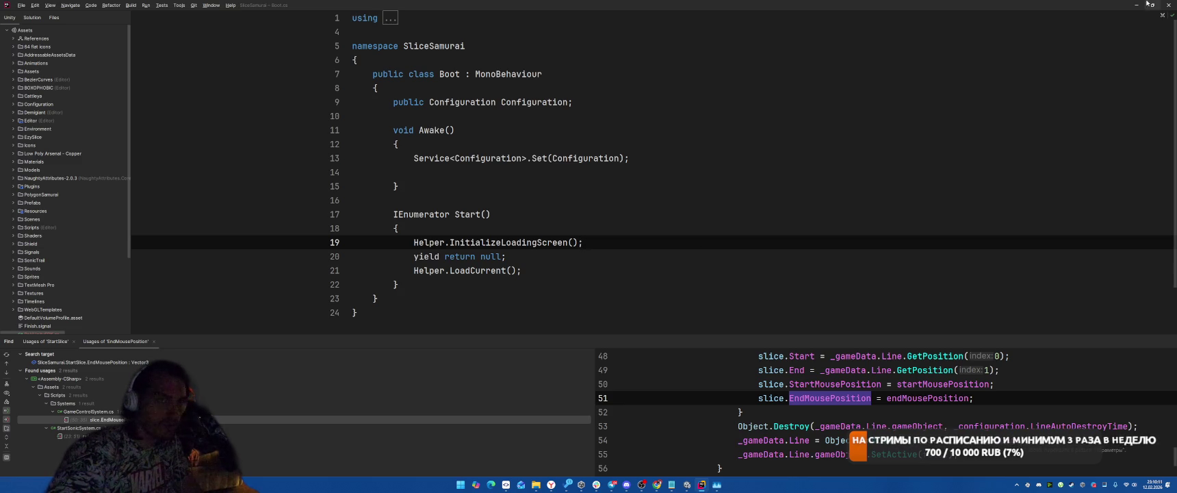
Step: Search the Project panel for 'Boot' and select the Boot script
{"action": "left_click", "coordinate": [610, 256]}
{"action": "left_click", "coordinate": [829, 39]}
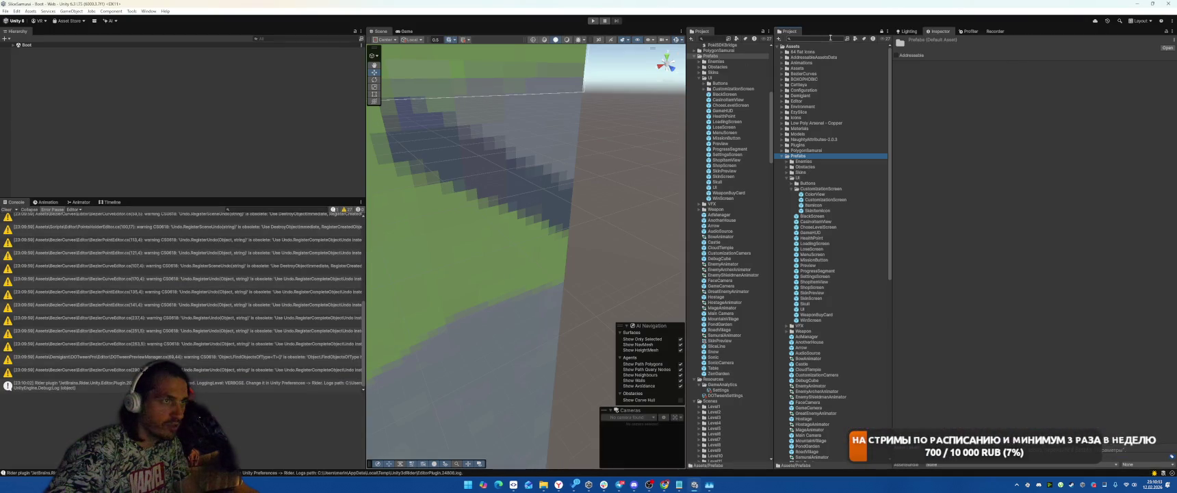
{"action": "type", "text": "Boot"}
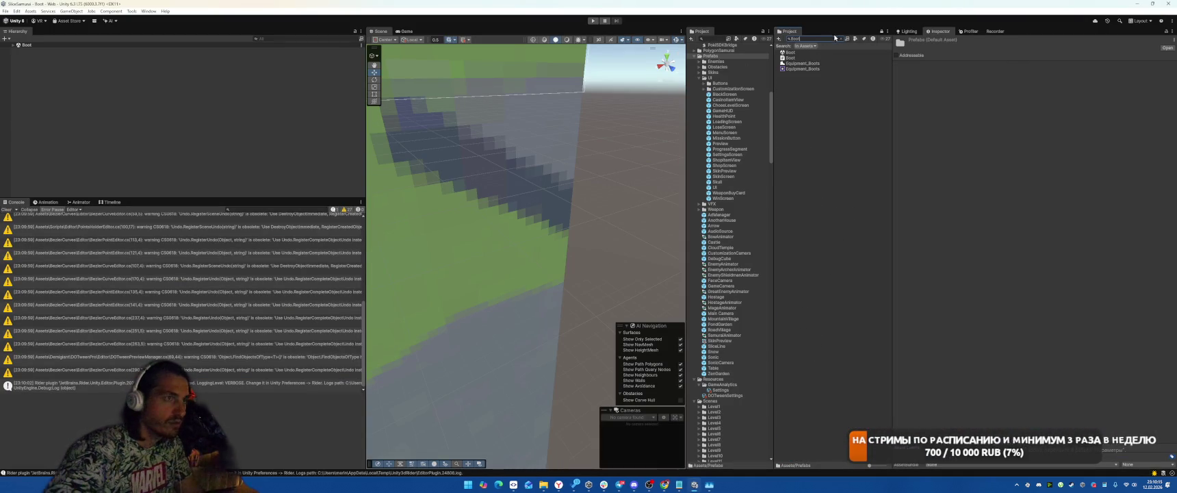
{"action": "left_click", "coordinate": [789, 58]}
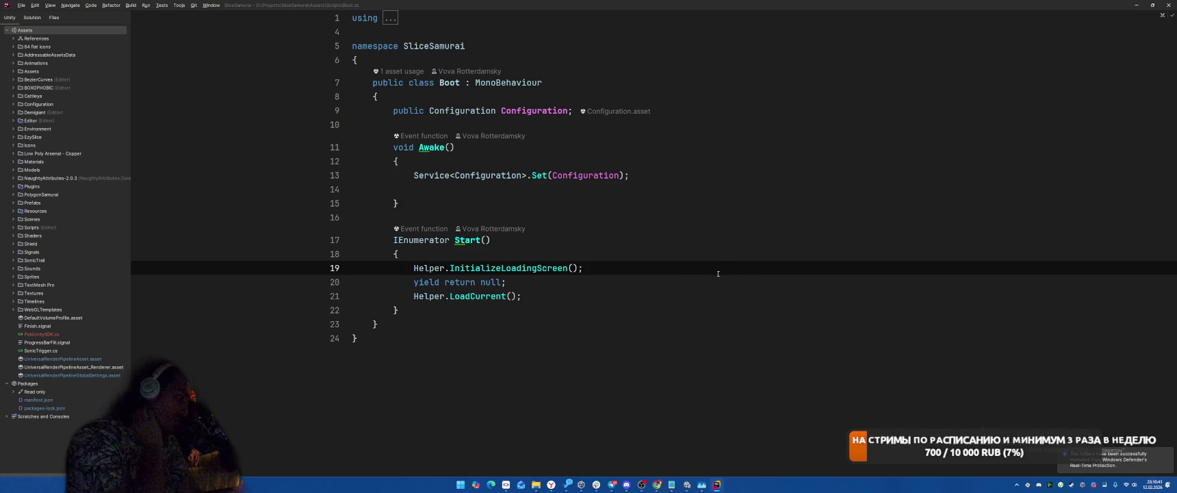
Step: Add PokiUnitySDK.Instance.init(); after the InitializeLoadingScreen call in Boot.Start
{"action": "key", "text": "Return"}
{"action": "type", "text": "B"}
{"action": "key", "text": "BackSpace"}
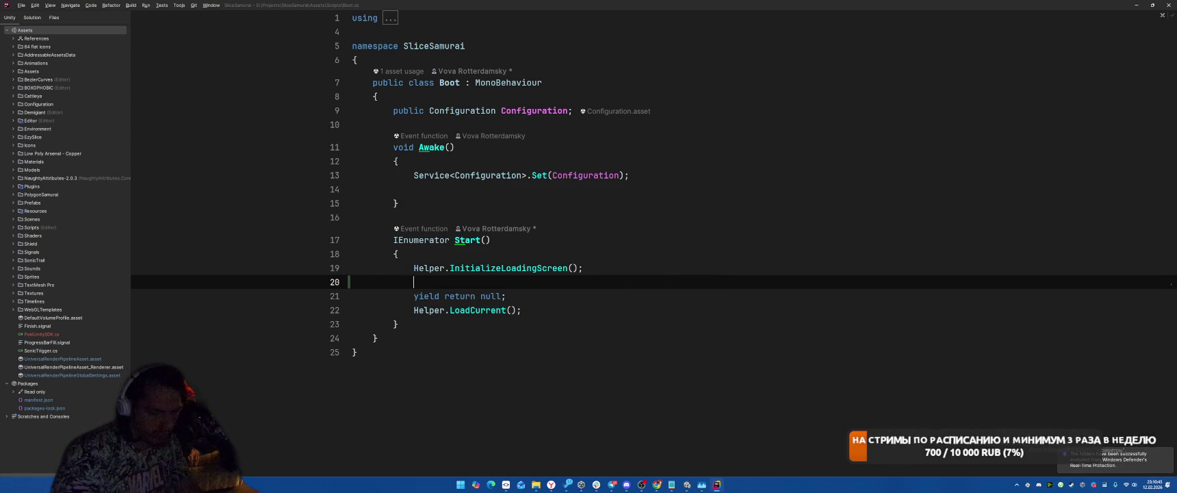
{"action": "type", "text": "Poki"}
{"action": "key", "text": "Down"}
{"action": "key", "text": "Return"}
{"action": "type", "text": "."}
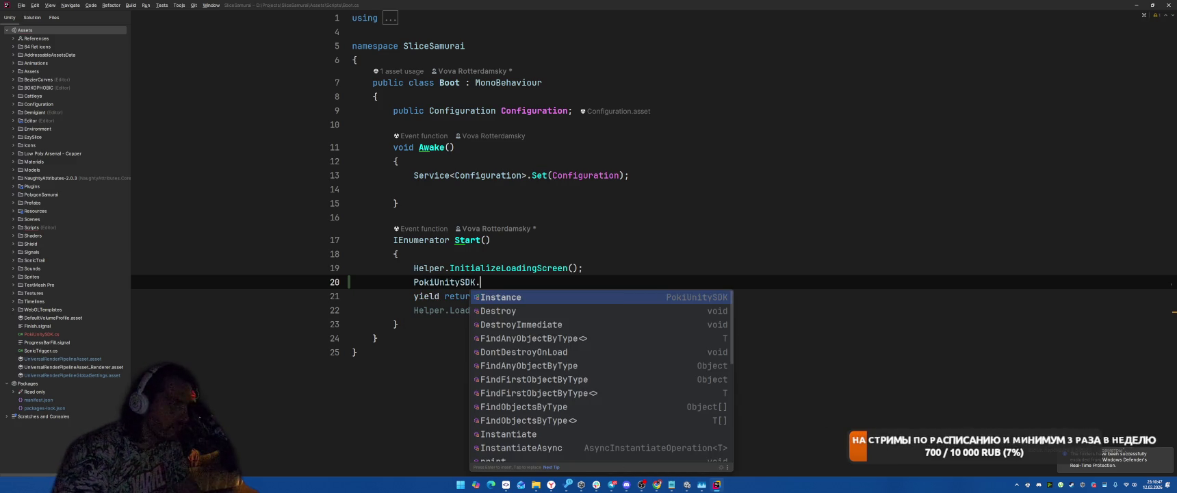
{"action": "key", "text": "Return"}
{"action": "type", "text": ".Ini"}
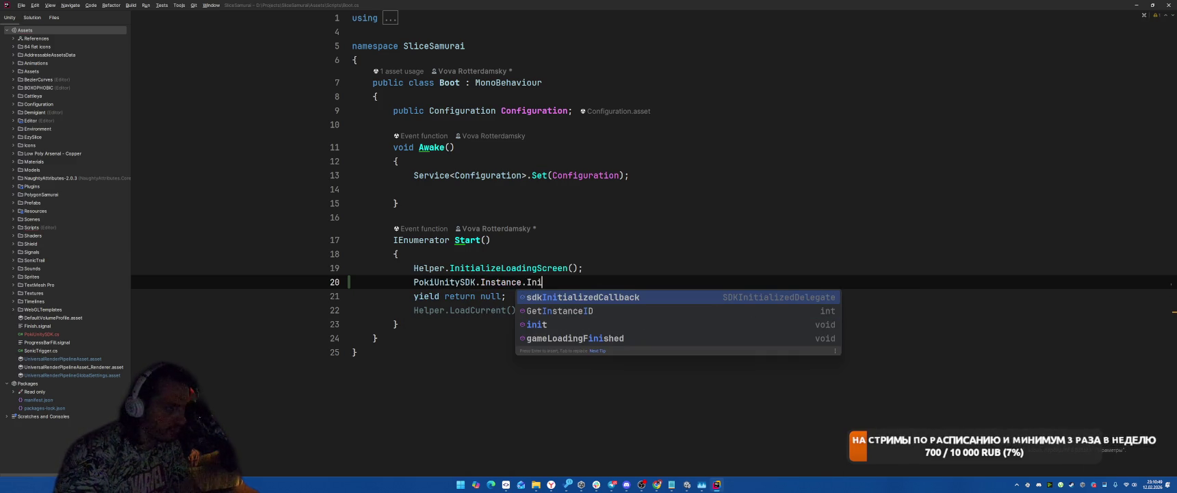
{"action": "key", "text": "Down"}
{"action": "key", "text": "Down"}
{"action": "key", "text": "Return"}
{"action": "type", "text": ";"}
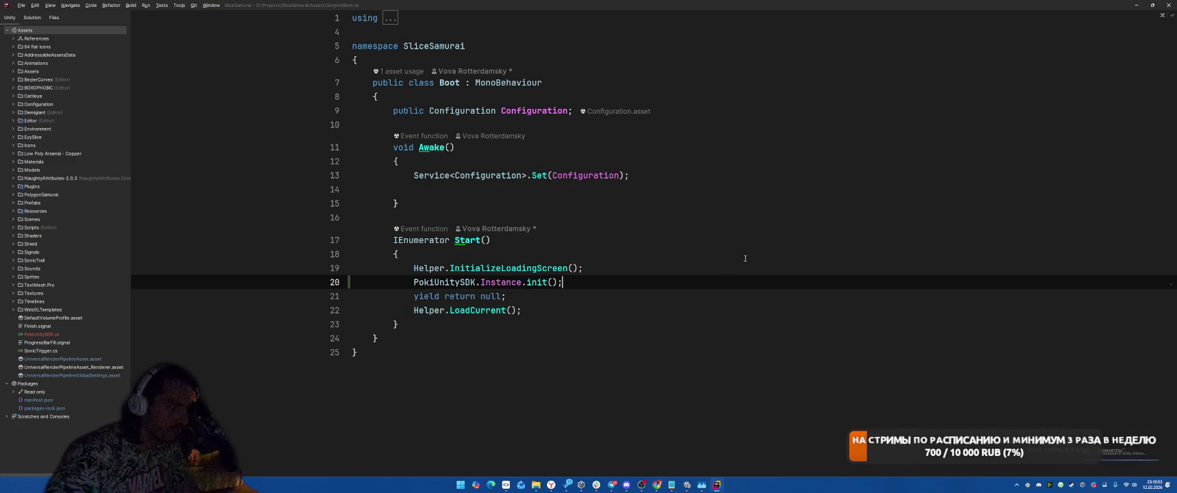
Step: Go to LoadCurrent's definition in Helper.cs, at the scene-loading line
{"action": "key", "text": "Down"}
{"action": "key", "text": "Down"}
{"action": "key", "text": "Left"}
{"action": "key", "text": "Left"}
{"action": "key", "text": "Left"}
{"action": "key", "text": "F12"}
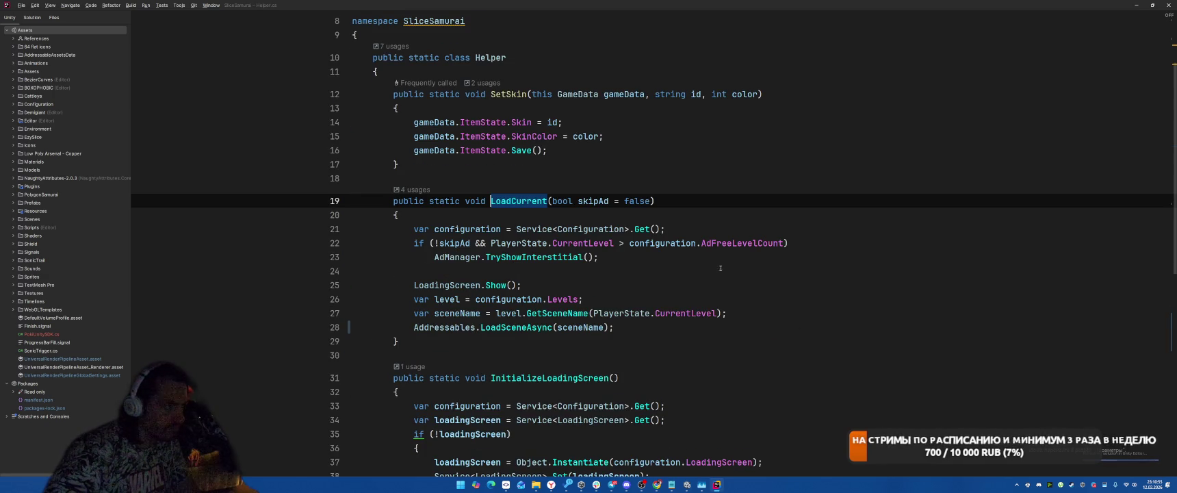
{"action": "left_click", "coordinate": [699, 323]}
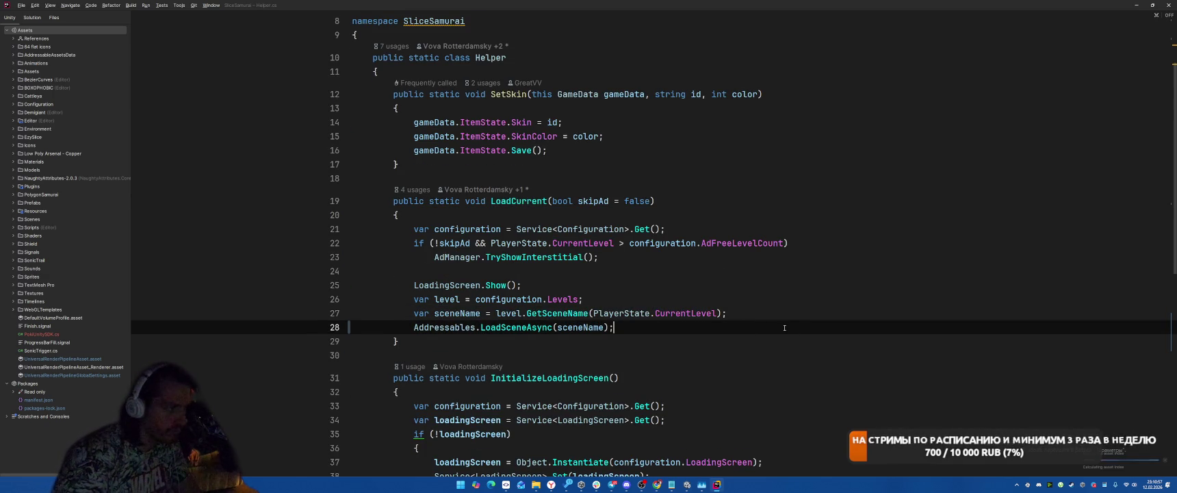
Step: Make LoadCurrent async and await the scene load's .Task
{"action": "type", "text": "async"}
{"action": "key", "text": "Return"}
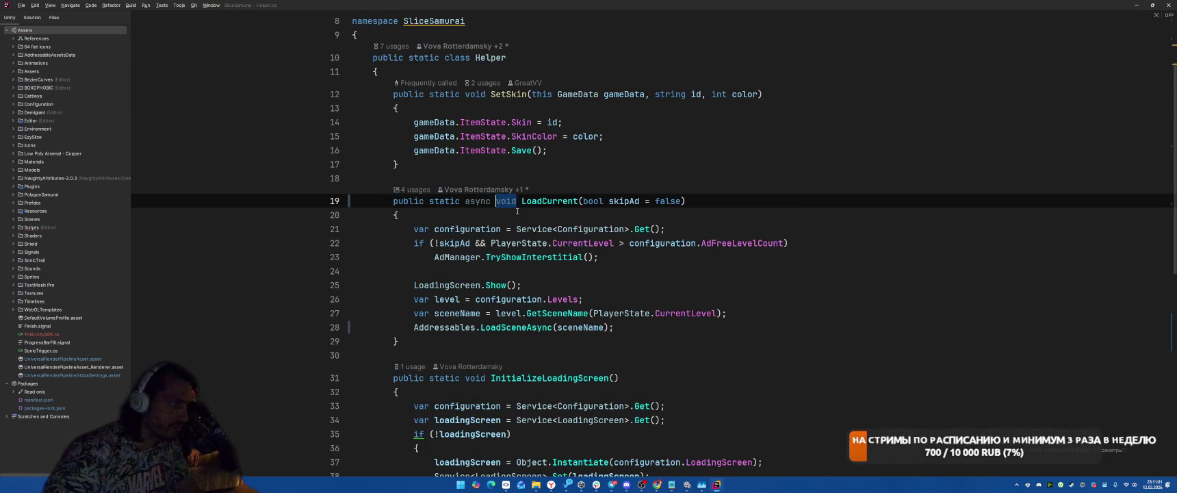
{"action": "left_click", "coordinate": [681, 327]}
{"action": "key", "text": "Home"}
{"action": "type", "text": "aw"}
{"action": "key", "text": "Return"}
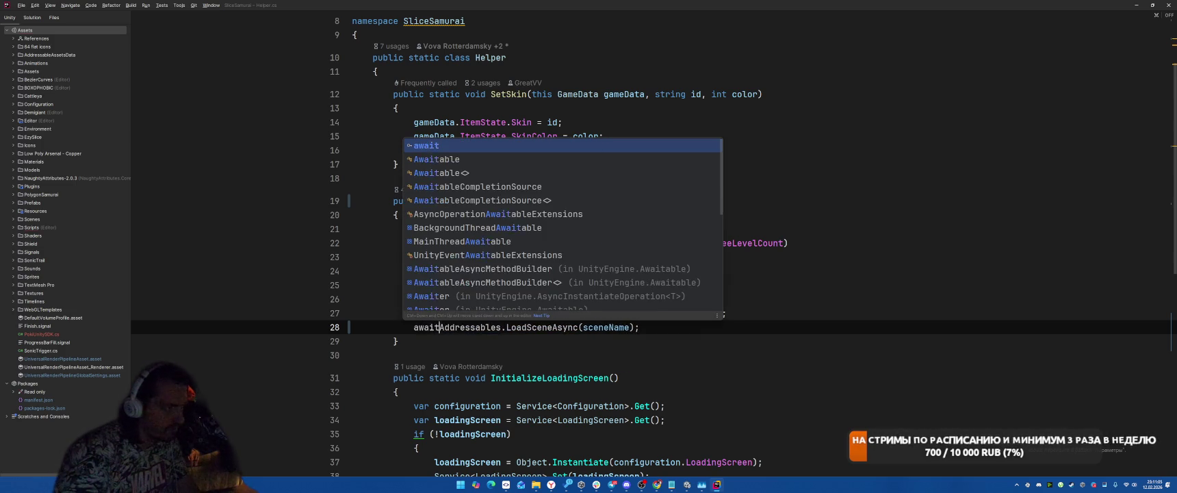
{"action": "key", "text": "Escape"}
{"action": "key", "text": "End"}
{"action": "key", "text": "Left"}
{"action": "type", "text": ".Ta"}
{"action": "key", "text": "Return"}
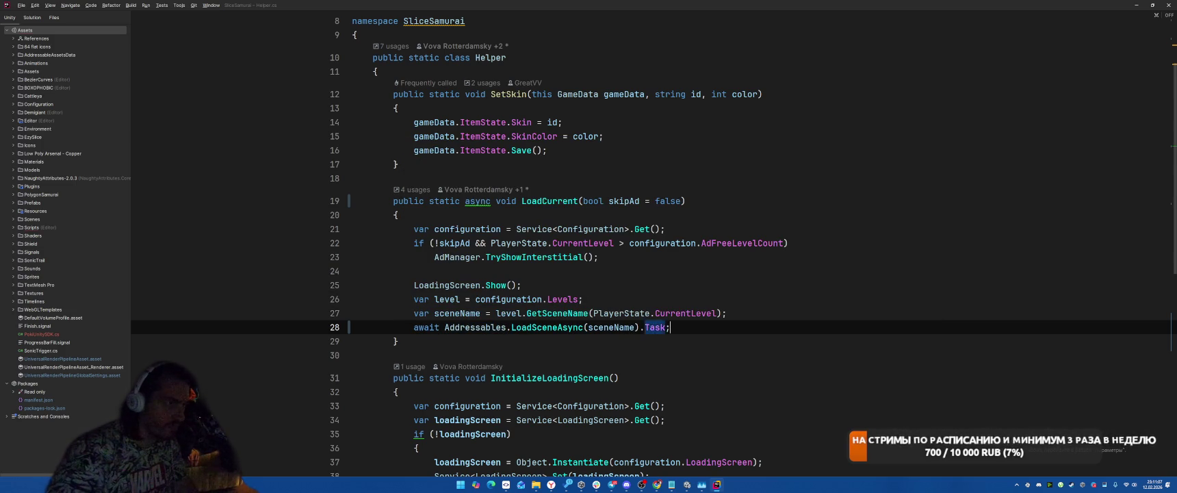
{"action": "key", "text": "End"}
Step: Add PokiUnitySDK.Instance.gameplayStart(); after the awaited scene load
{"action": "key", "text": "Return"}
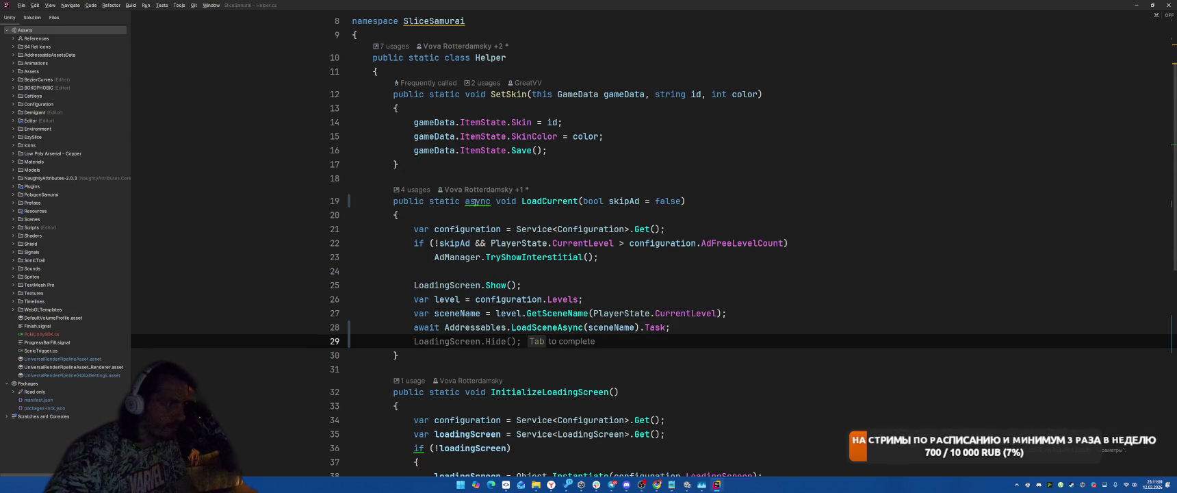
{"action": "type", "text": "G"}
{"action": "key", "text": "BackSpace"}
{"action": "type", "text": "poki"}
{"action": "key", "text": "Return"}
{"action": "type", "text": ".in"}
{"action": "key", "text": "Return"}
{"action": "type", "text": ".gam"}
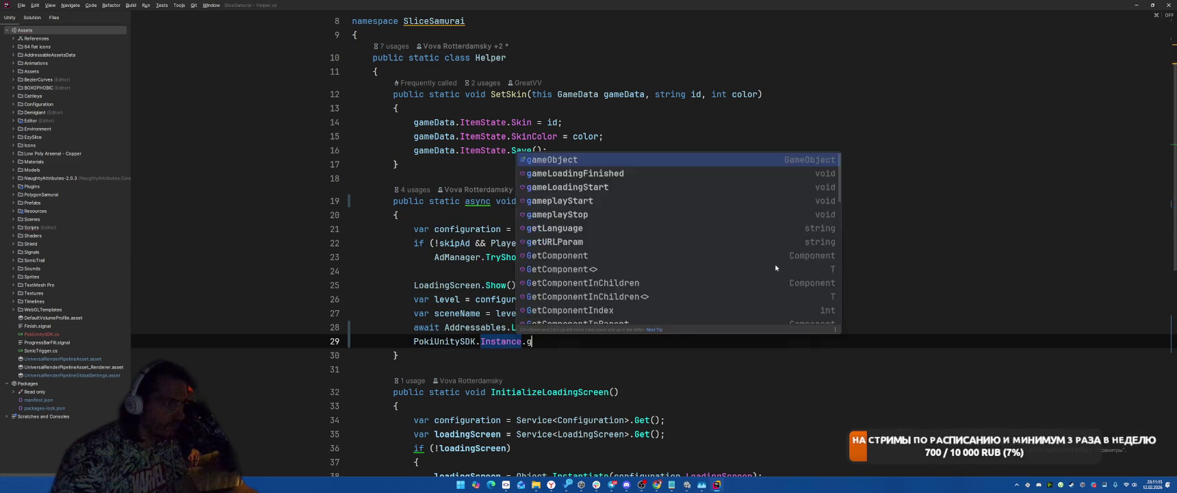
{"action": "key", "text": "Down"}
{"action": "key", "text": "Down"}
{"action": "key", "text": "Down"}
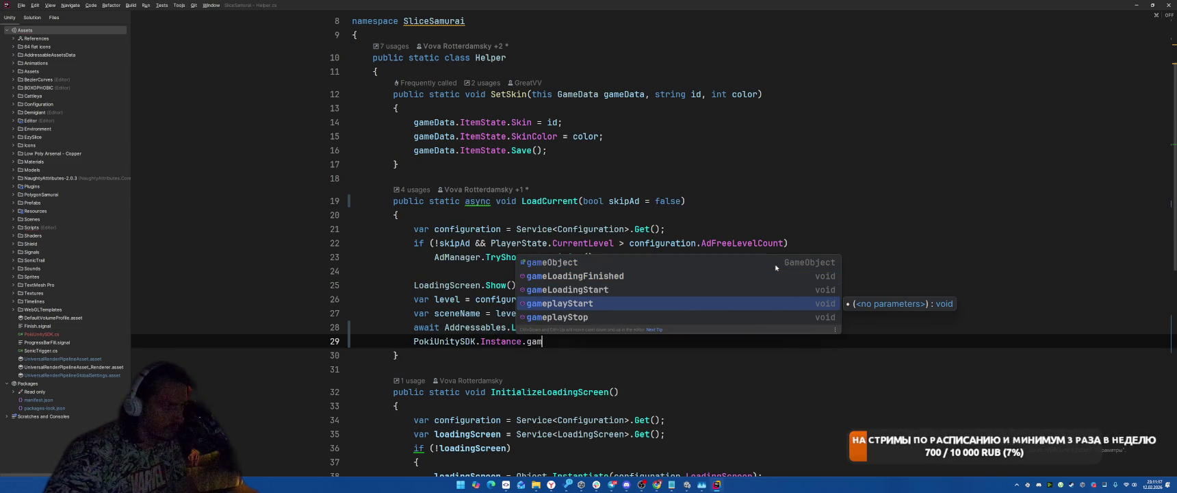
{"action": "key", "text": "Return"}
{"action": "type", "text": ";"}
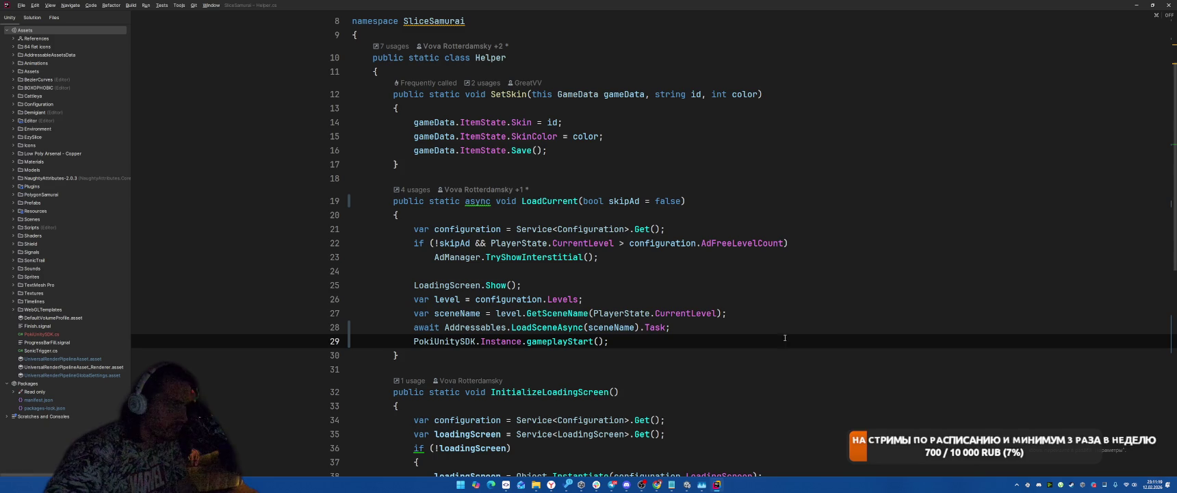
Step: Wrap LoadCurrent's body in try/catch that calls Debug.LogException(e)
{"action": "left_click", "coordinate": [783, 333]}
{"action": "left_click", "coordinate": [478, 200]}
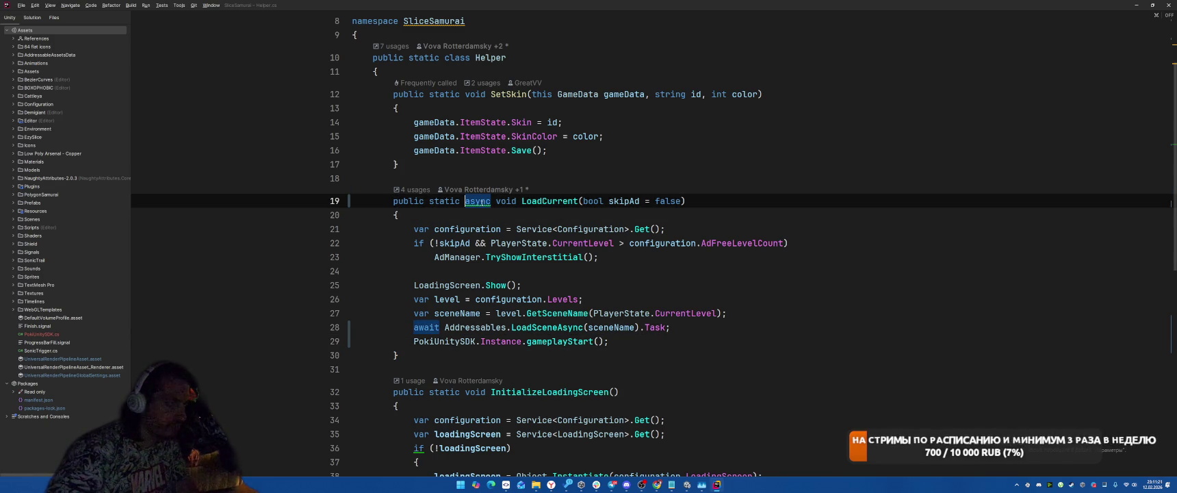
{"action": "key", "text": "alt+Return"}
{"action": "key", "text": "Return"}
{"action": "type", "text": "De"}
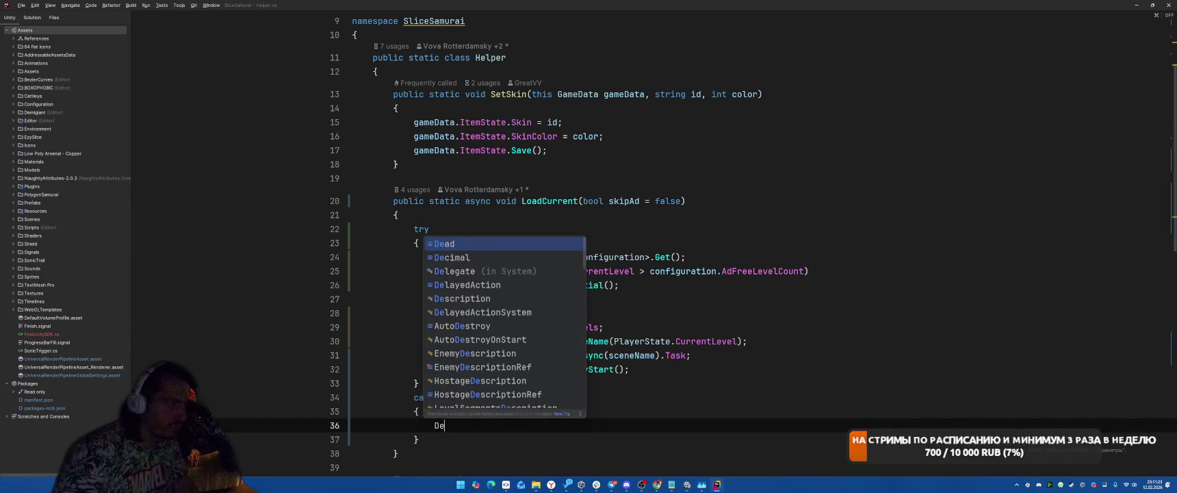
{"action": "type", "text": "bug.LogEx"}
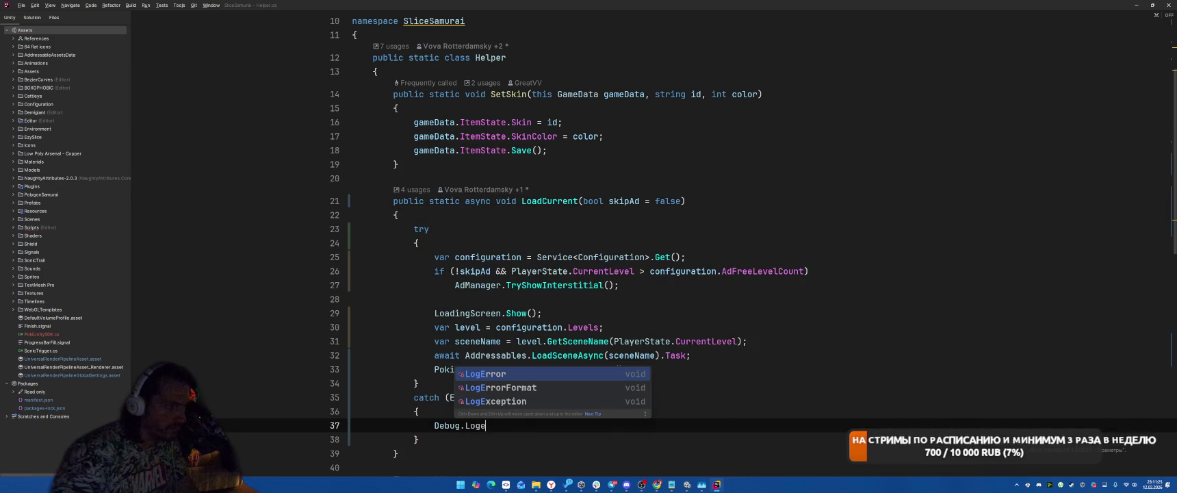
{"action": "key", "text": "Return"}
{"action": "type", "text": "e);"}
{"action": "scroll", "coordinate": [789, 276], "scroll_direction": "down", "scroll_amount": 10}
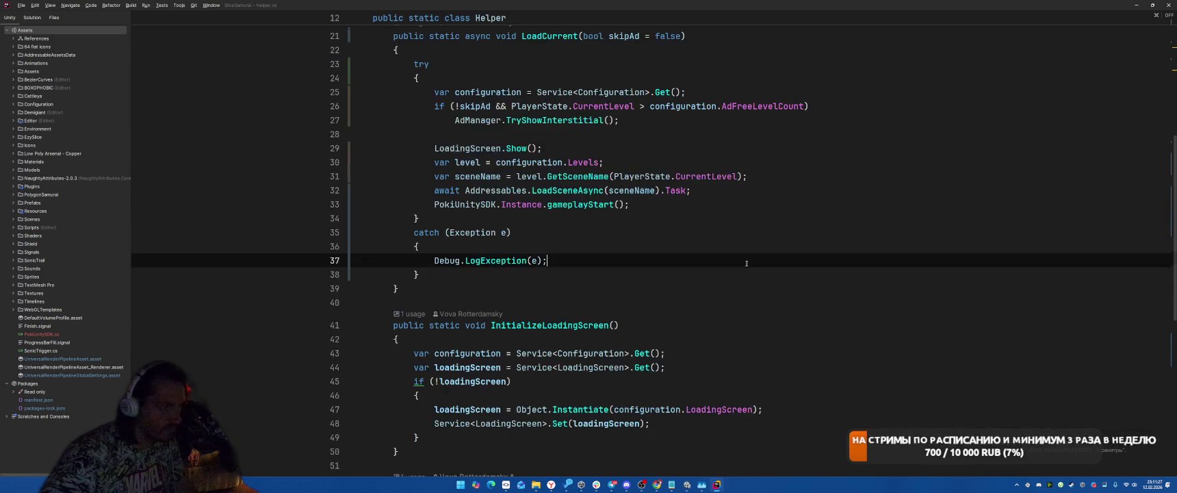
{"action": "scroll", "coordinate": [790, 277], "scroll_direction": "down", "scroll_amount": 4}
{"action": "scroll", "coordinate": [790, 276], "scroll_direction": "up", "scroll_amount": 15}
{"action": "scroll", "coordinate": [791, 276], "scroll_direction": "down", "scroll_amount": 8}
{"action": "scroll", "coordinate": [791, 276], "scroll_direction": "down", "scroll_amount": 7}
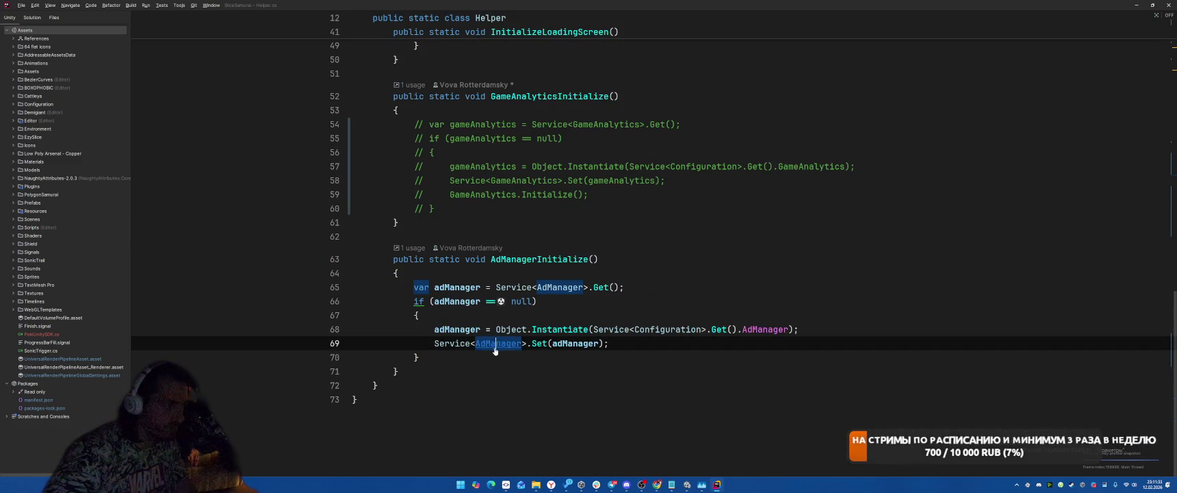
Step: Open AdManager.cs and insert blank lines above result?.Invoke(true) in TryShowRewardedVideo
{"action": "left_click", "coordinate": [495, 344], "text": "ctrl"}
{"action": "scroll", "coordinate": [684, 267], "scroll_direction": "down", "scroll_amount": 6}
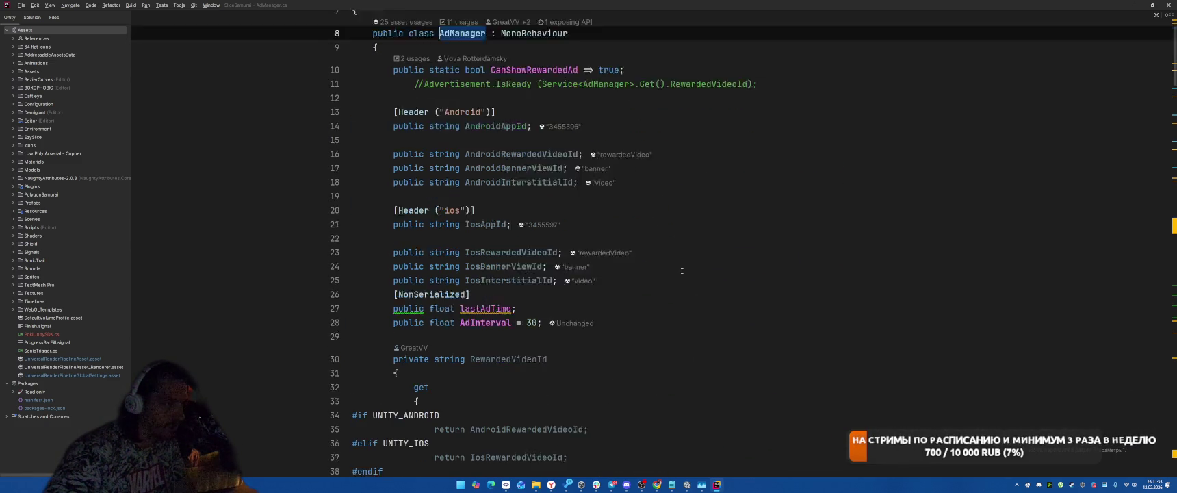
{"action": "scroll", "coordinate": [684, 267], "scroll_direction": "down", "scroll_amount": 20}
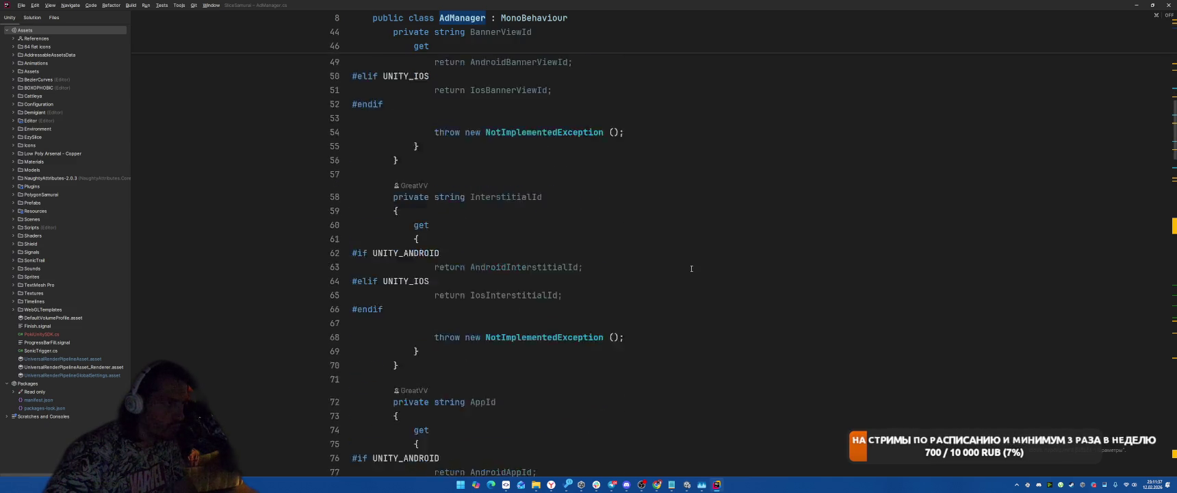
{"action": "scroll", "coordinate": [690, 269], "scroll_direction": "up", "scroll_amount": 7}
{"action": "scroll", "coordinate": [692, 271], "scroll_direction": "down", "scroll_amount": 7}
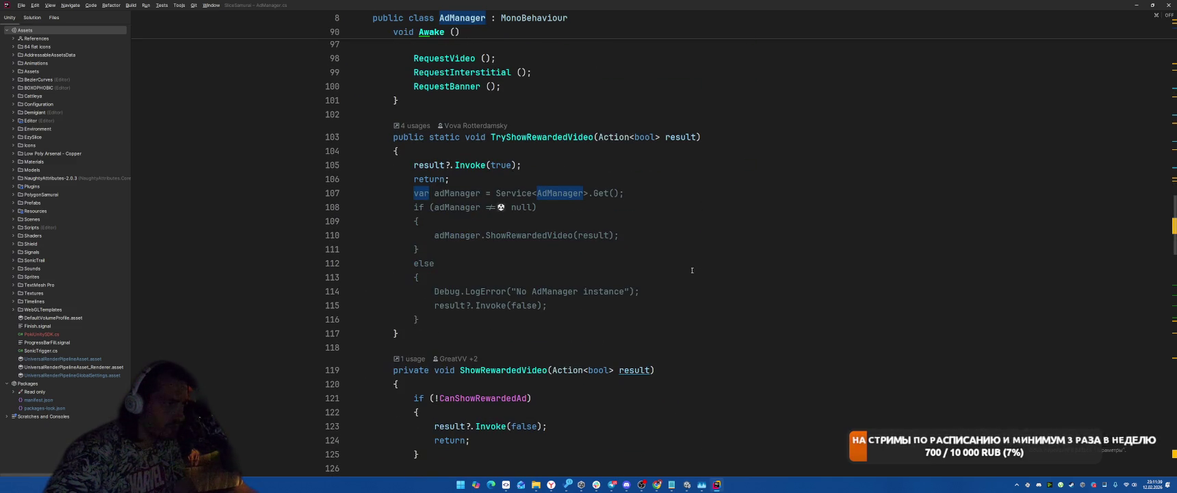
{"action": "left_click", "coordinate": [583, 149]}
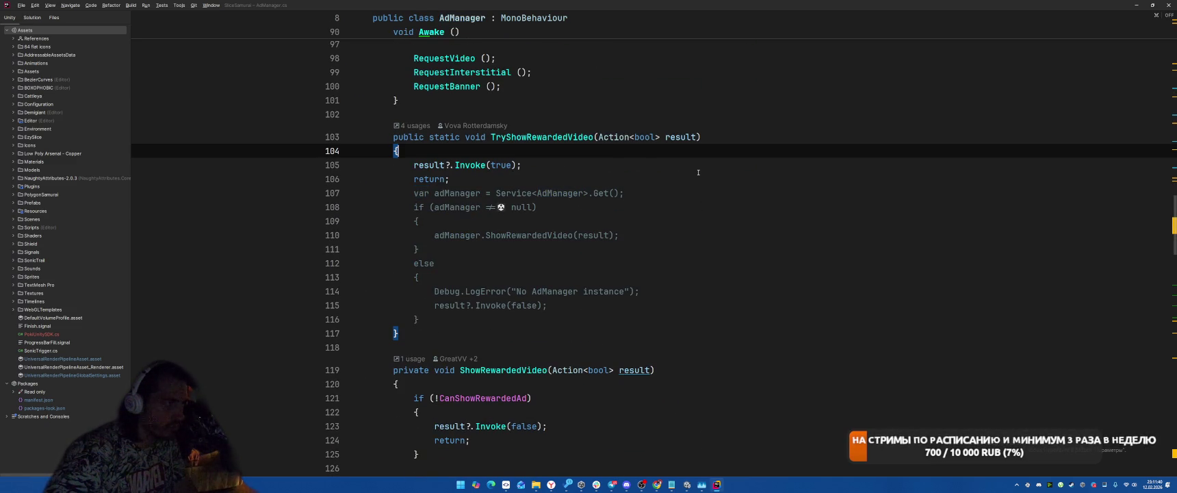
{"action": "left_click", "coordinate": [616, 167]}
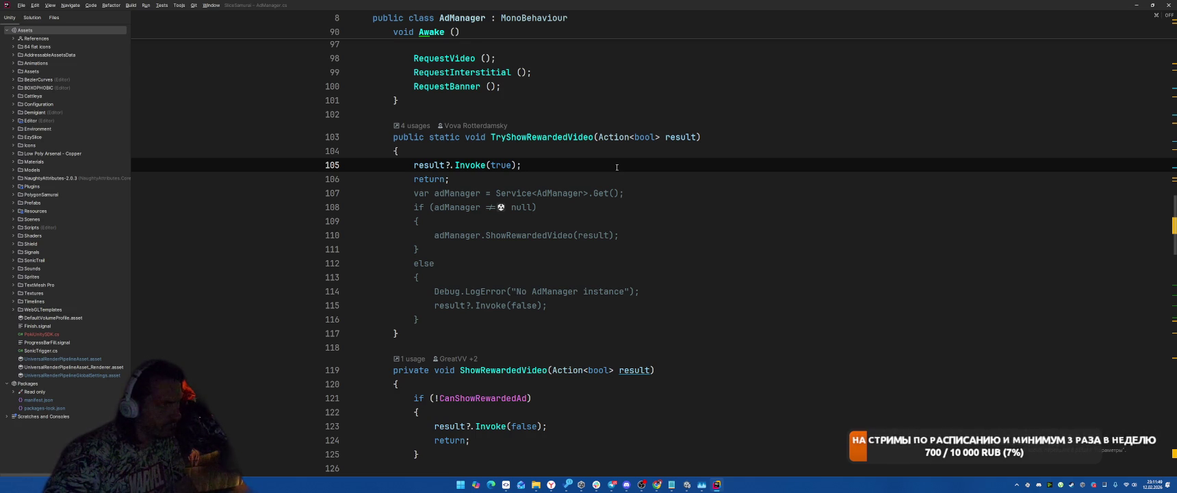
{"action": "key", "text": "ctrl+alt+Return"}
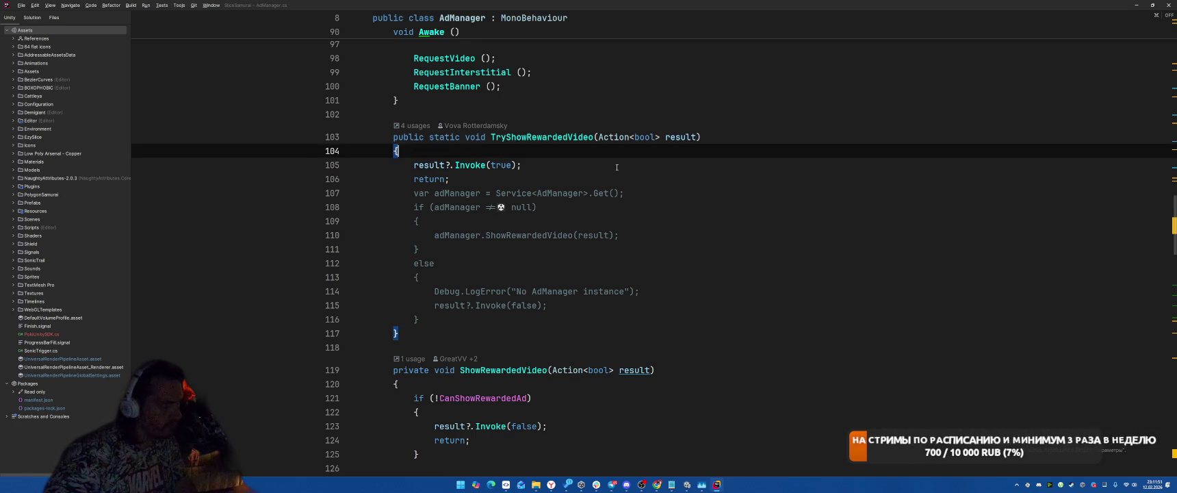
Step: Insert PokiUnitySDK.Instance.rewardedBreak() on line 105 at the start of TryShowRewardedVideo
{"action": "key", "text": "ctrl+alt+Return"}
{"action": "type", "text": "Poki"}
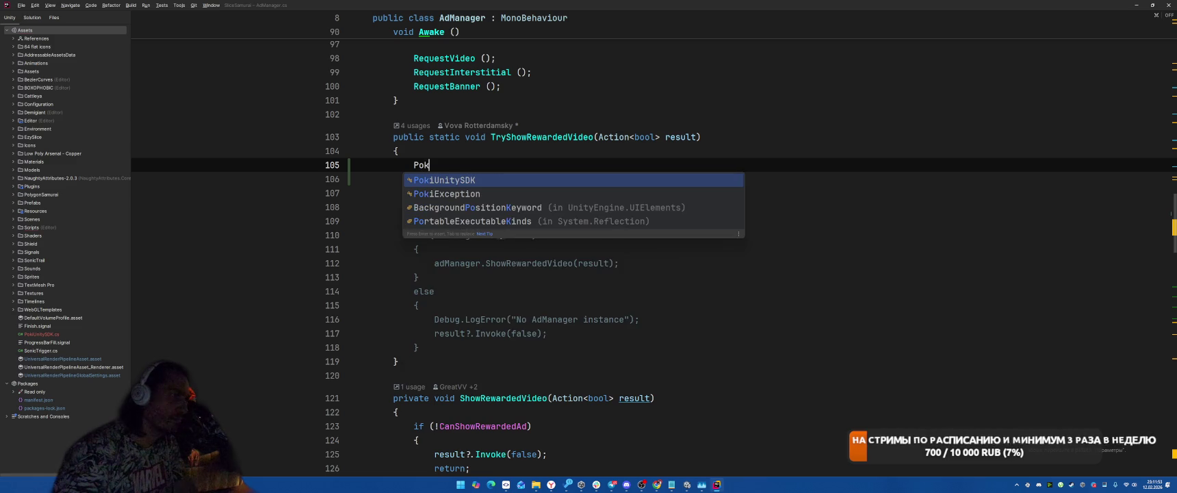
{"action": "key", "text": "Return"}
{"action": "type", "text": "."}
{"action": "key", "text": "Return"}
{"action": "type", "text": "."}
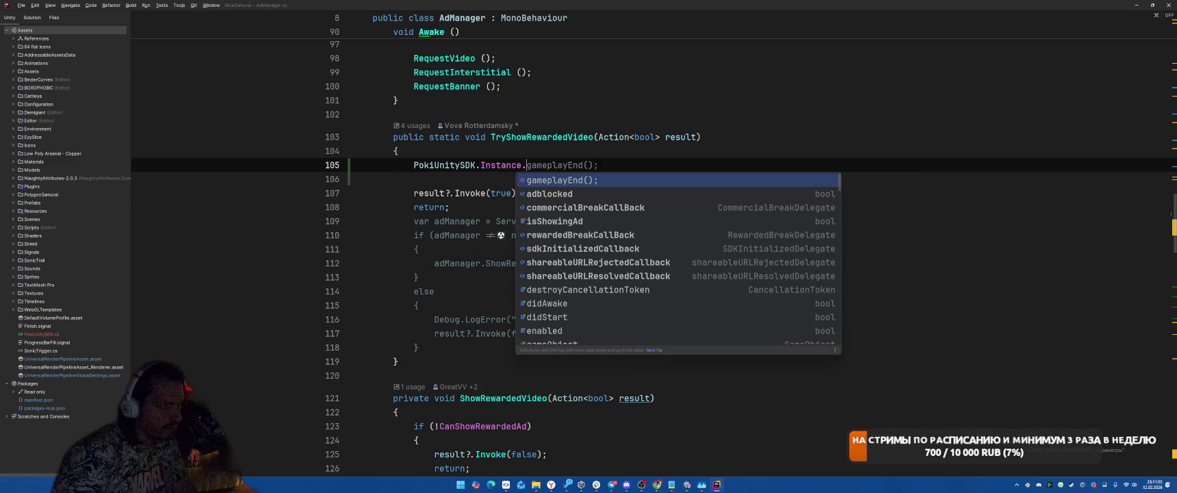
{"action": "type", "text": "re"}
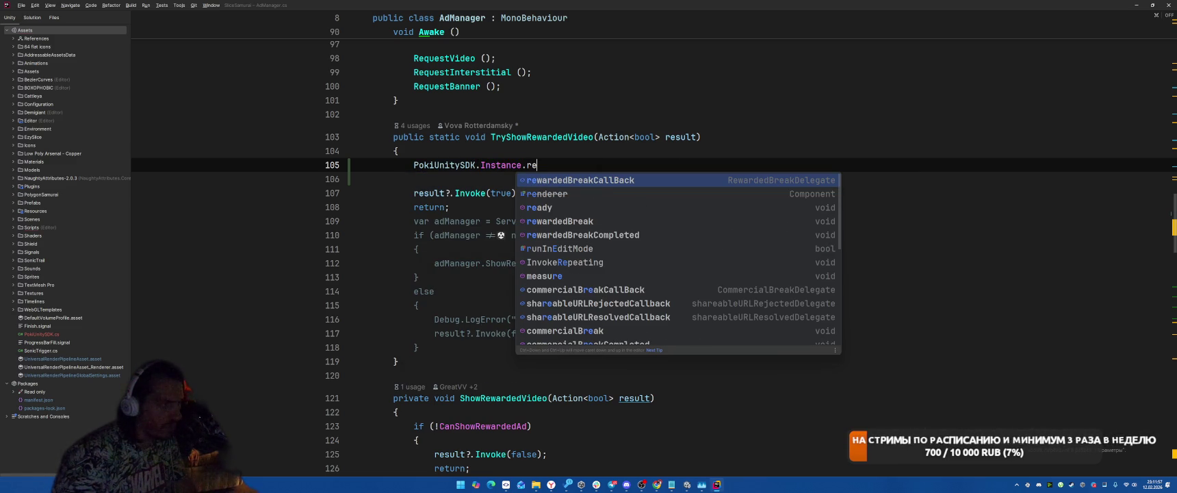
{"action": "type", "text": "w"}
{"action": "key", "text": "Down"}
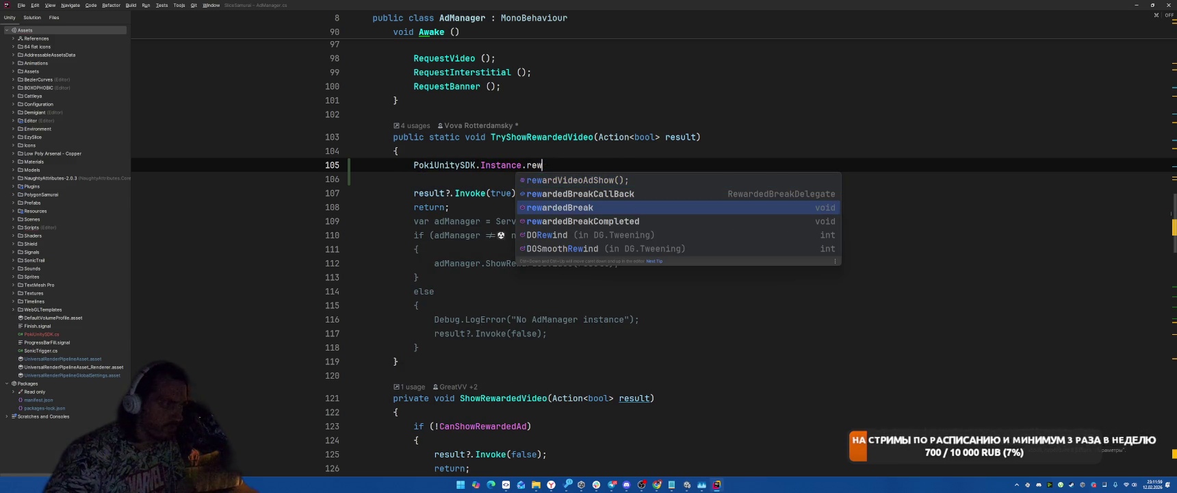
{"action": "key", "text": "Return"}
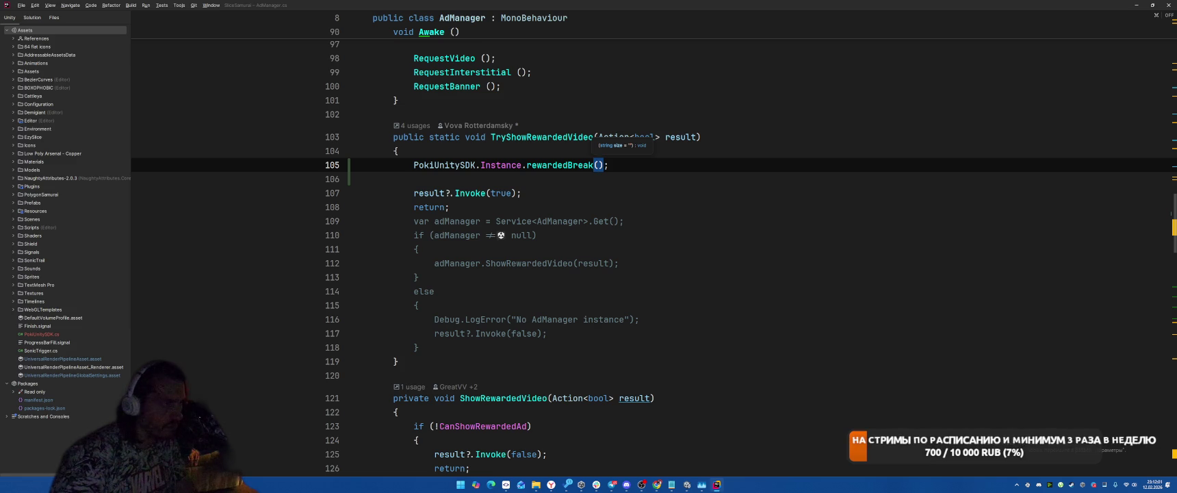
Step: Inspect the rewardedBreak declaration in PokiUnitySDK.cs, then return to the call in AdManager.cs
{"action": "key", "text": "ctrl+b"}
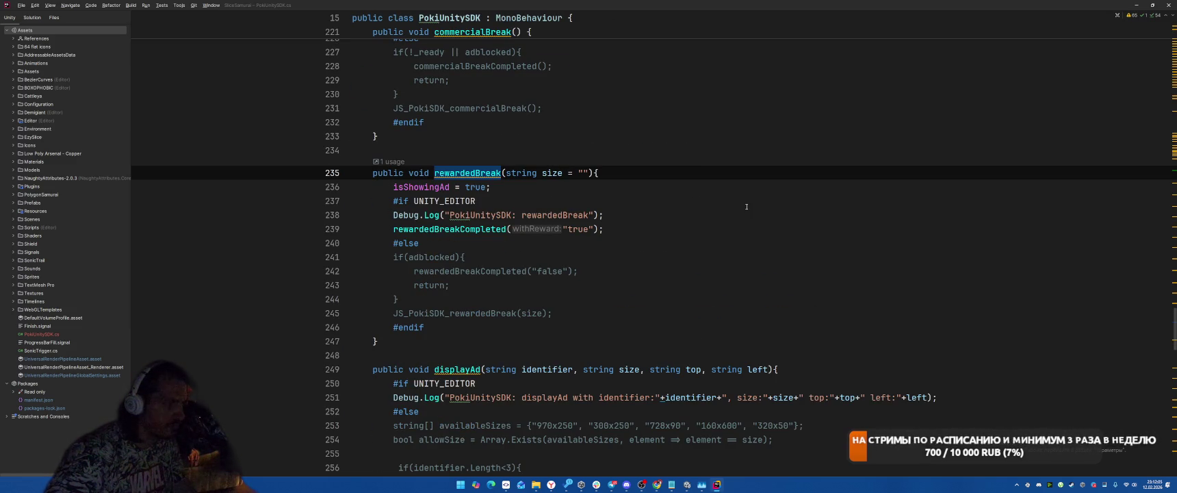
{"action": "scroll", "coordinate": [747, 207], "scroll_direction": "up", "scroll_amount": 3}
{"action": "scroll", "coordinate": [747, 207], "scroll_direction": "up", "scroll_amount": 3}
{"action": "scroll", "coordinate": [747, 207], "scroll_direction": "up", "scroll_amount": 5}
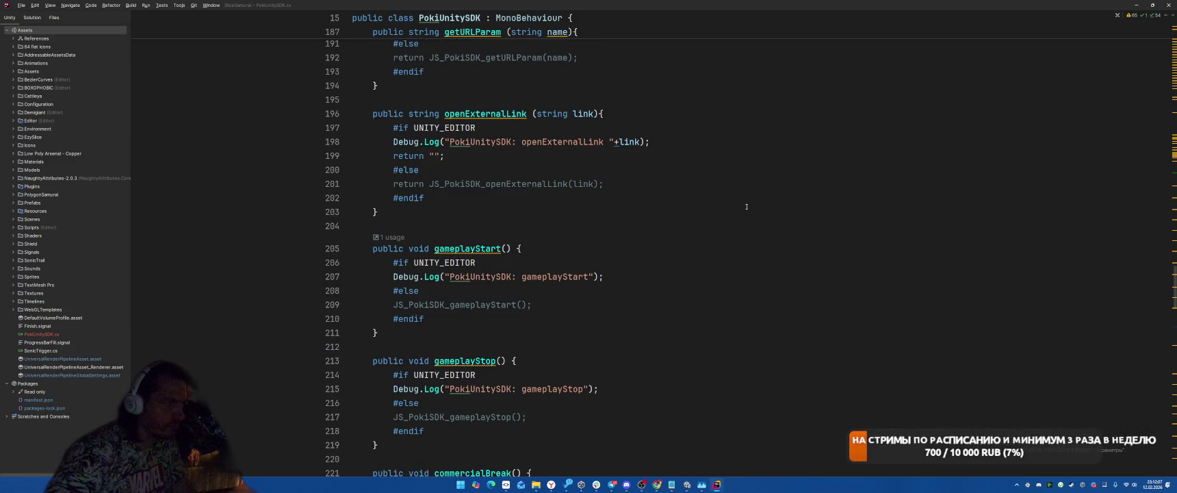
{"action": "scroll", "coordinate": [747, 207], "scroll_direction": "down", "scroll_amount": 20}
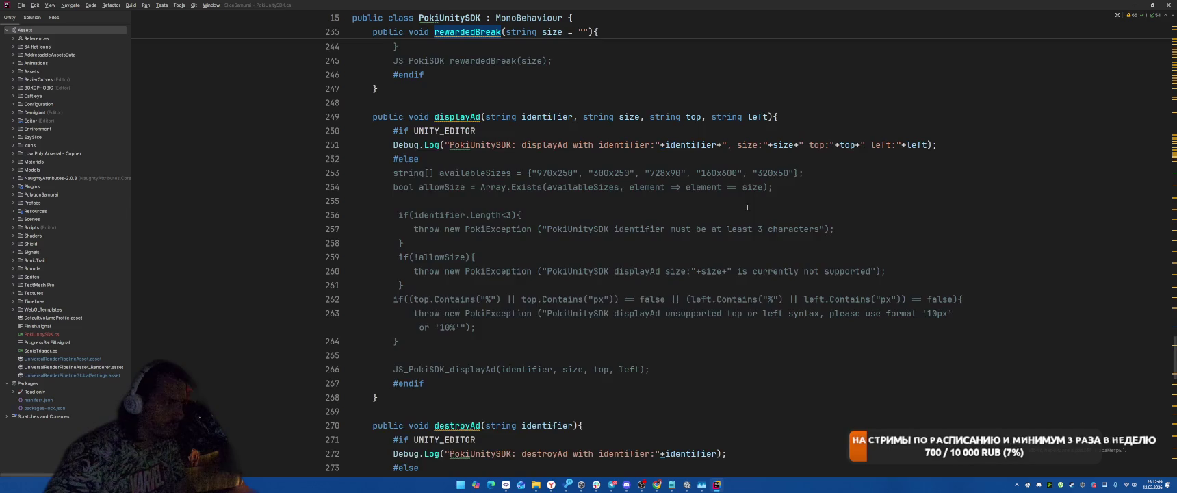
{"action": "scroll", "coordinate": [748, 208], "scroll_direction": "down", "scroll_amount": 5}
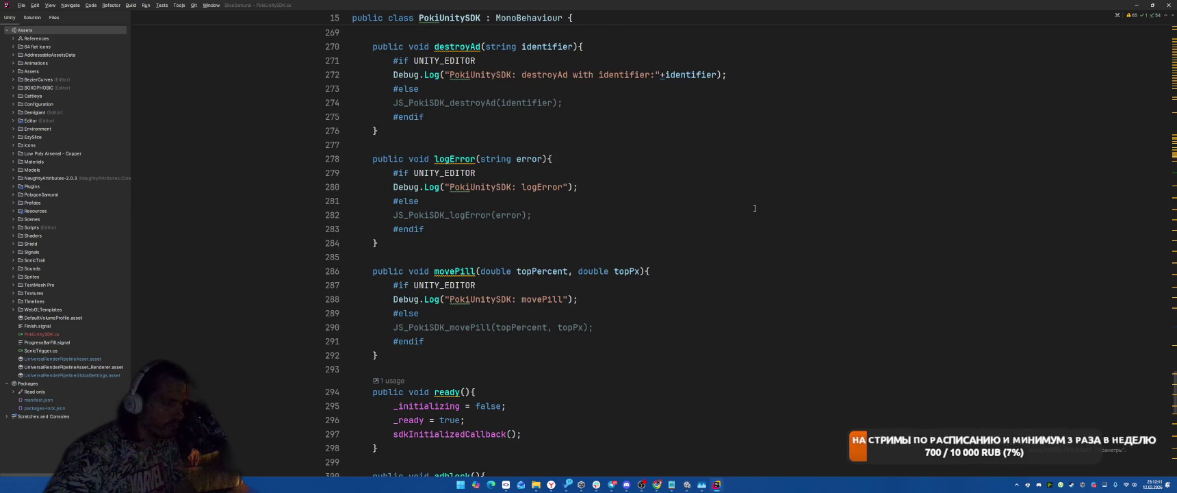
{"action": "key", "text": "ctrl+alt+Left"}
{"action": "key", "text": "ctrl+alt+Left"}
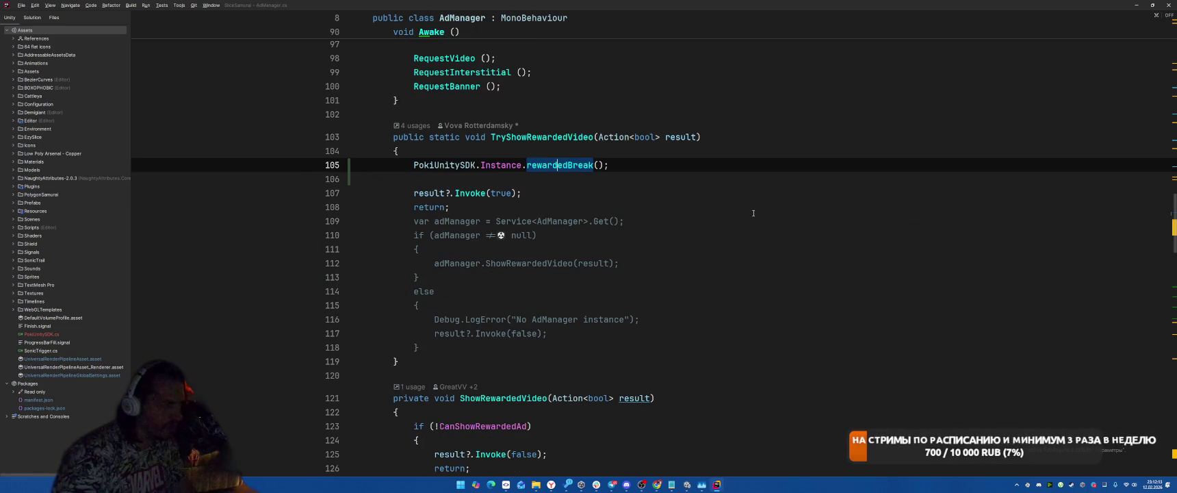
{"action": "key", "text": "ctrl+w"}
{"action": "key", "text": "BackSpace"}
{"action": "key", "text": "ctrl+space"}
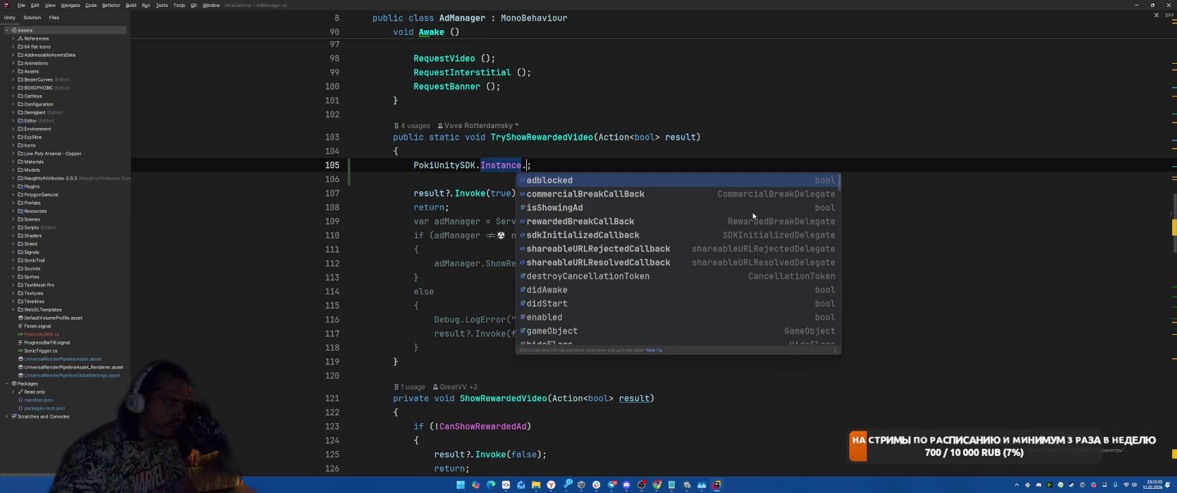
{"action": "type", "text": "ad"}
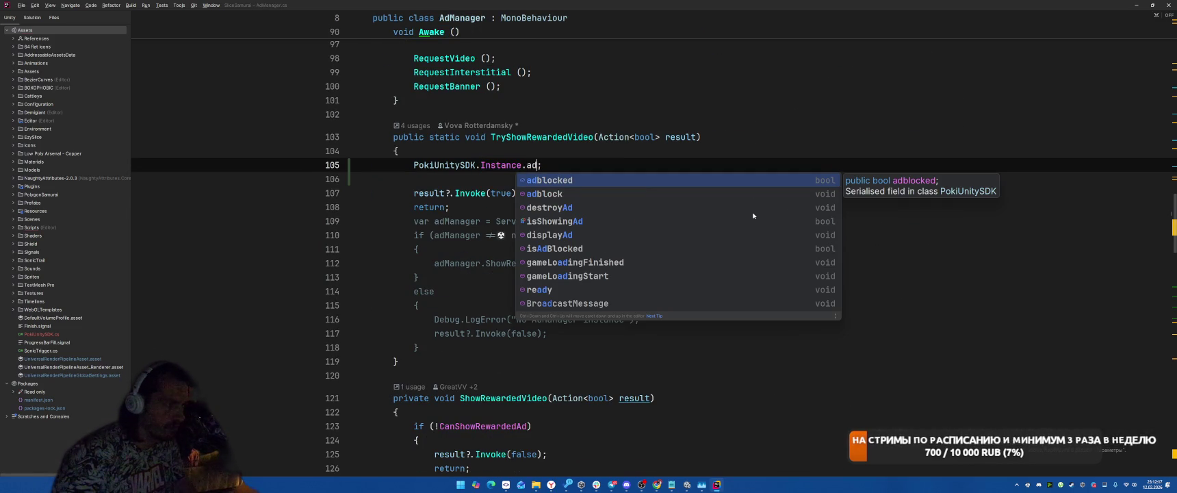
{"action": "key", "text": "BackSpace"}
{"action": "key", "text": "BackSpace"}
{"action": "type", "text": "rew"}
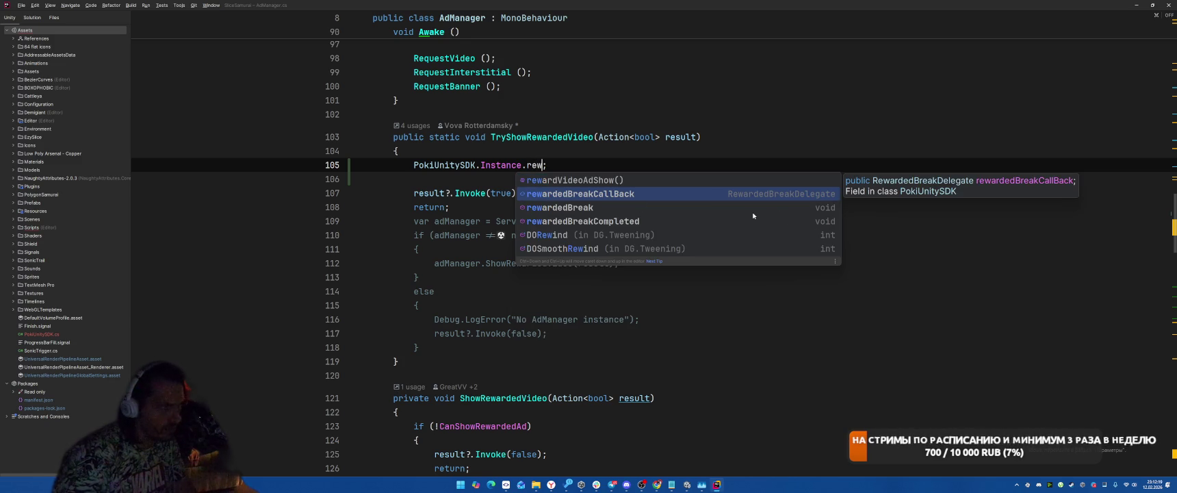
{"action": "key", "text": "Up"}
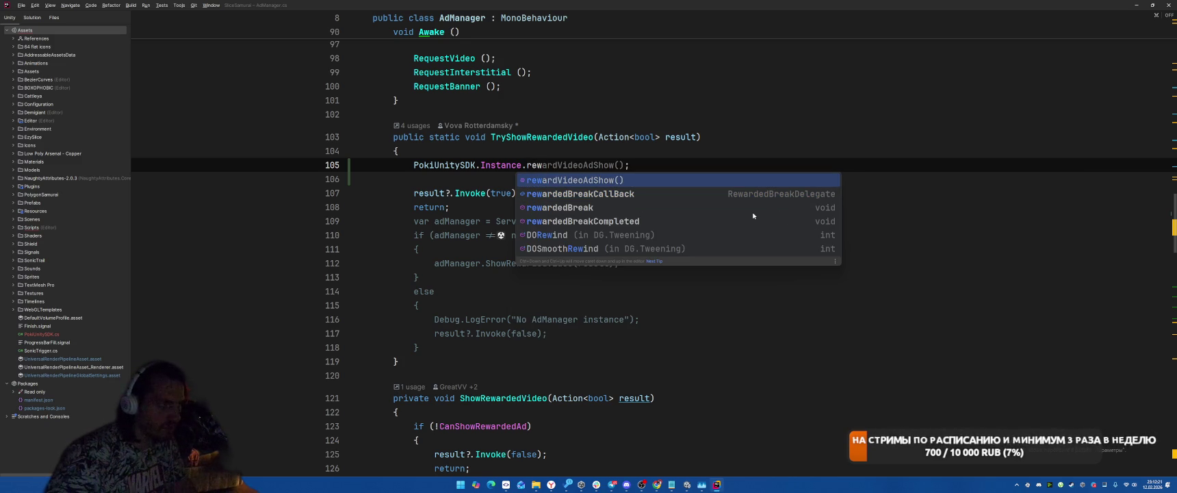
{"action": "key", "text": "Return"}
{"action": "key", "text": "ctrl+shift+Left"}
{"action": "type", "text": "rew"}
{"action": "key", "text": "BackSpace"}
{"action": "key", "text": "BackSpace"}
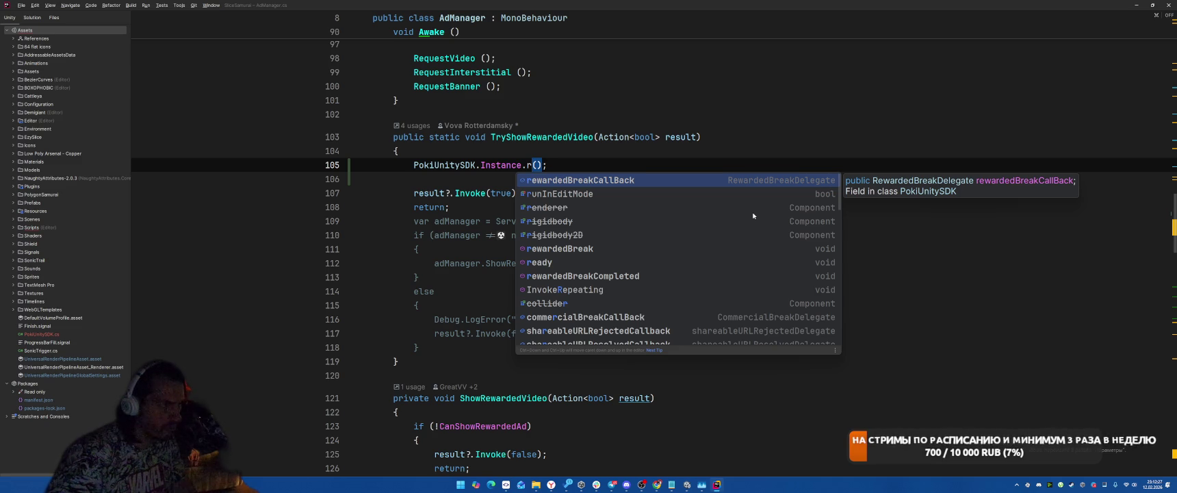
{"action": "type", "text": "ewar"}
{"action": "key", "text": "Up"}
{"action": "key", "text": "Down"}
{"action": "key", "text": "Down"}
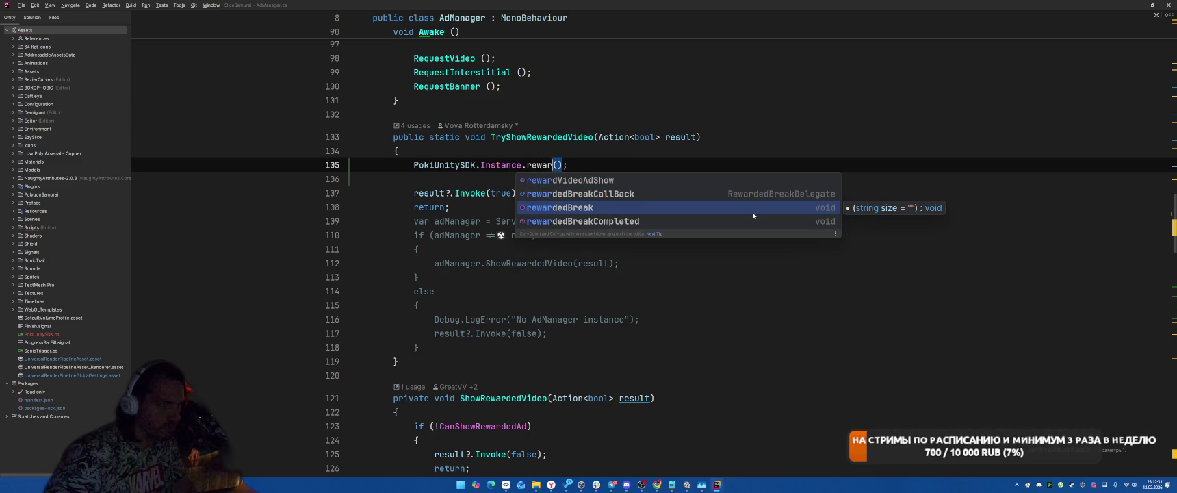
{"action": "key", "text": "Down"}
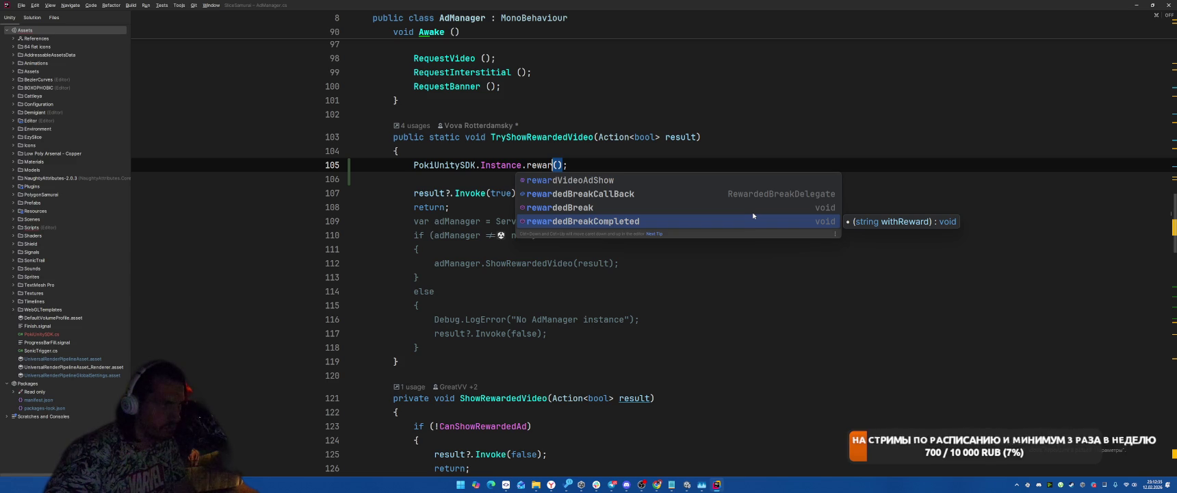
{"action": "key", "text": "Up"}
{"action": "key", "text": "Up"}
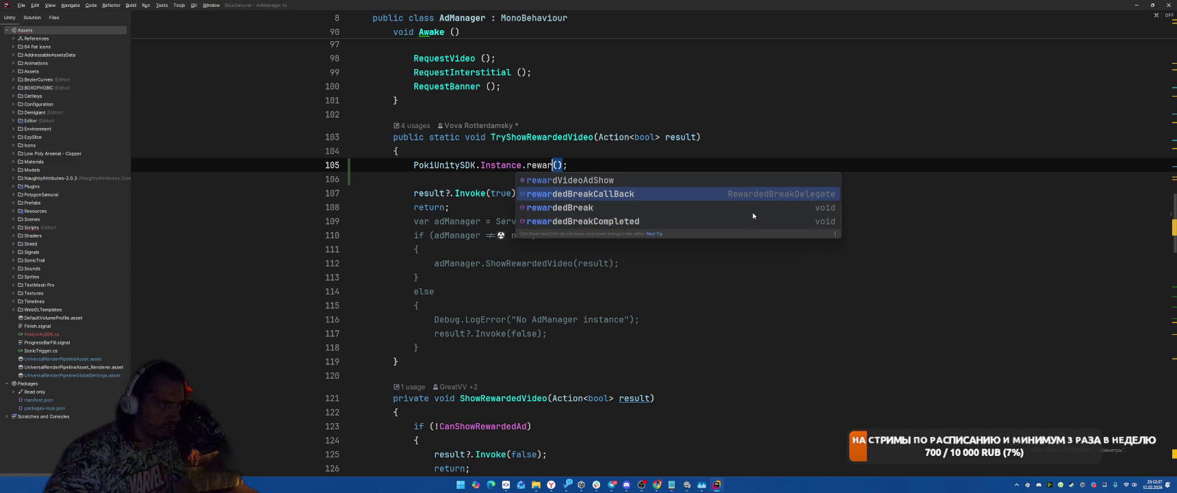
{"action": "key", "text": "Down"}
{"action": "key", "text": "Return"}
{"action": "key", "text": "End"}
{"action": "key", "text": "BackSpace"}
{"action": "key", "text": "BackSpace"}
{"action": "key", "text": "BackSpace"}
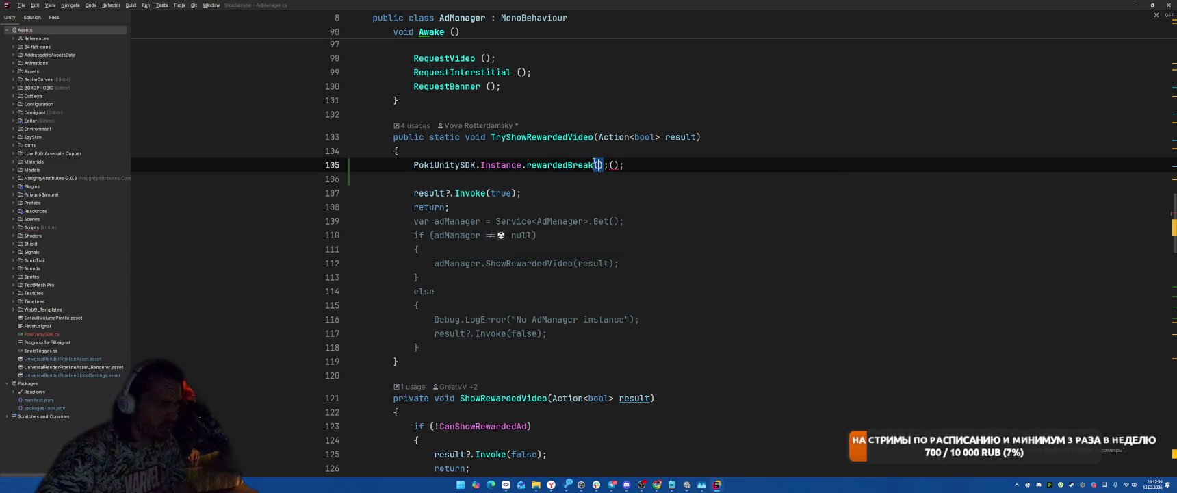
{"action": "type", "text": ";"}
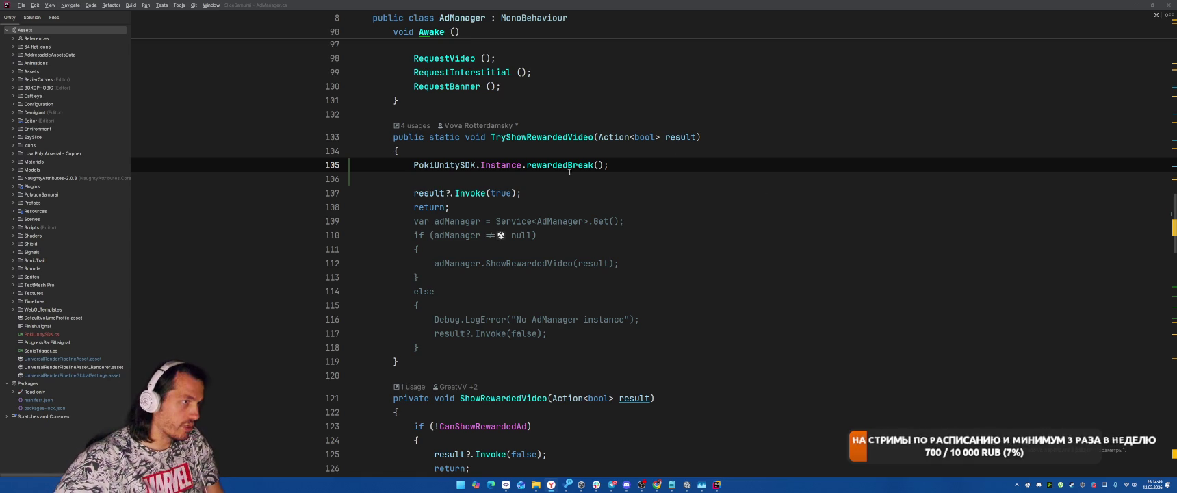
Step: Add a line above rewardedBreak assigning PokiUnitySDK.Instance.rewardedBreakCallBack to result
{"action": "key", "text": "Up"}
{"action": "key", "text": "End"}
{"action": "key", "text": "Return"}
{"action": "type", "text": "PokiUnitySDK.i"}
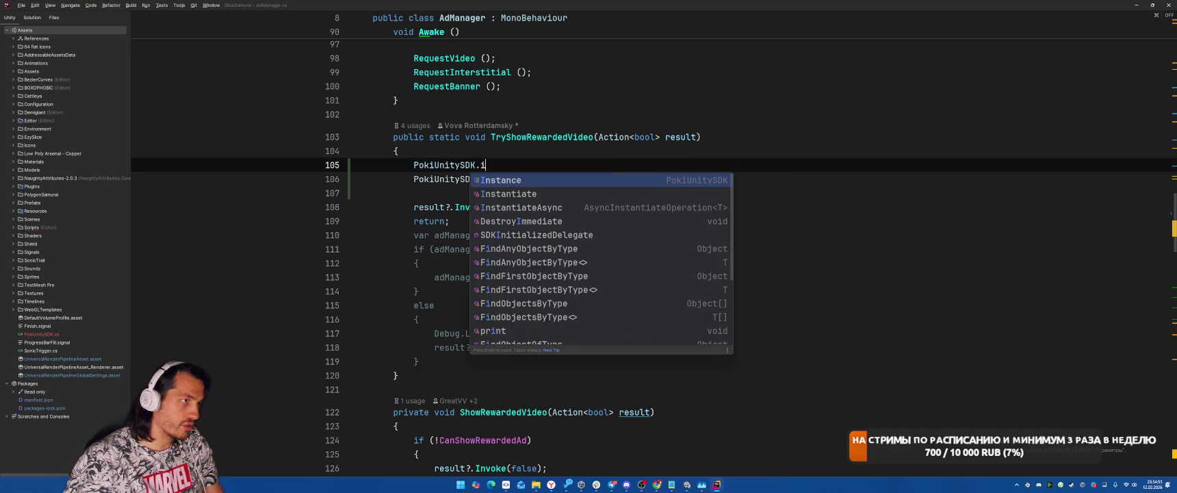
{"action": "key", "text": "Return"}
{"action": "type", "text": ".rew"}
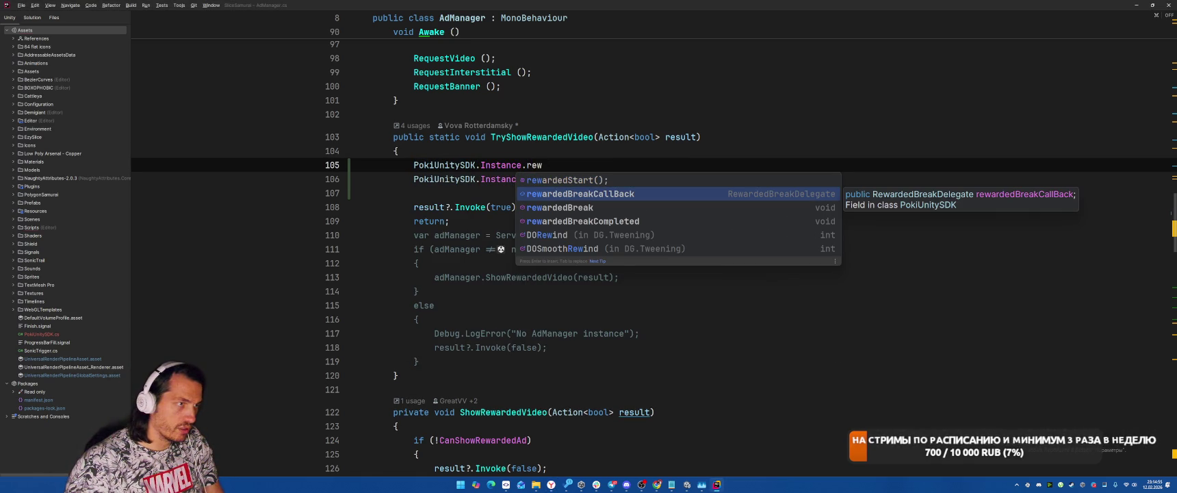
{"action": "key", "text": "Return"}
{"action": "type", "text": "="}
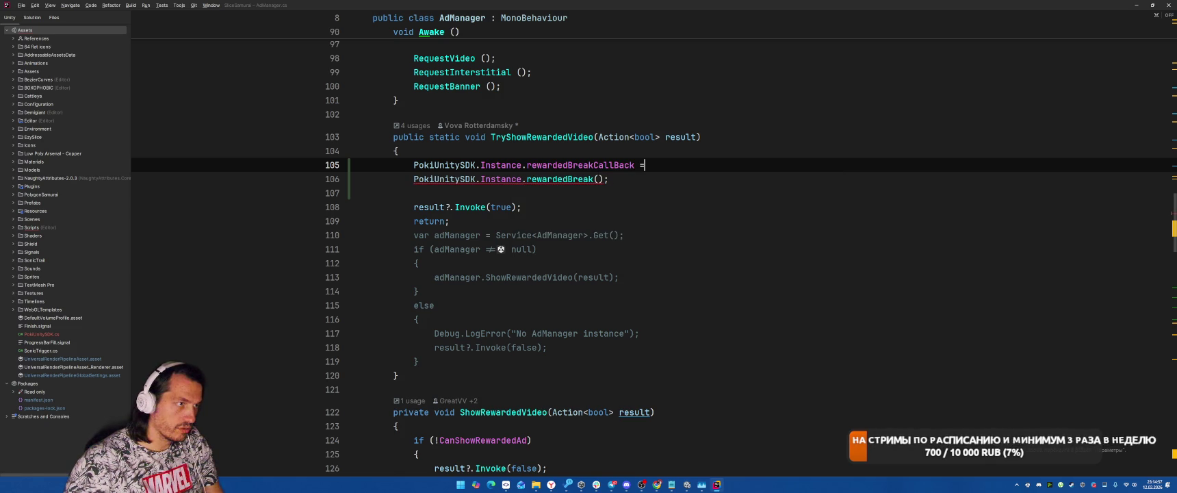
{"action": "key", "text": "Return"}
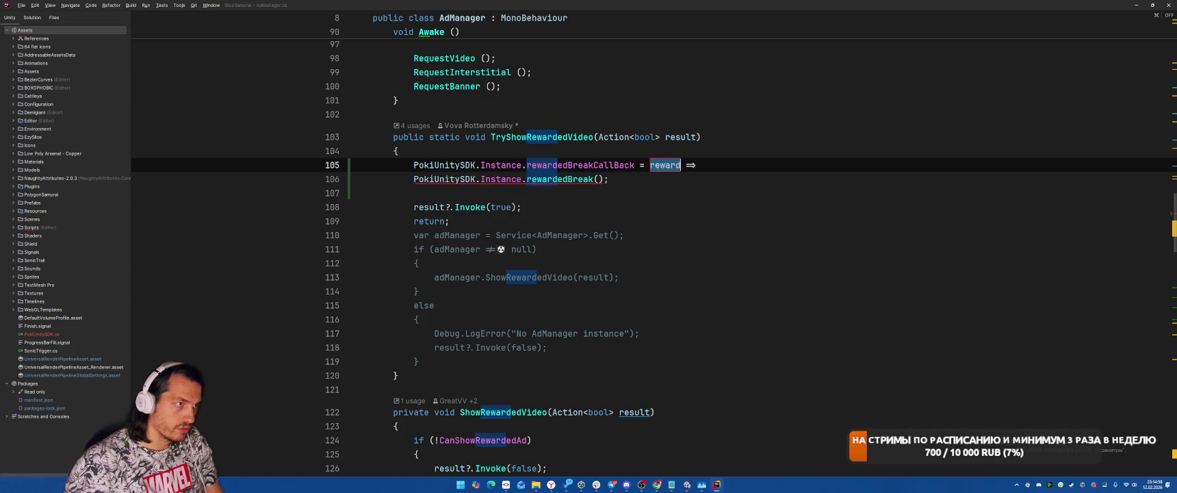
{"action": "key", "text": "Return"}
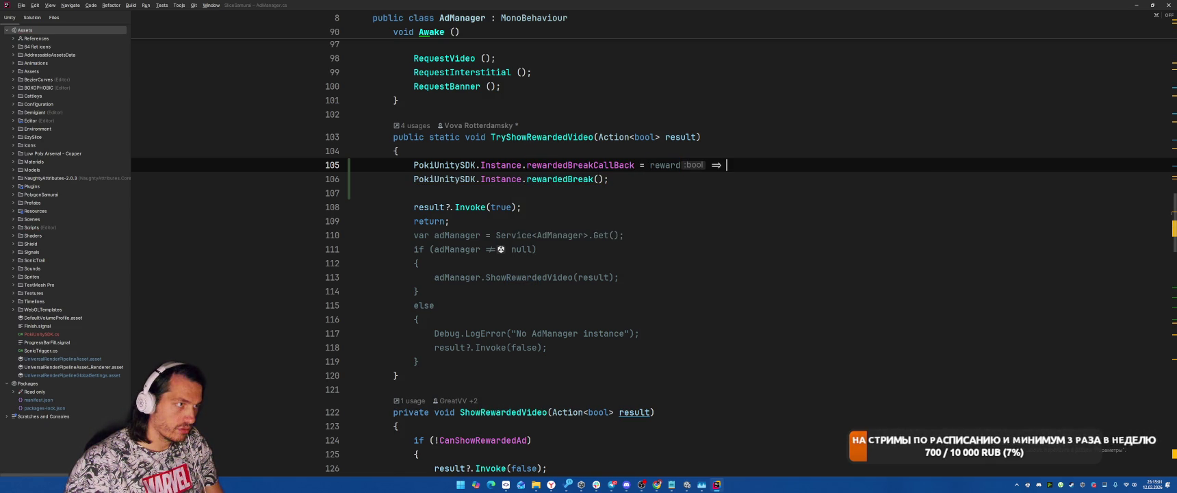
{"action": "key", "text": "ctrl+shift+Left"}
{"action": "key", "text": "ctrl+shift+Left"}
{"action": "key", "text": "BackSpace"}
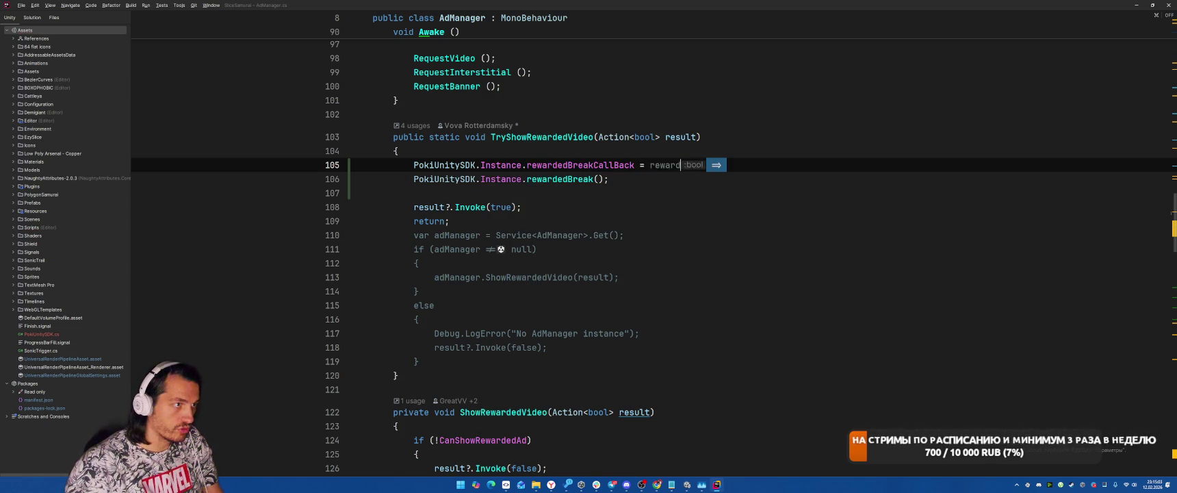
{"action": "type", "text": "res"}
{"action": "key", "text": "Return"}
{"action": "type", "text": ";"}
Step: Delete the old AdManager fallback block and make the callback x => result?.Invoke(x)
{"action": "key", "text": "Down"}
{"action": "key", "text": "Down"}
{"action": "key", "text": "Down"}
{"action": "mouse_move", "coordinate": [413, 206]}
{"action": "left_mouse_down"}
{"action": "mouse_move", "coordinate": [521, 249]}
{"action": "mouse_move", "coordinate": [547, 348]}
{"action": "left_mouse_up"}
{"action": "key", "text": "BackSpace"}
{"action": "key", "text": "BackSpace"}
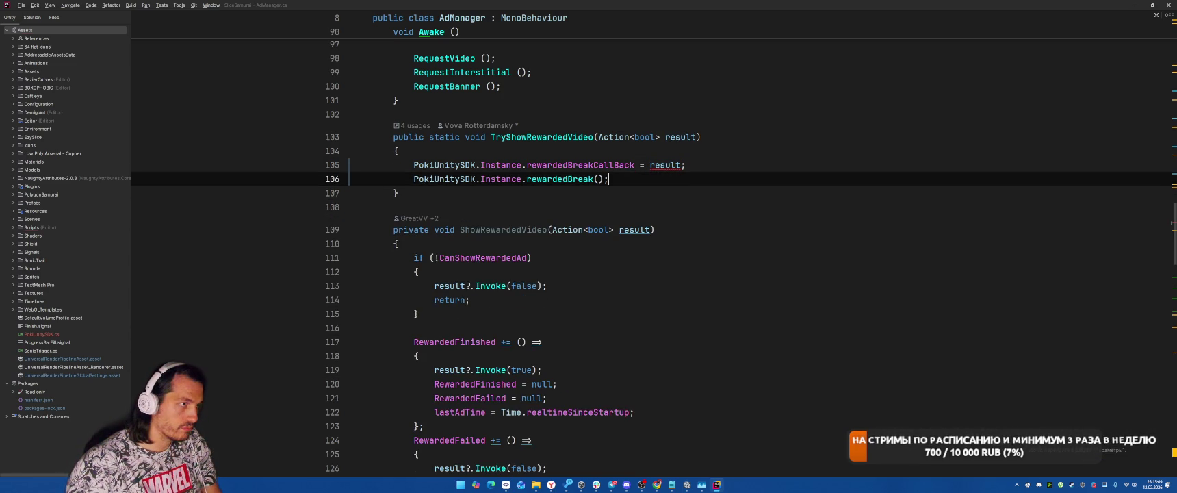
{"action": "key", "text": "Up"}
{"action": "key", "text": "ctrl+Left"}
{"action": "key", "text": "ctrl+Left"}
{"action": "type", "text": "x=>"}
{"action": "key", "text": "BackSpace"}
{"action": "key", "text": "BackSpace"}
{"action": "type", "text": "=>"}
{"action": "key", "text": "ctrl+Right"}
{"action": "type", "text": "?.Invoke(x"}
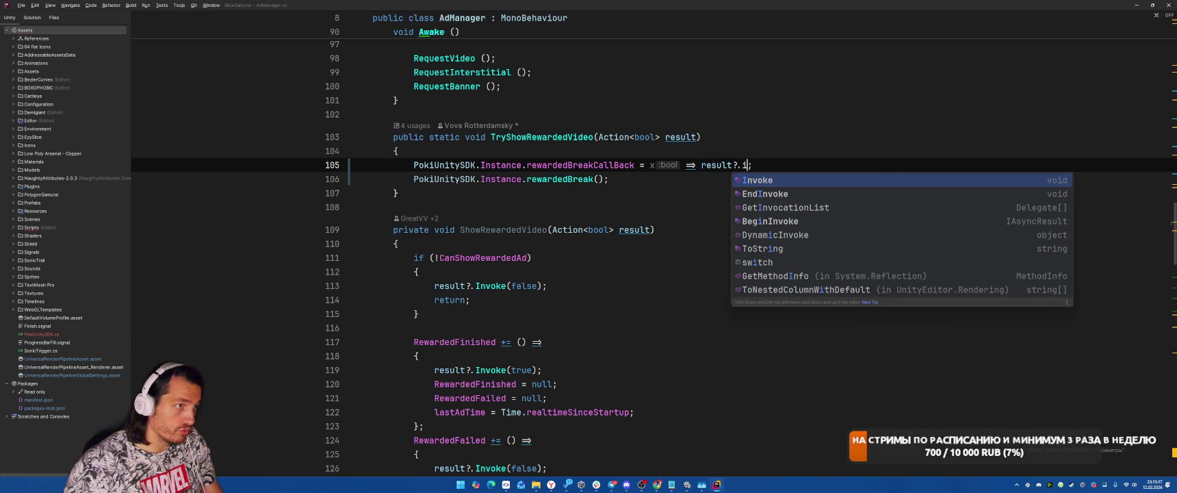
{"action": "key", "text": "End"}
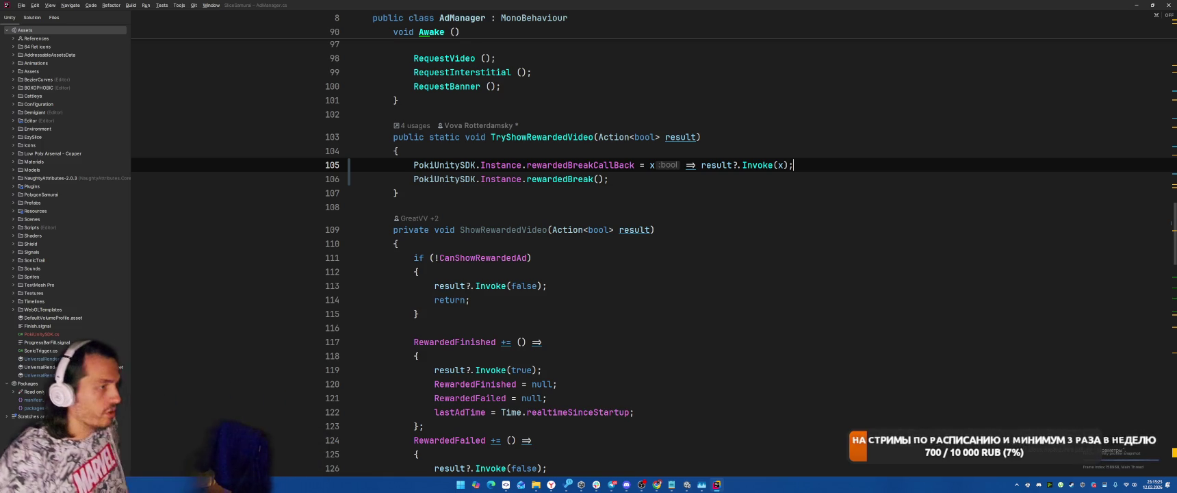
{"action": "scroll", "coordinate": [712, 195], "scroll_direction": "down", "scroll_amount": 2}
{"action": "scroll", "coordinate": [712, 194], "scroll_direction": "down", "scroll_amount": 2}
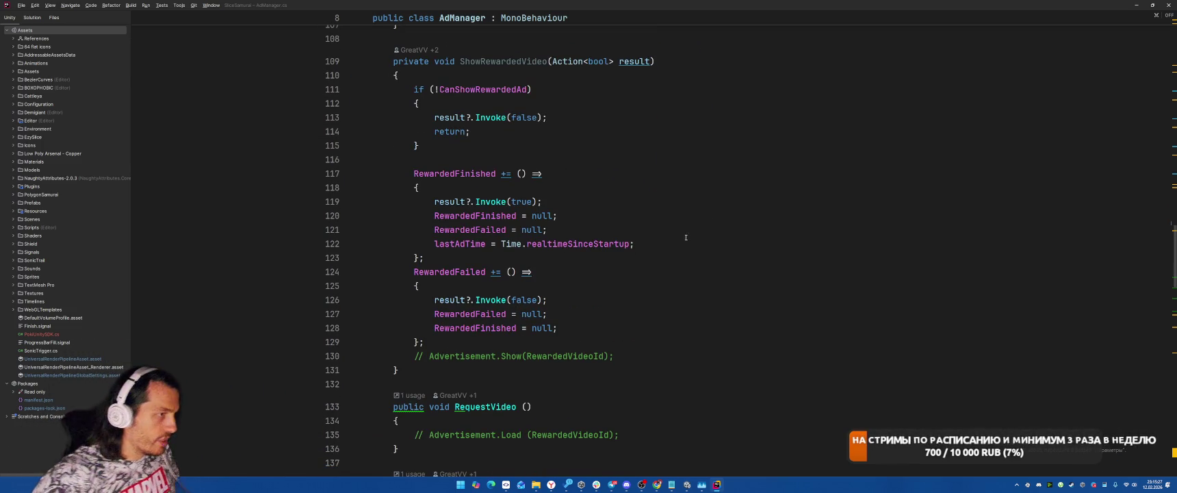
{"action": "scroll", "coordinate": [668, 264], "scroll_direction": "up", "scroll_amount": 3}
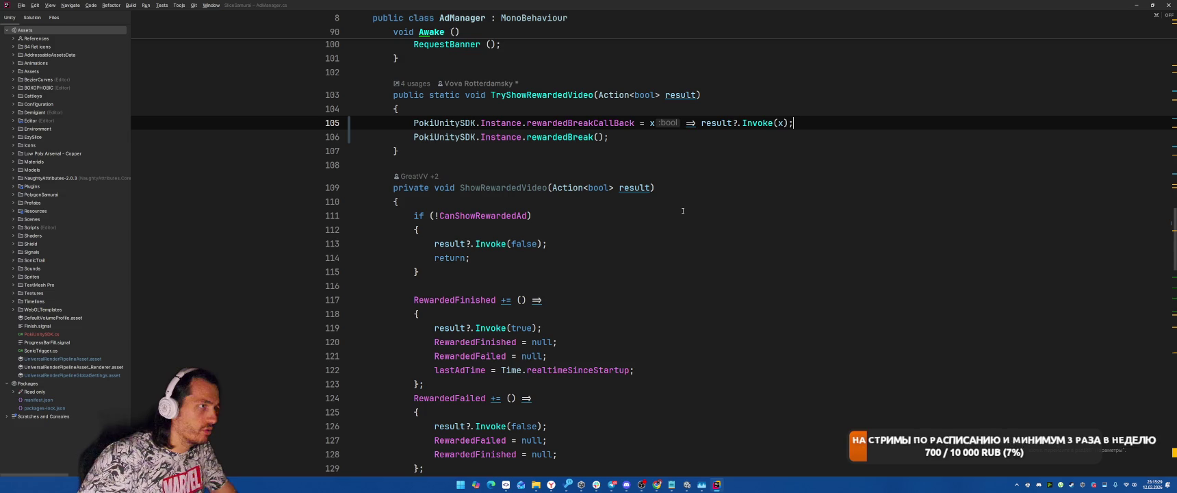
{"action": "left_click", "coordinate": [555, 96]}
{"action": "right_click", "coordinate": [554, 96]}
{"action": "left_click", "coordinate": [589, 149]}
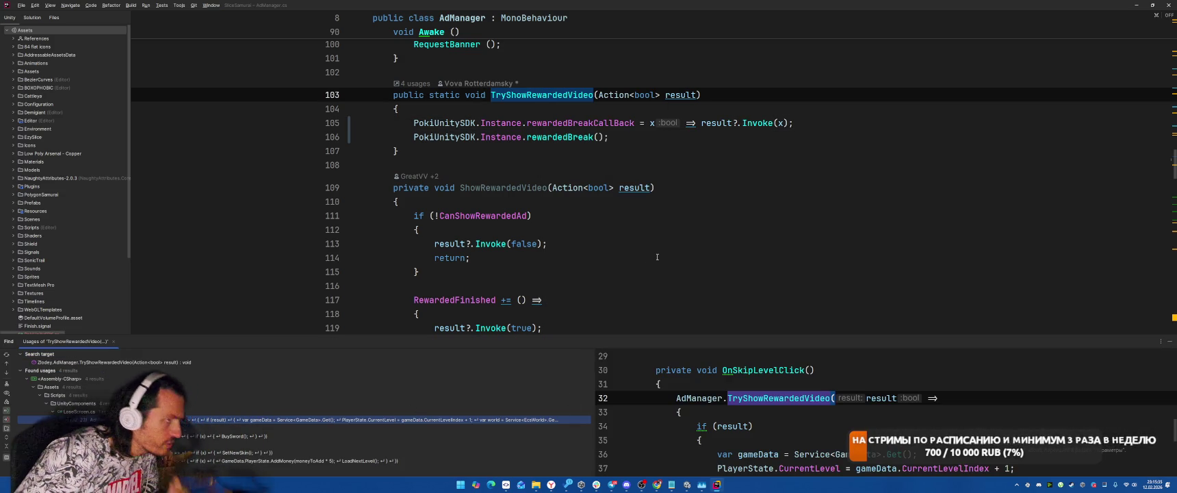
{"action": "left_click", "coordinate": [506, 165]}
{"action": "scroll", "coordinate": [506, 201], "scroll_direction": "down", "scroll_amount": 5}
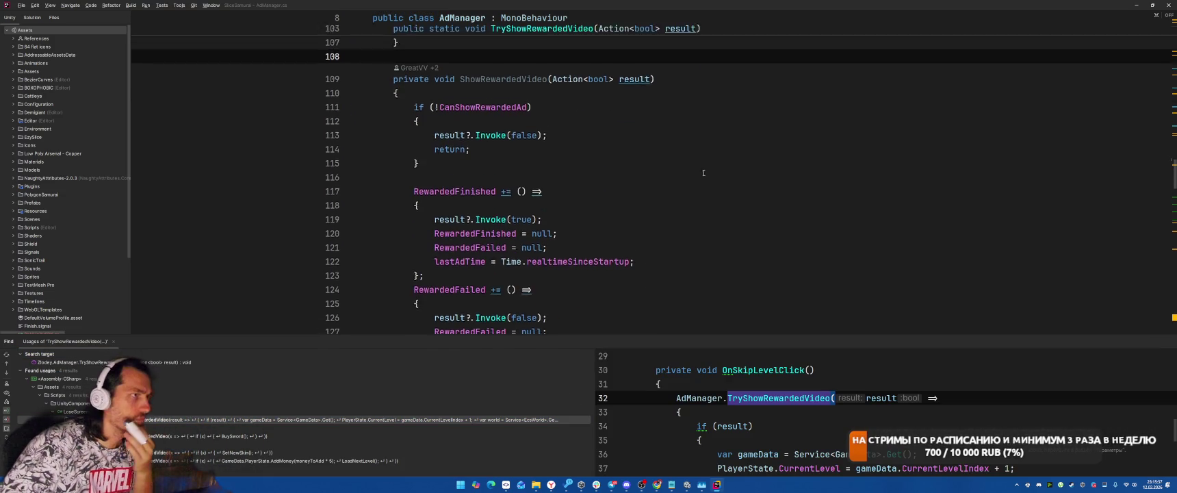
{"action": "left_click", "coordinate": [1164, 341]}
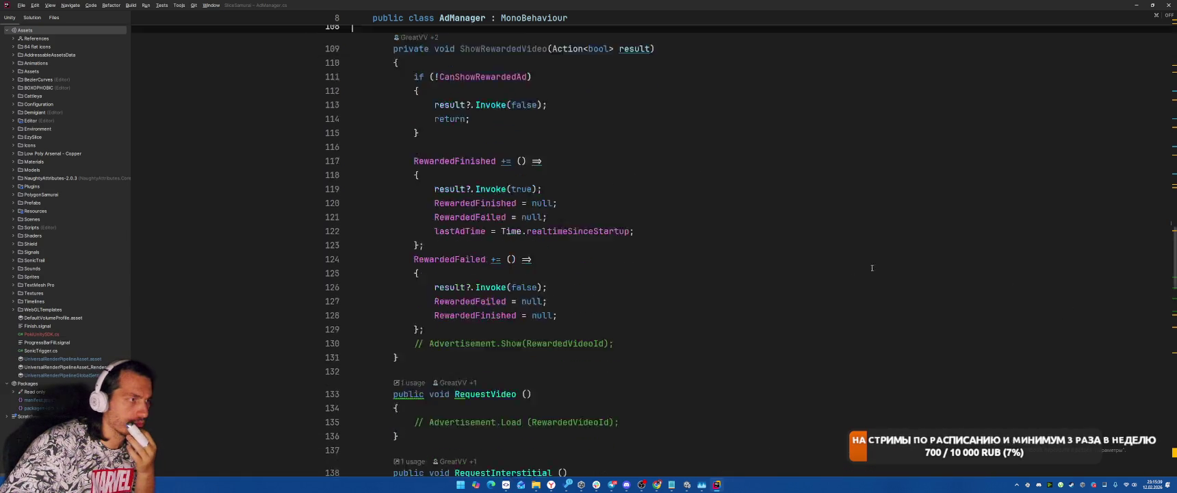
{"action": "scroll", "coordinate": [807, 255], "scroll_direction": "up", "scroll_amount": 2}
{"action": "scroll", "coordinate": [801, 256], "scroll_direction": "up", "scroll_amount": 3}
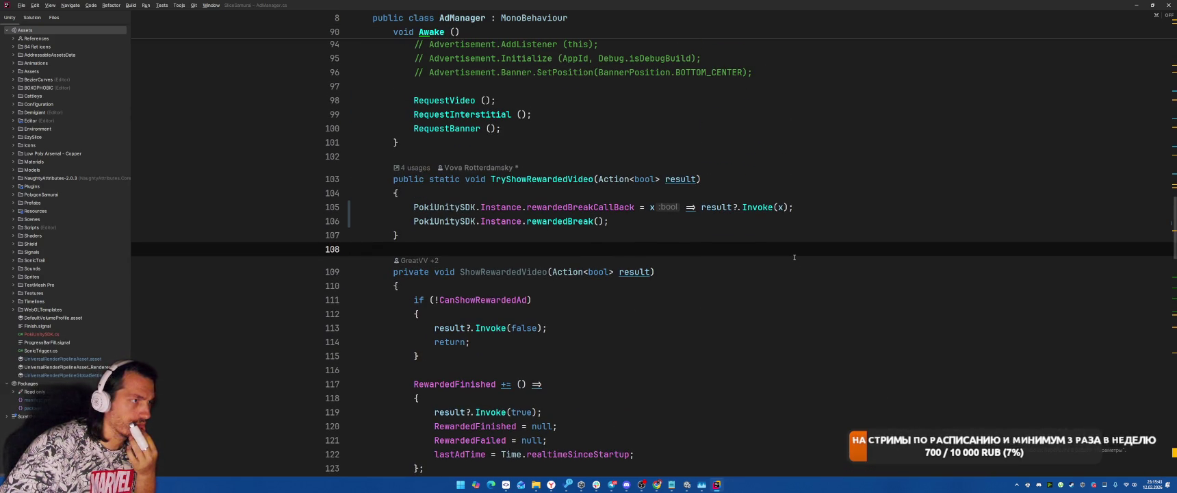
{"action": "mouse_move", "coordinate": [549, 218]}
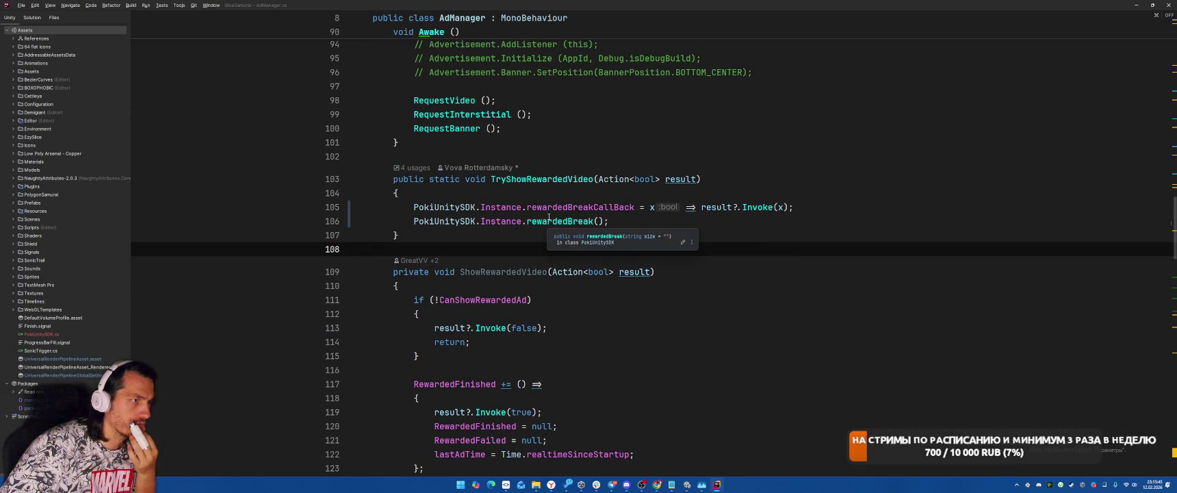
{"action": "scroll", "coordinate": [750, 283], "scroll_direction": "down", "scroll_amount": 12}
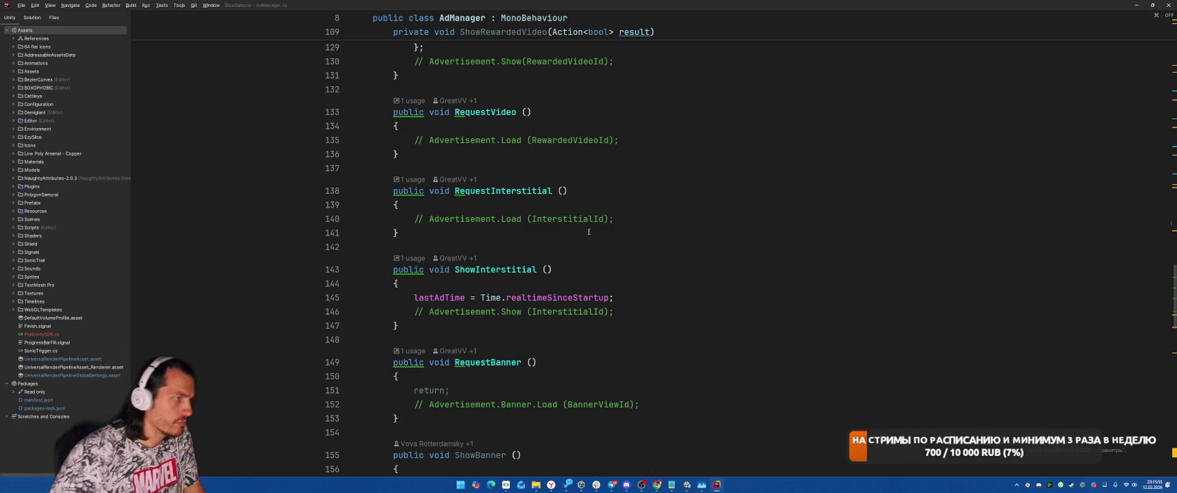
{"action": "scroll", "coordinate": [583, 230], "scroll_direction": "down", "scroll_amount": 1}
{"action": "left_click", "coordinate": [697, 266]}
Step: Add PokiUnitySDK.Instance.commercialBreak(); right after the lastAdTime line in ShowInterstitial
{"action": "key", "text": "Up"}
{"action": "key", "text": "Return"}
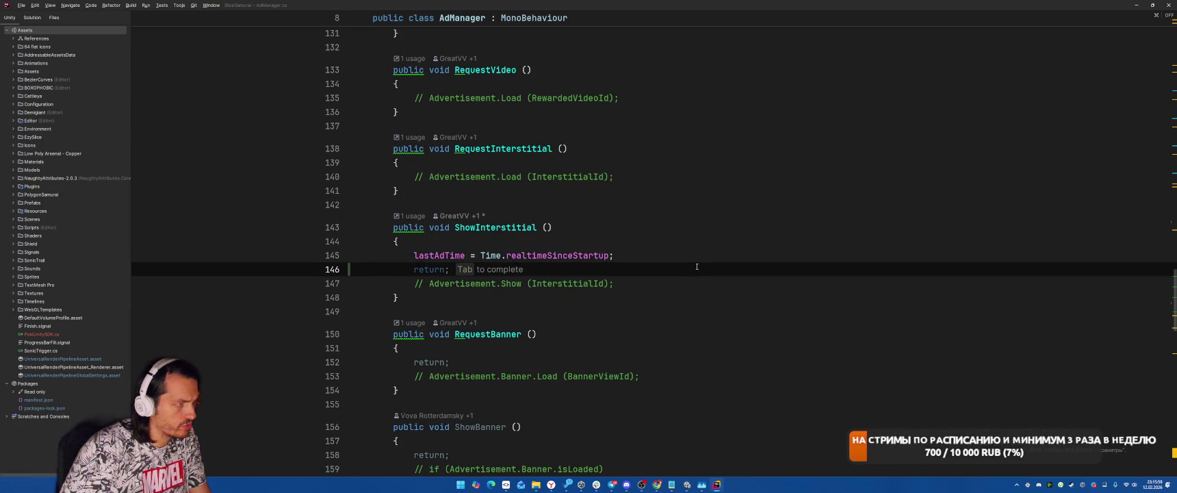
{"action": "type", "text": "Polk"}
{"action": "key", "text": "BackSpace"}
{"action": "key", "text": "BackSpace"}
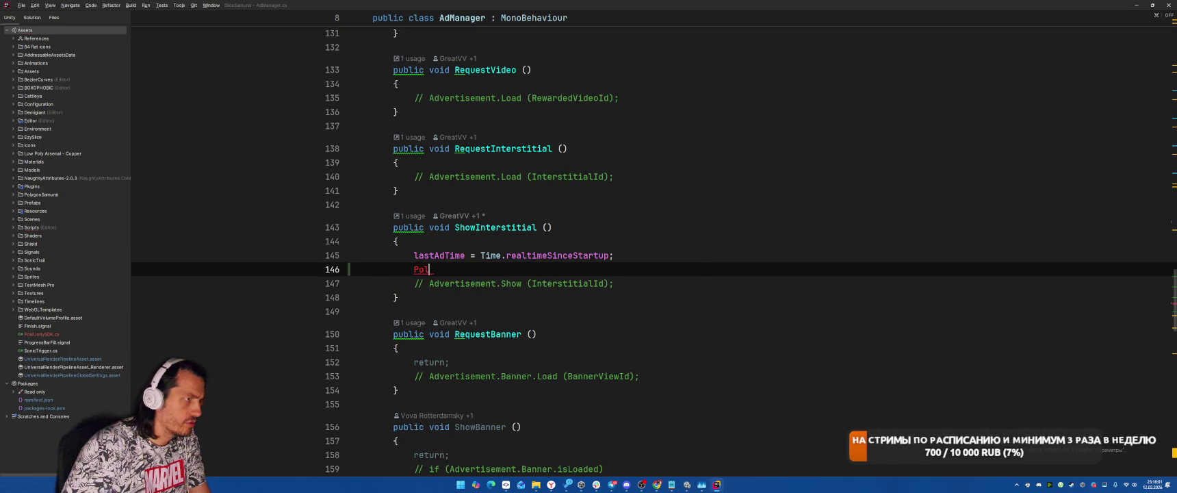
{"action": "type", "text": "ki"}
{"action": "key", "text": "Return"}
{"action": "type", "text": ".in"}
{"action": "key", "text": "Return"}
{"action": "type", "text": ".com"}
{"action": "key", "text": "Down"}
{"action": "key", "text": "Return"}
{"action": "type", "text": ";"}
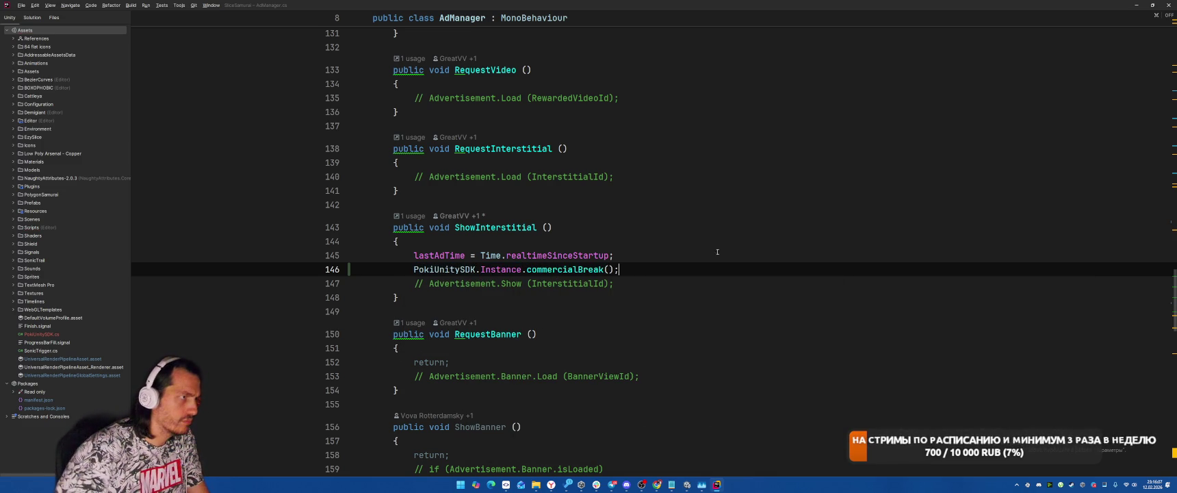
Step: Check where RequestInterstitial is called, then return to its declaration
{"action": "right_click", "coordinate": [527, 148]}
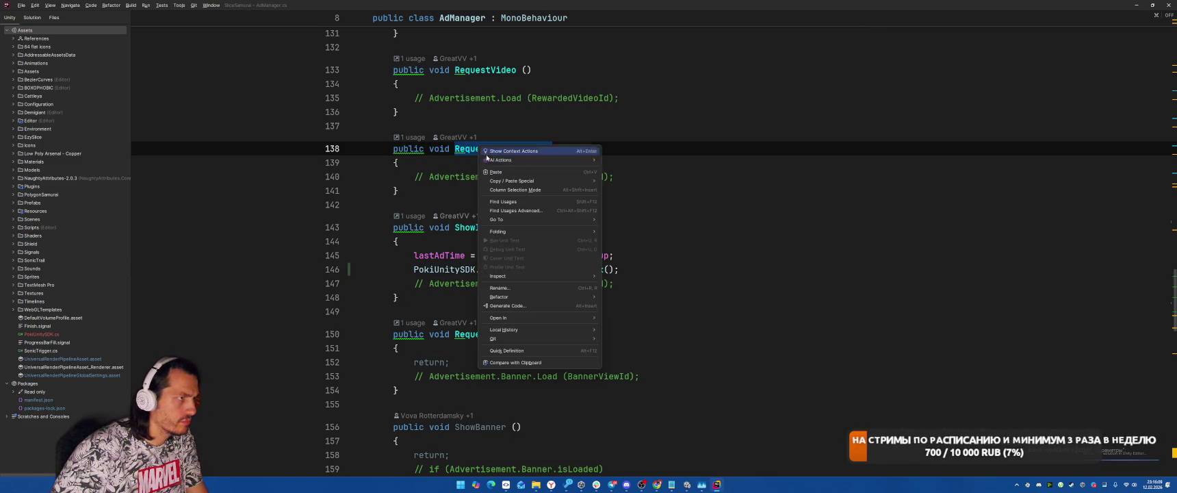
{"action": "left_click", "coordinate": [548, 201]}
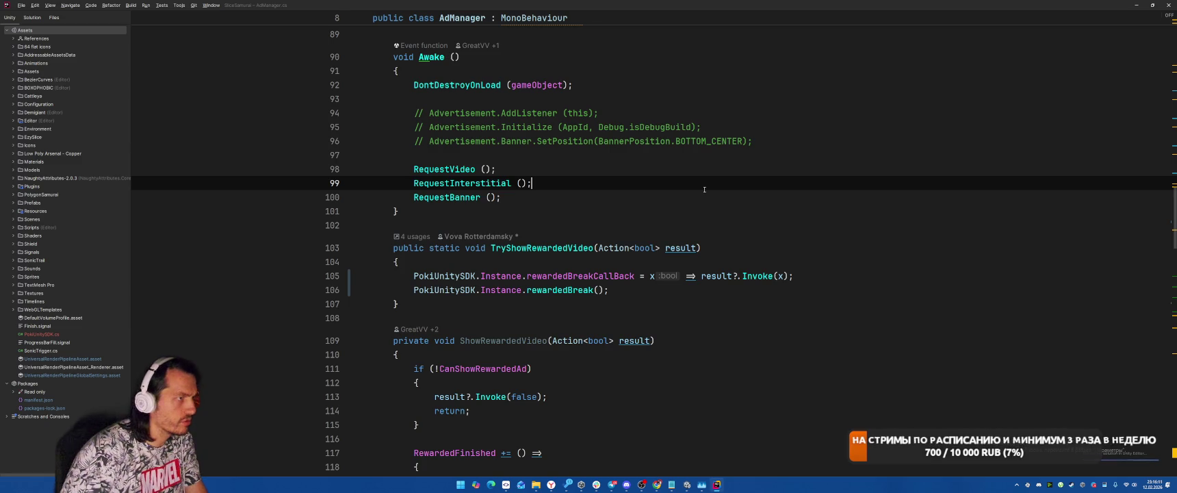
{"action": "key", "text": "ctrl+alt+Left"}
{"action": "scroll", "coordinate": [704, 190], "scroll_direction": "down", "scroll_amount": 6}
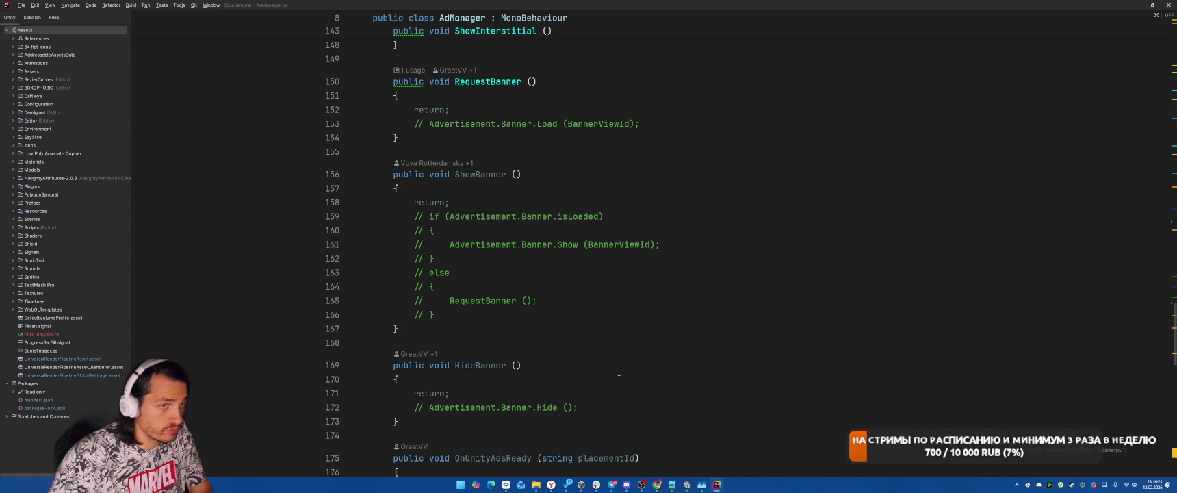
{"action": "left_click", "coordinate": [687, 485]}
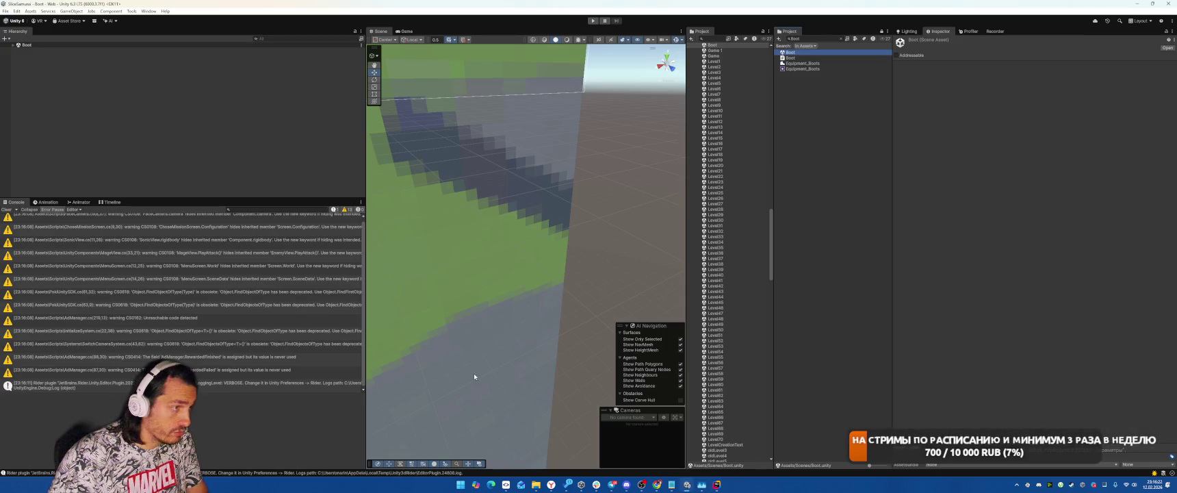
Step: Clear the console and open Player Settings for the Web build from File > Build Profiles
{"action": "left_click", "coordinate": [6, 209]}
{"action": "left_click", "coordinate": [92, 94]}
{"action": "left_click", "coordinate": [6, 11]}
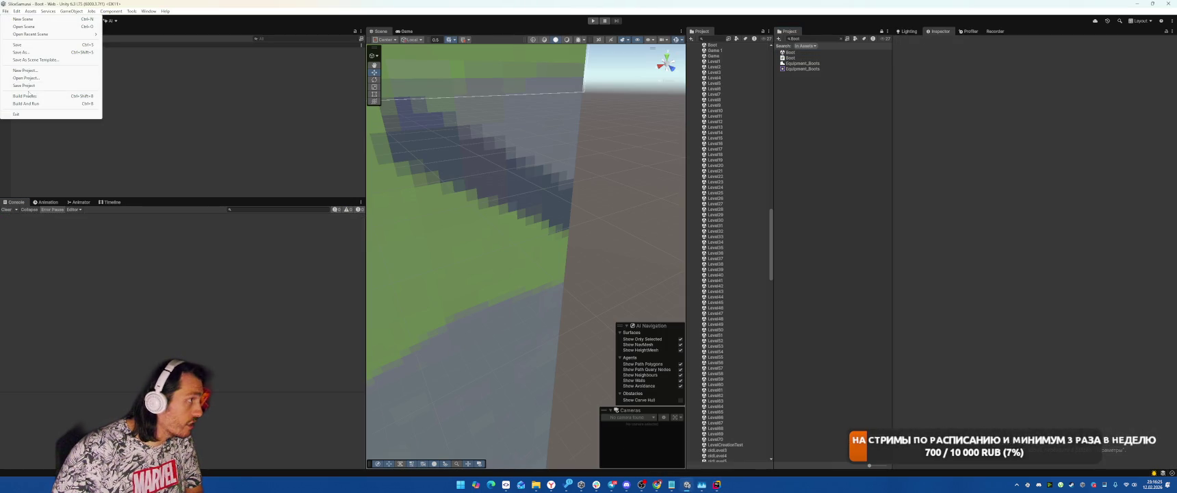
{"action": "left_click", "coordinate": [25, 96]}
{"action": "left_click", "coordinate": [575, 100]}
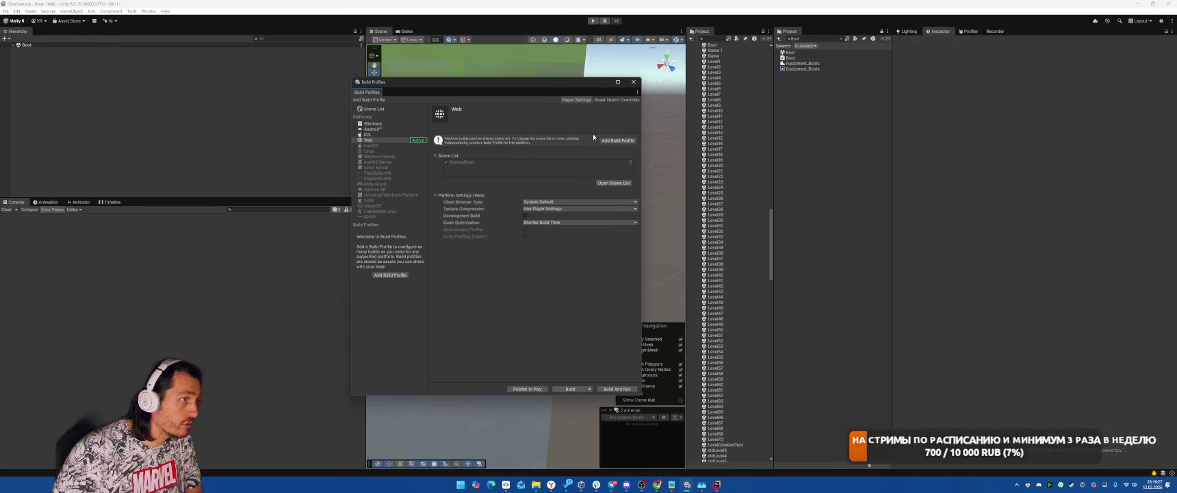
Step: In Publishing Settings, disable compression, name files as hashes, and target WebAssembly 2023
{"action": "left_click", "coordinate": [340, 241]}
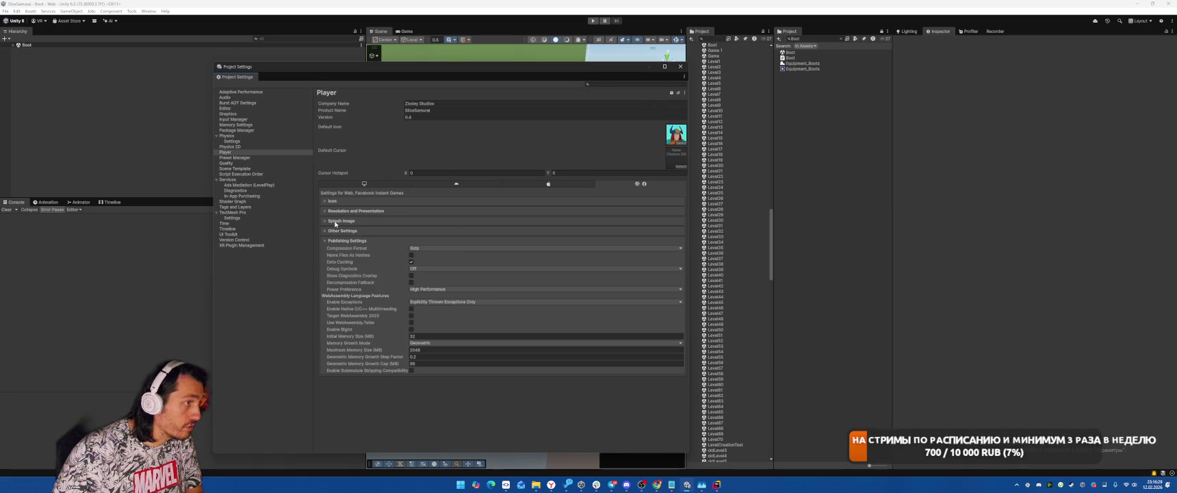
{"action": "left_click", "coordinate": [424, 248]}
{"action": "left_click", "coordinate": [418, 254]}
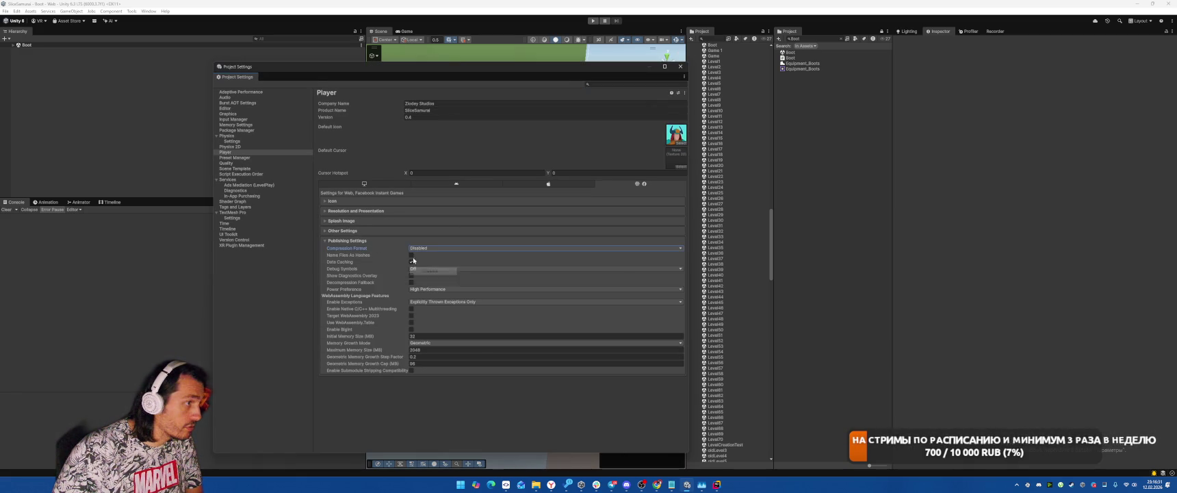
{"action": "left_click", "coordinate": [411, 255]}
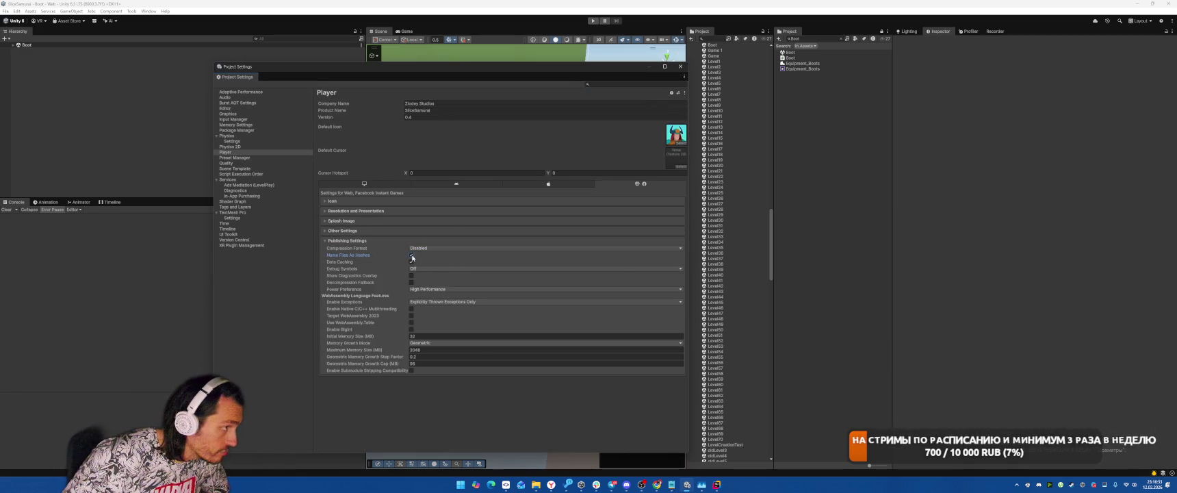
{"action": "left_click", "coordinate": [414, 268]}
{"action": "left_click", "coordinate": [416, 276]}
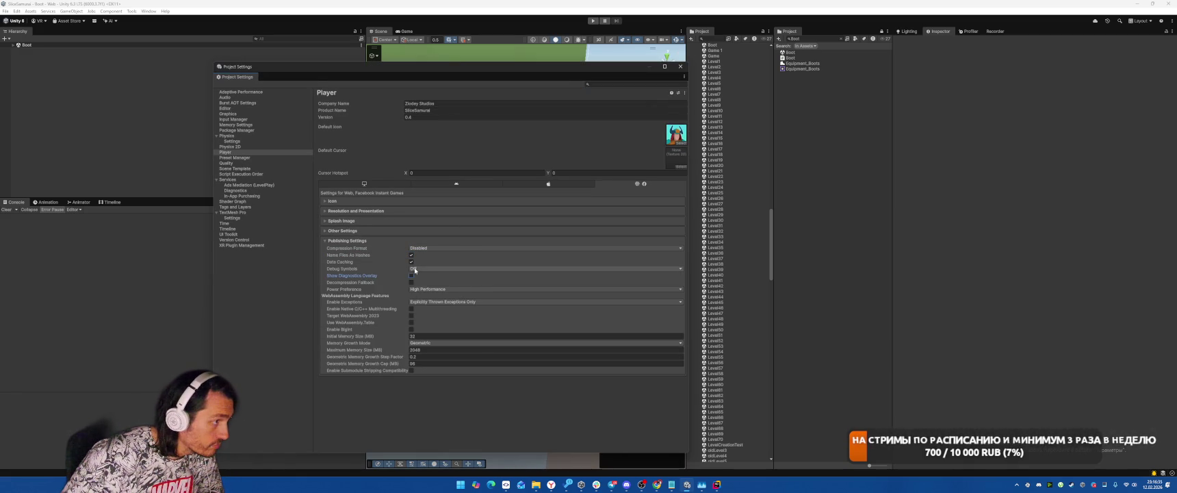
{"action": "left_click", "coordinate": [434, 301]}
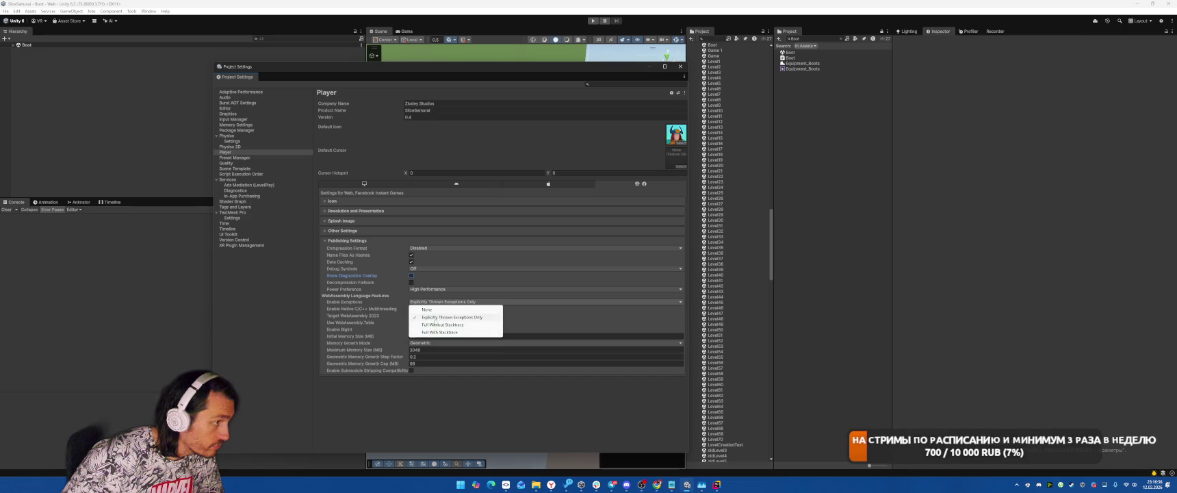
{"action": "left_click", "coordinate": [363, 317]}
{"action": "left_click", "coordinate": [413, 315]}
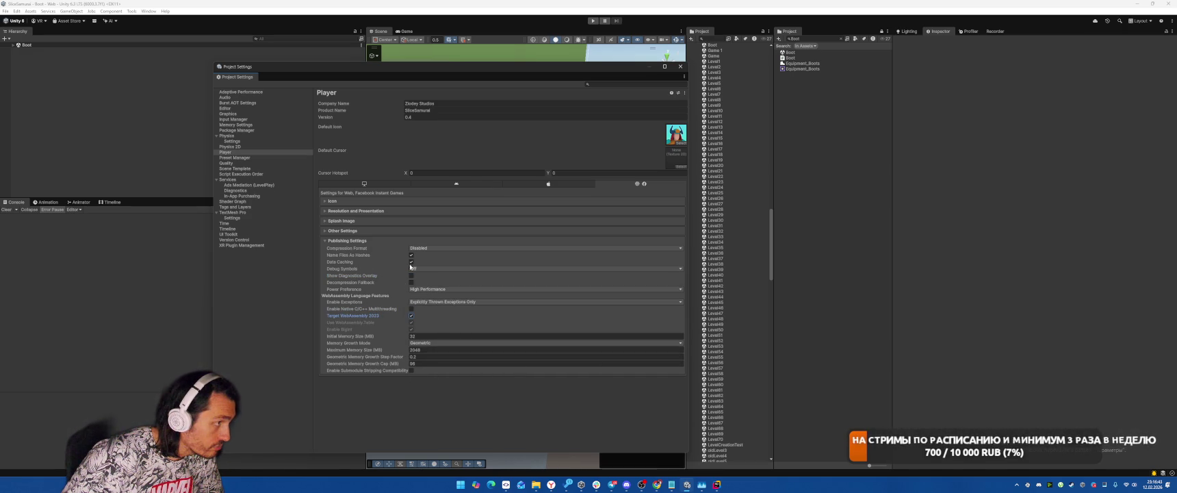
{"action": "left_click", "coordinate": [345, 232]}
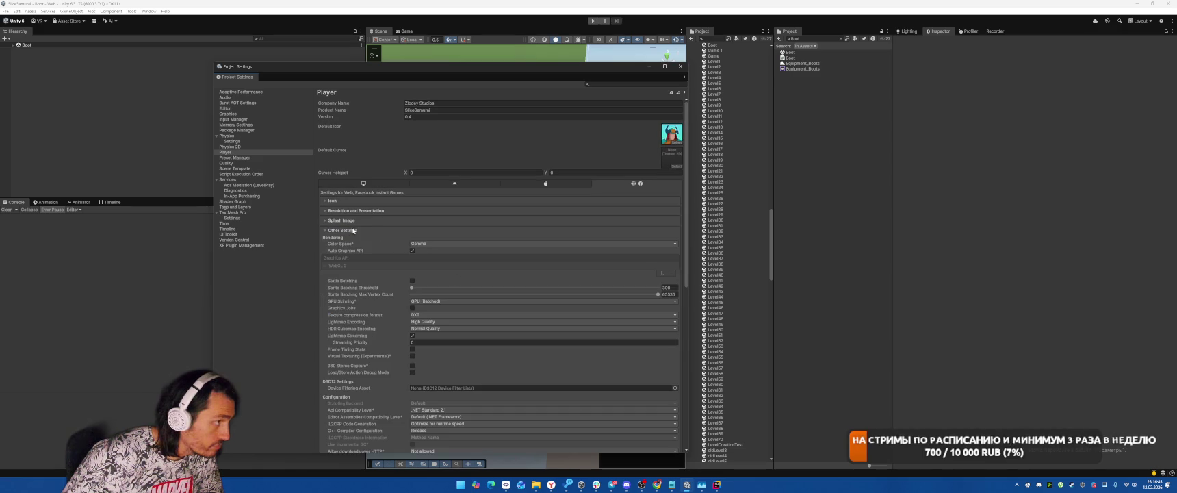
Step: Use the pokit-template web page template with a 640 x 480 default canvas
{"action": "left_click", "coordinate": [342, 230]}
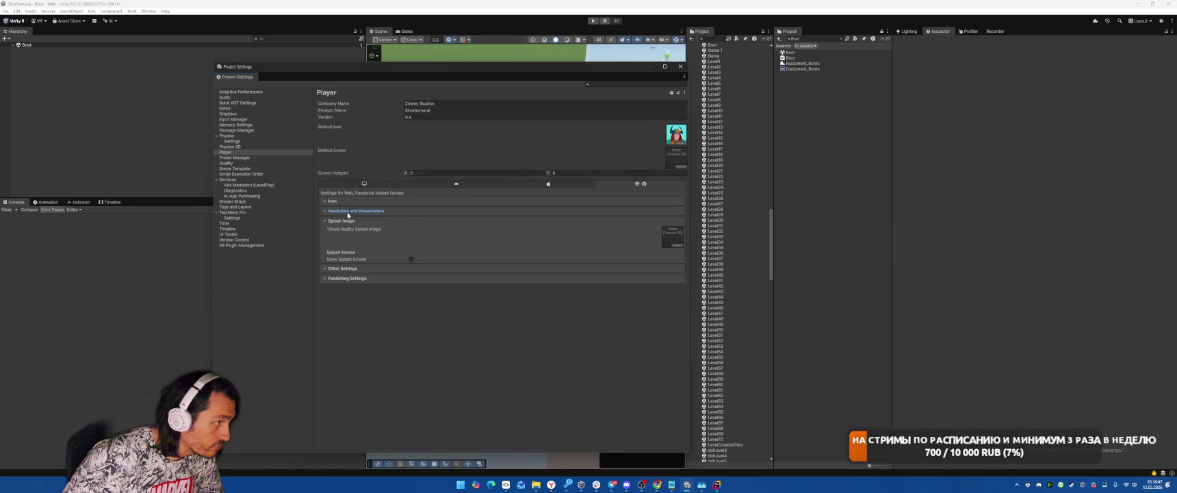
{"action": "left_click", "coordinate": [348, 211]}
{"action": "left_click", "coordinate": [335, 260]}
{"action": "left_click", "coordinate": [493, 224]}
{"action": "type", "text": "640"}
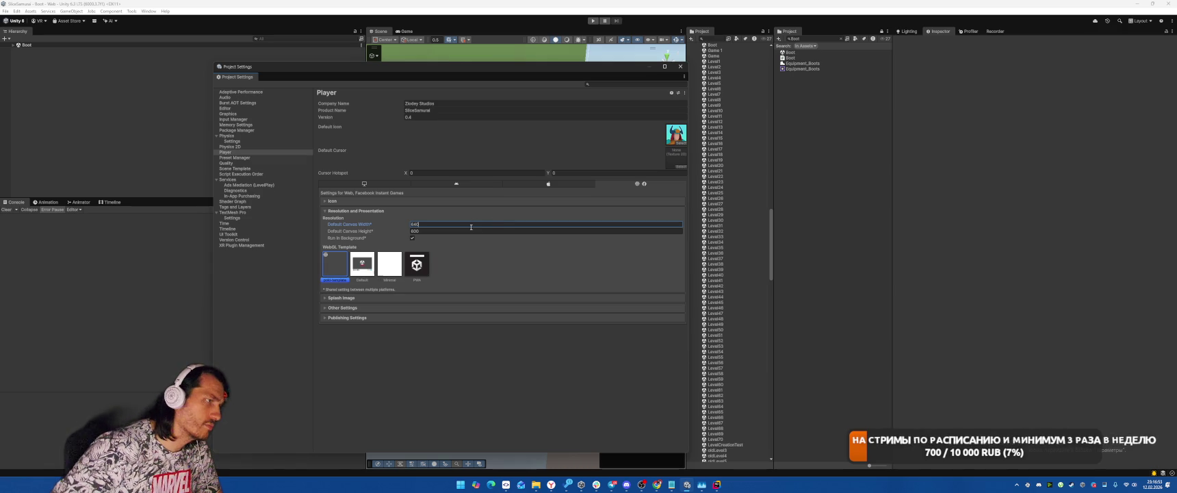
{"action": "left_click", "coordinate": [478, 232]}
{"action": "type", "text": "480"}
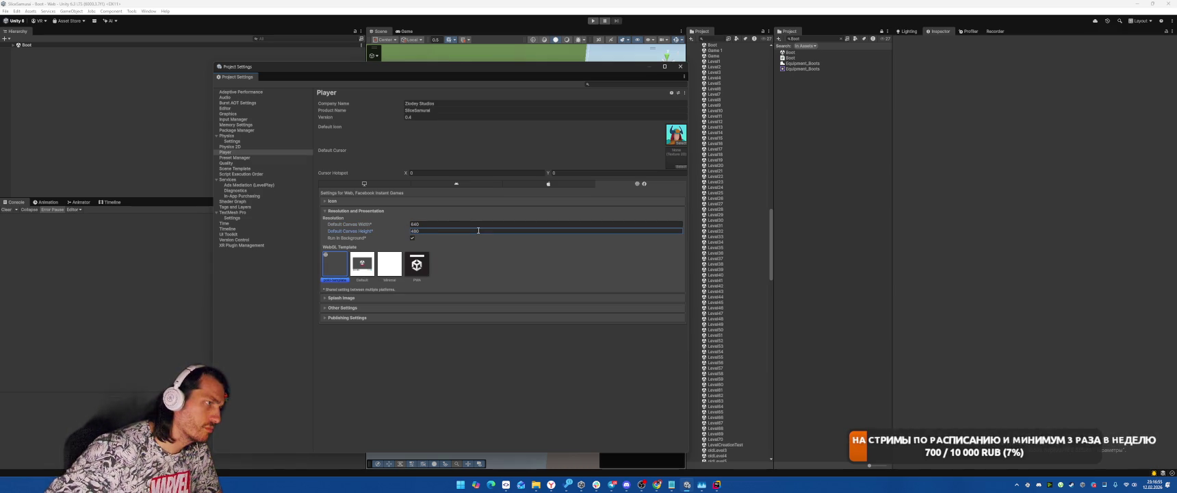
{"action": "left_click", "coordinate": [356, 211]}
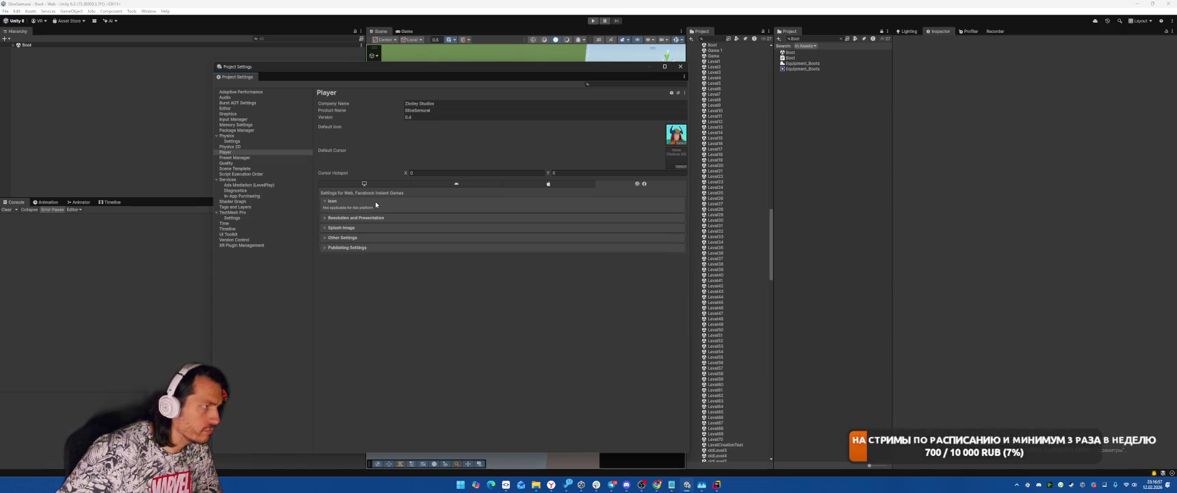
Step: Set Initial Memory Size to 250 and enable submodule stripping compatibility
{"action": "left_click", "coordinate": [348, 241]}
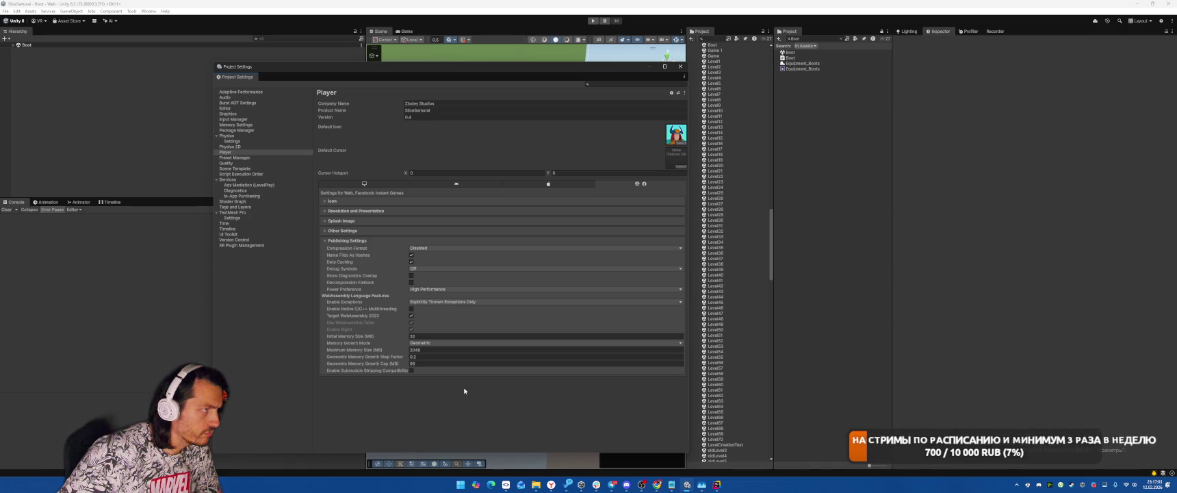
{"action": "left_click", "coordinate": [541, 336]}
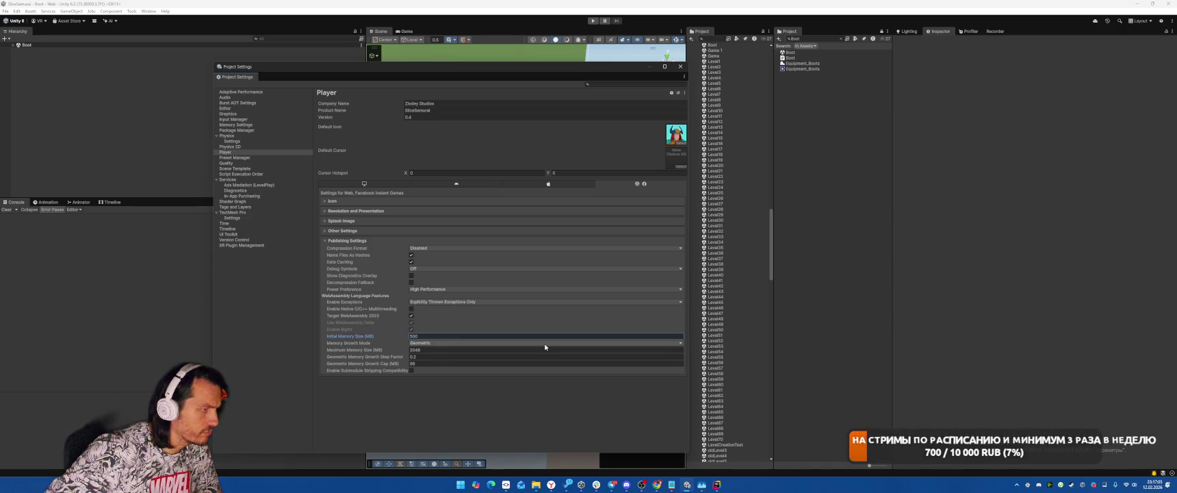
{"action": "key", "text": "ctrl+a"}
{"action": "type", "text": "250"}
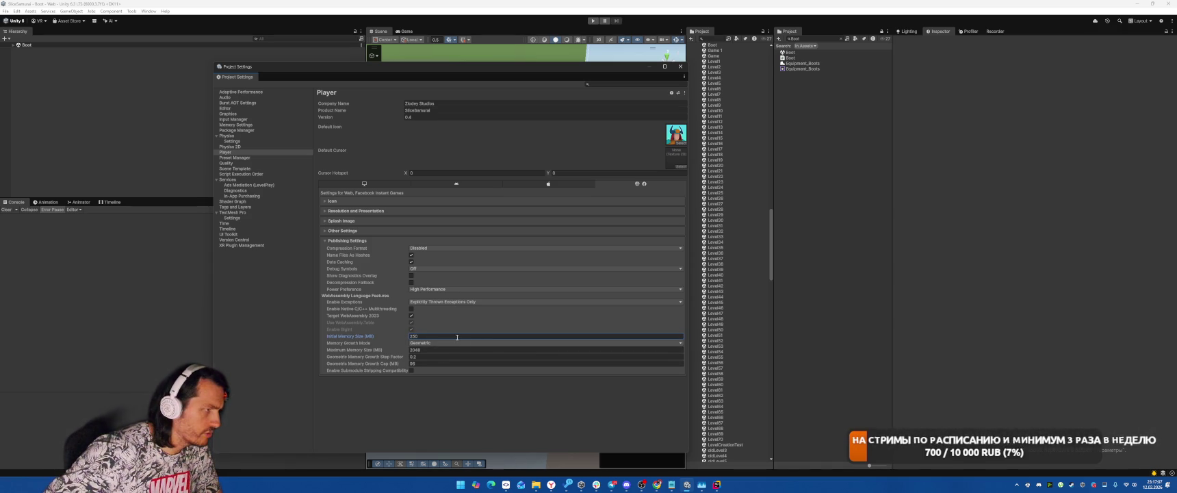
{"action": "left_click", "coordinate": [411, 371]}
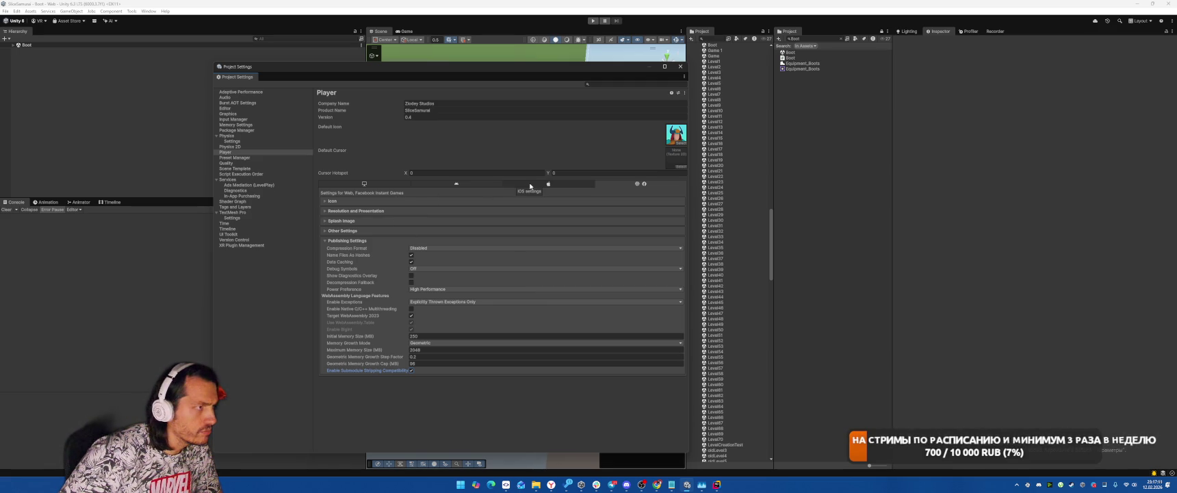
Step: Open and close Build Profiles, then start the game in play mode
{"action": "left_click", "coordinate": [233, 152]}
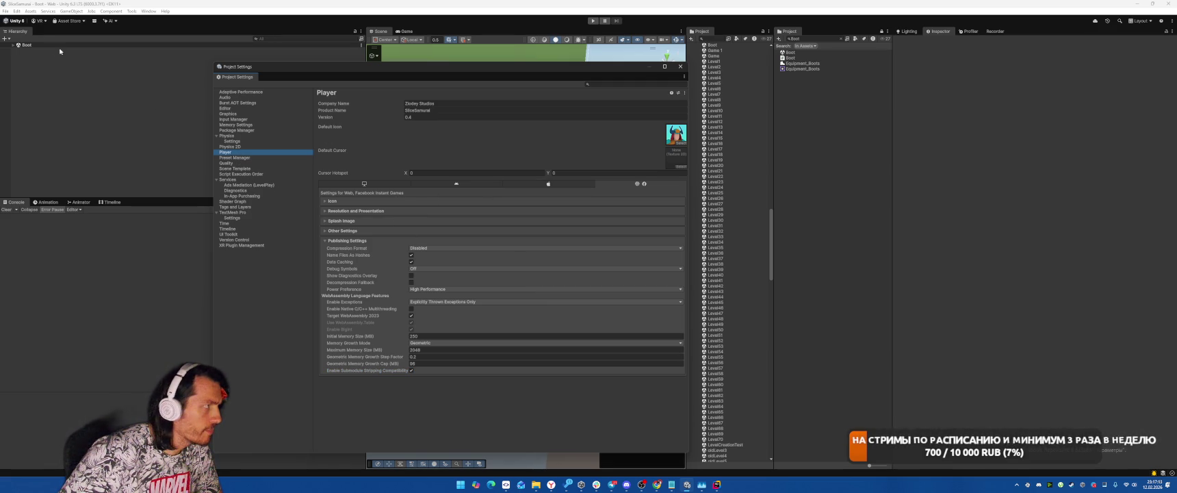
{"action": "left_click", "coordinate": [5, 12]}
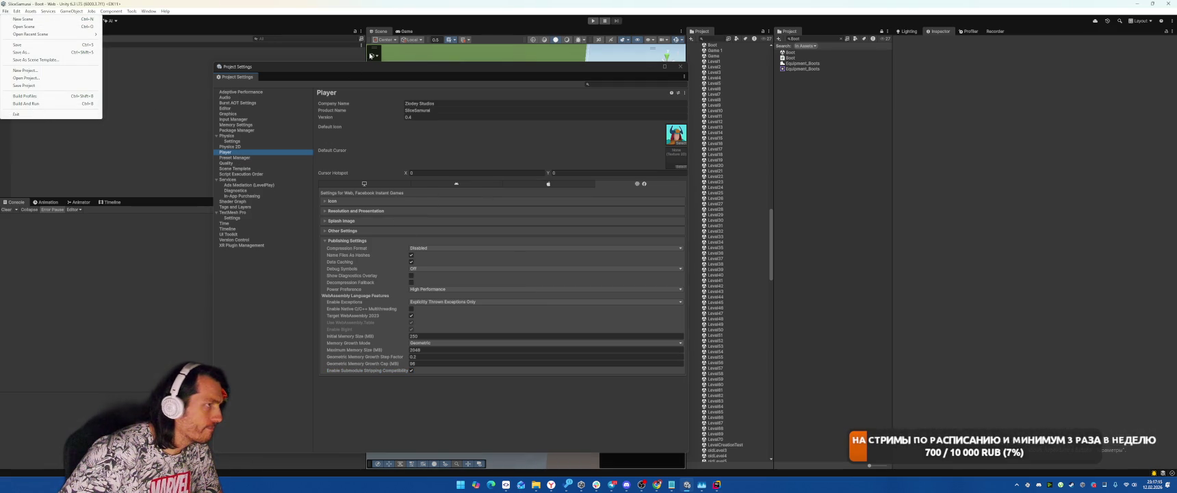
{"action": "key", "text": "ctrl+shift+b"}
{"action": "left_click", "coordinate": [634, 81]}
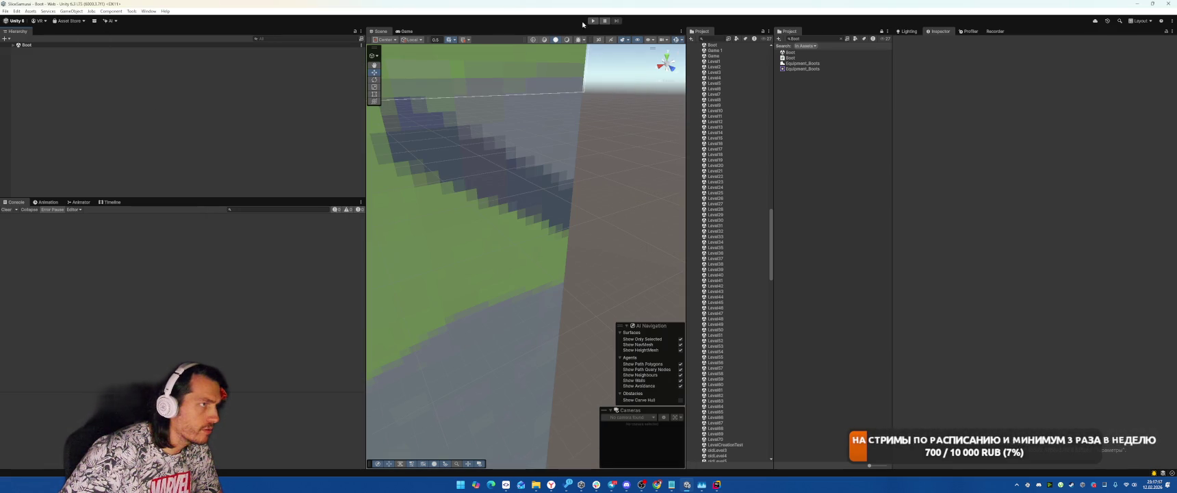
{"action": "key", "text": "ctrl+p"}
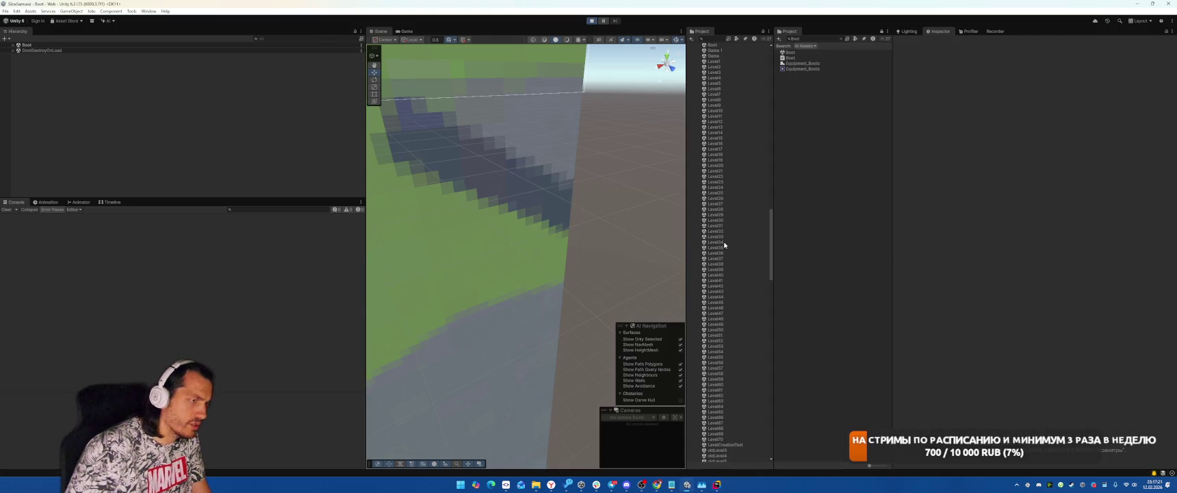
Step: Back in Rider, search the project for 'lose'
{"action": "key", "text": "alt+Tab"}
{"action": "left_click", "coordinate": [743, 199]}
{"action": "key", "text": "shift"}
{"action": "key", "text": "shift"}
{"action": "type", "text": "lose"}
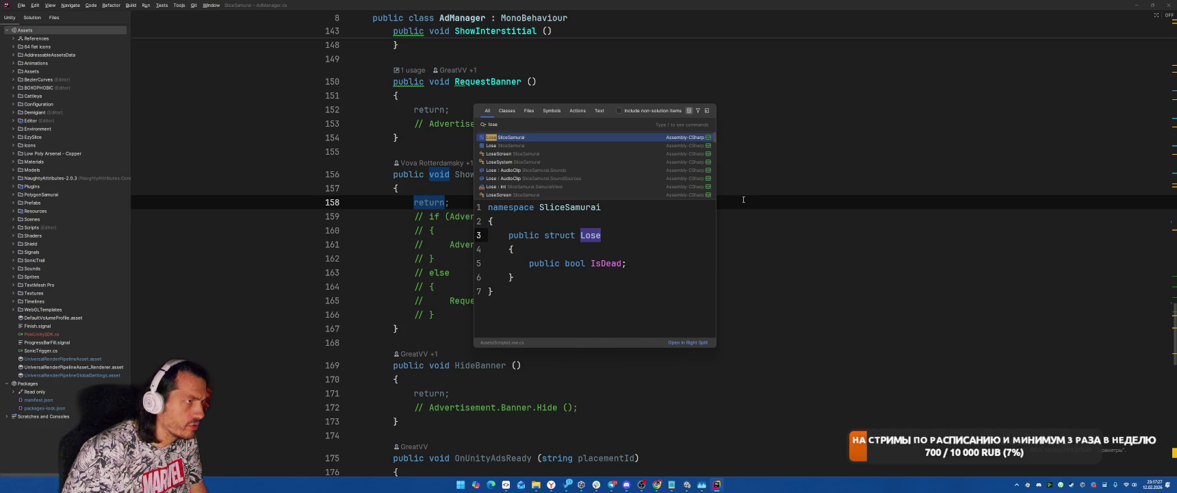
Step: Search for ChangStatSliceAutoDestroy and open its result in Configuration.cs
{"action": "key", "text": "BackSpace"}
{"action": "key", "text": "BackSpace"}
{"action": "key", "text": "BackSpace"}
{"action": "type", "text": "Chang"}
{"action": "type", "text": "Stat"}
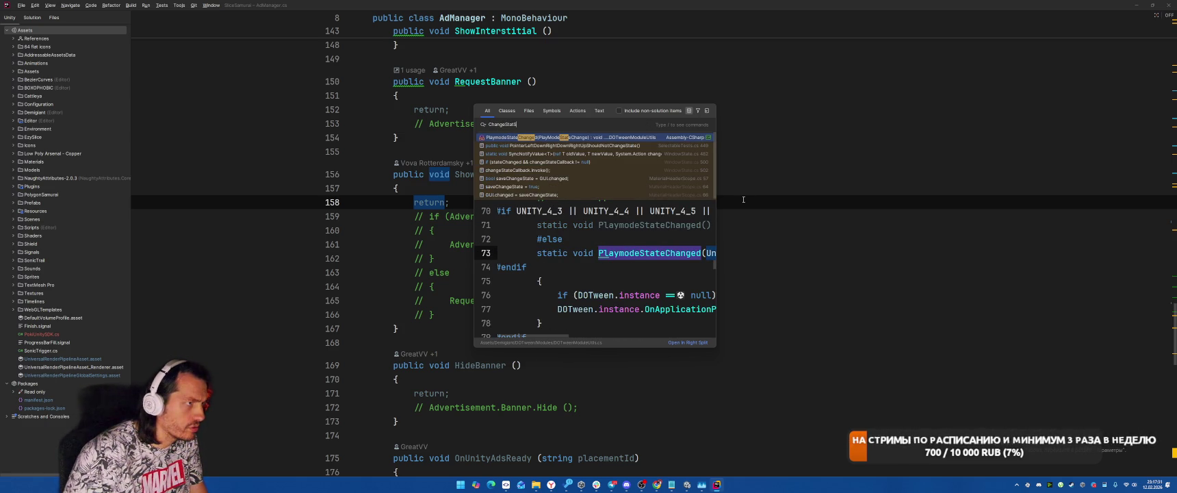
{"action": "type", "text": "SliceAutoDestroy"}
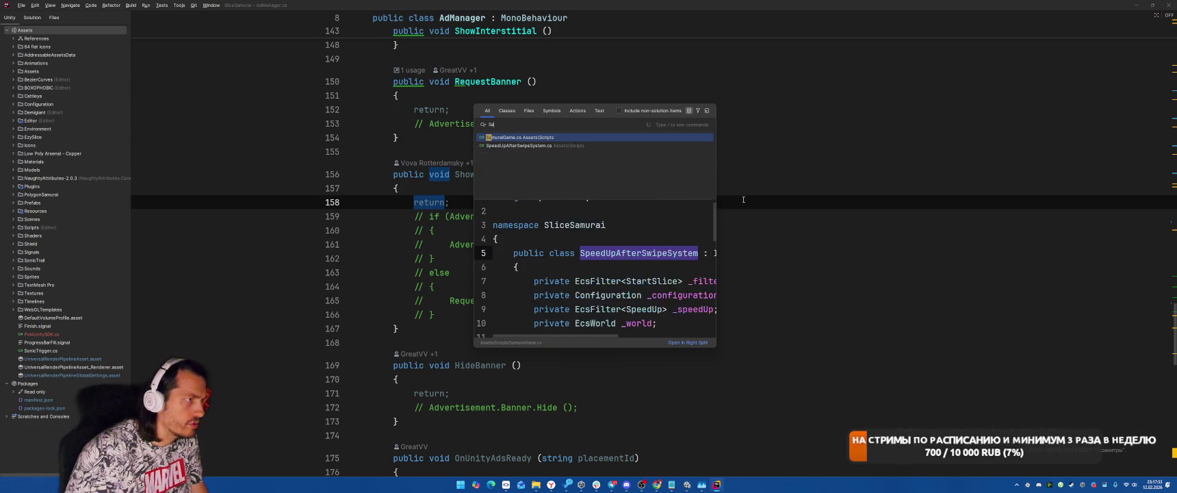
{"action": "key", "text": "Return"}
Step: Search Everywhere for 'Samm' to find SamuraiGame.cs
{"action": "key", "text": "shift"}
{"action": "key", "text": "shift"}
{"action": "type", "text": "Saum"}
{"action": "key", "text": "BackSpace"}
{"action": "key", "text": "BackSpace"}
{"action": "type", "text": "m"}
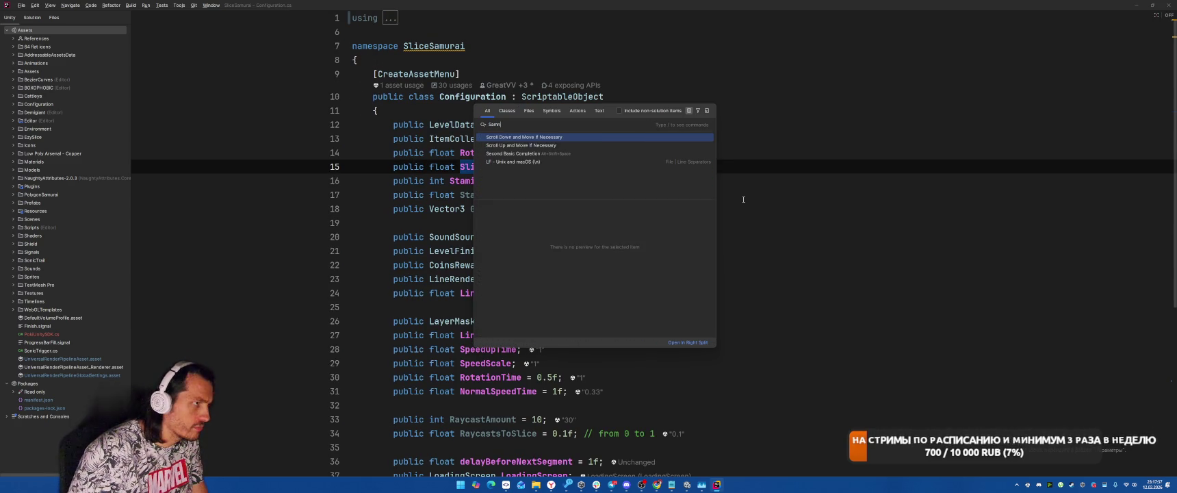
{"action": "scroll", "coordinate": [743, 200], "scroll_direction": "down", "scroll_amount": 2}
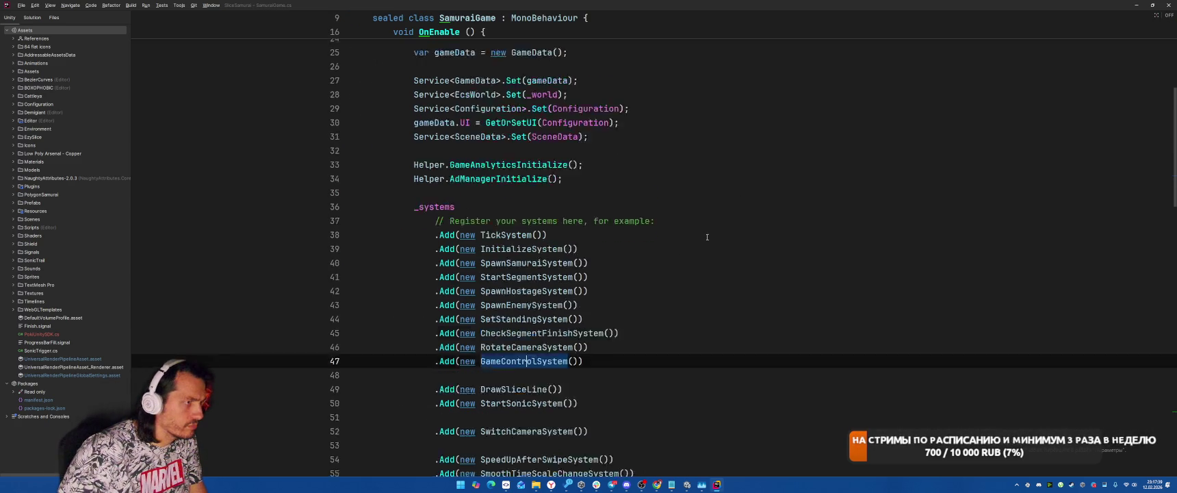
Step: Open the LoseSystem source from SamuraiGame's systems list
{"action": "scroll", "coordinate": [708, 237], "scroll_direction": "down", "scroll_amount": 5}
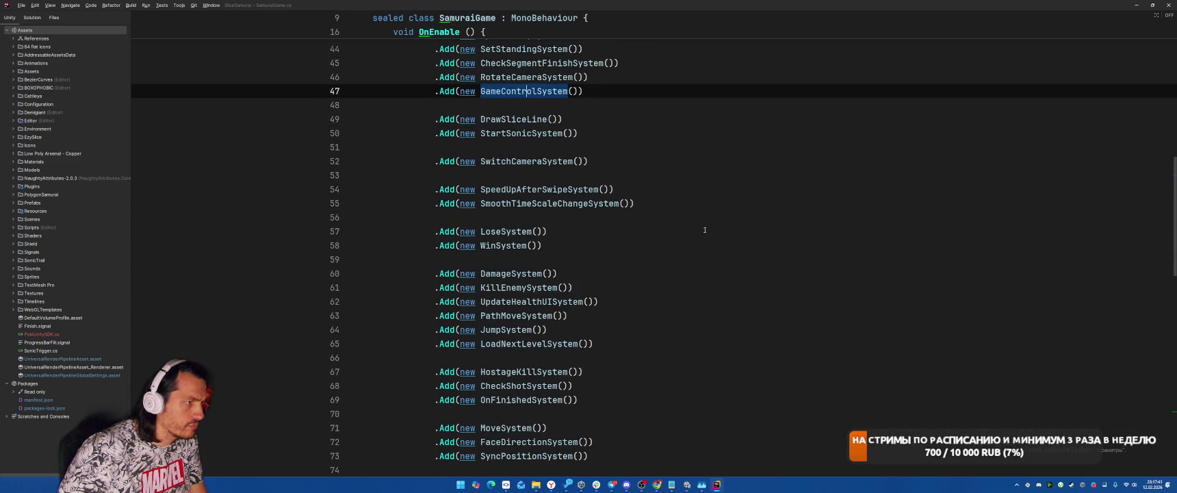
{"action": "left_click", "coordinate": [506, 234], "text": "ctrl"}
{"action": "scroll", "coordinate": [679, 240], "scroll_direction": "down", "scroll_amount": 3}
Step: Add PokiUnitySDK.Instance.gameplayStop(); after the lose sound line, then return to SamuraiGame.cs
{"action": "left_click", "coordinate": [874, 316]}
{"action": "key", "text": "Return"}
{"action": "key", "text": "Return"}
{"action": "type", "text": "Pok"}
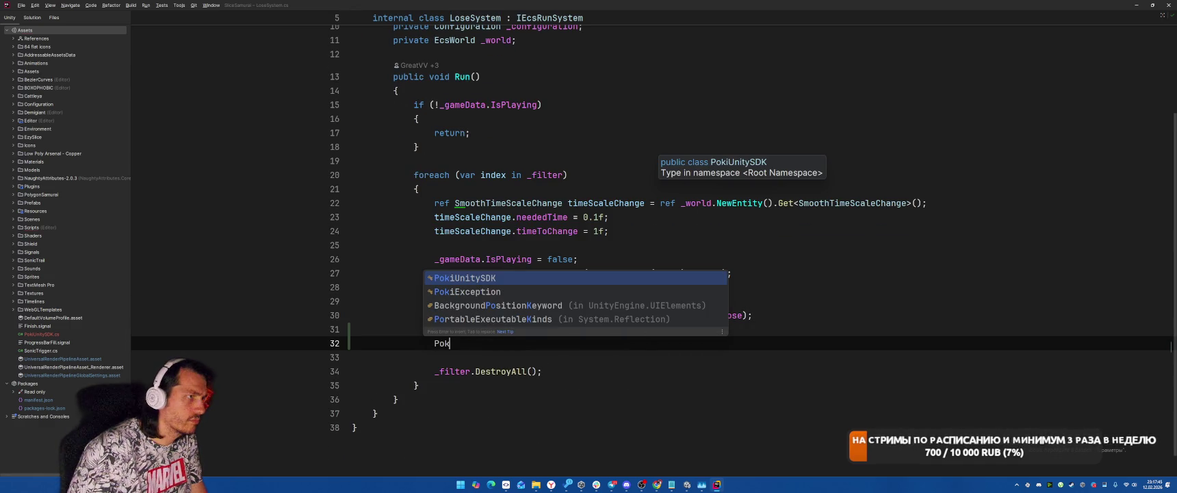
{"action": "key", "text": "Return"}
{"action": "type", "text": "."}
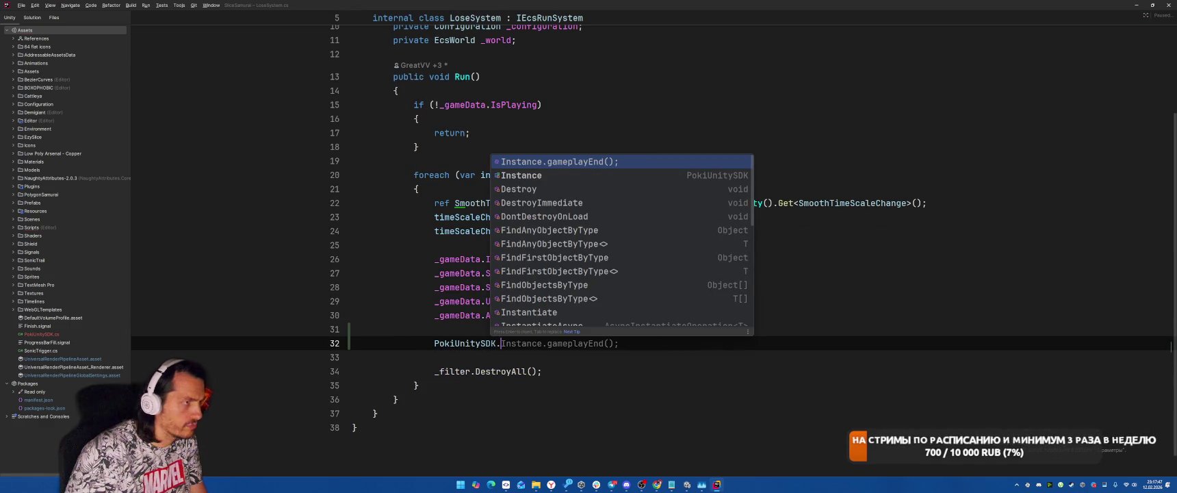
{"action": "key", "text": "Return"}
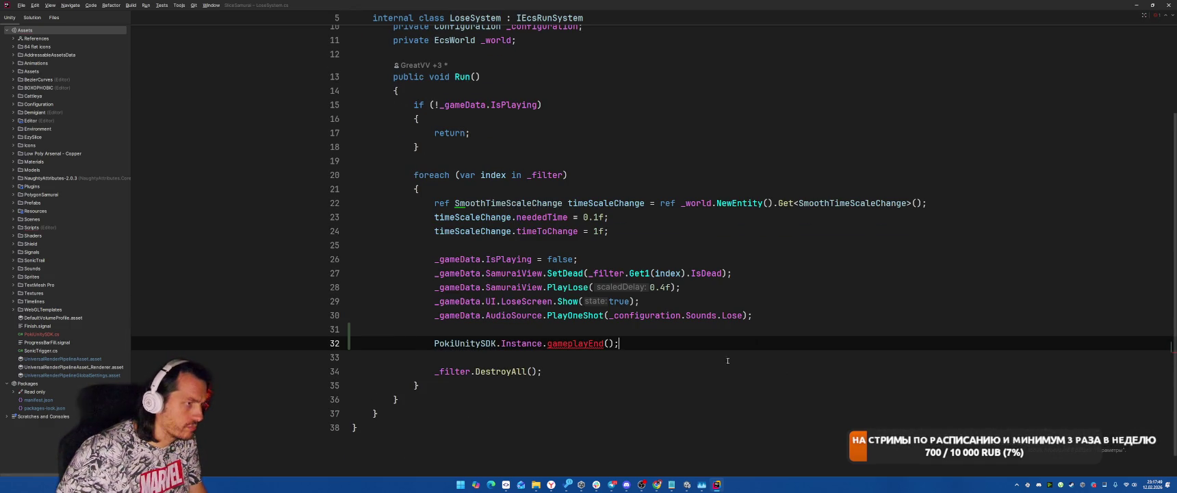
{"action": "double_click", "coordinate": [580, 343]}
{"action": "type", "text": "ga"}
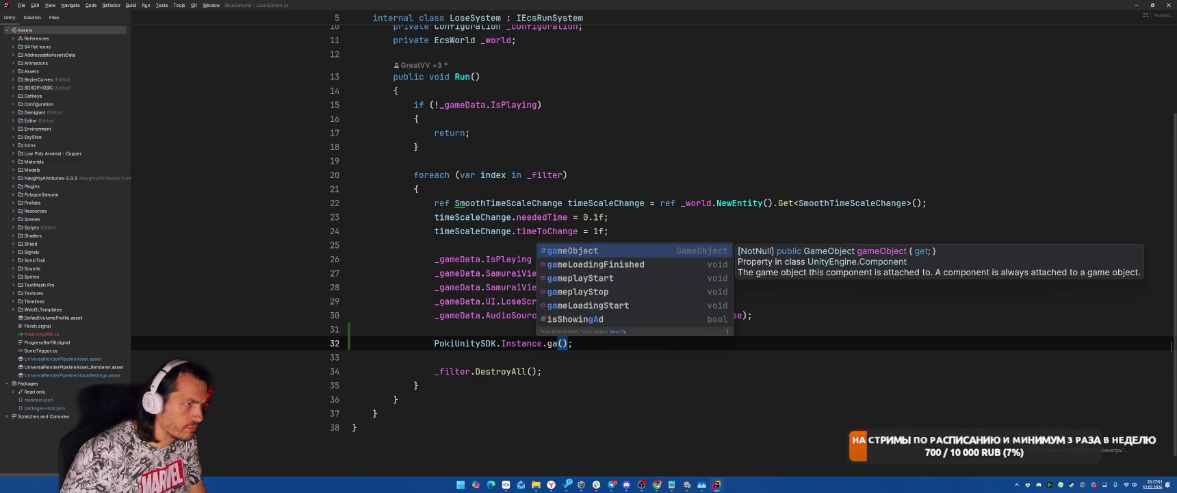
{"action": "key", "text": "Down"}
{"action": "key", "text": "Down"}
{"action": "key", "text": "Down"}
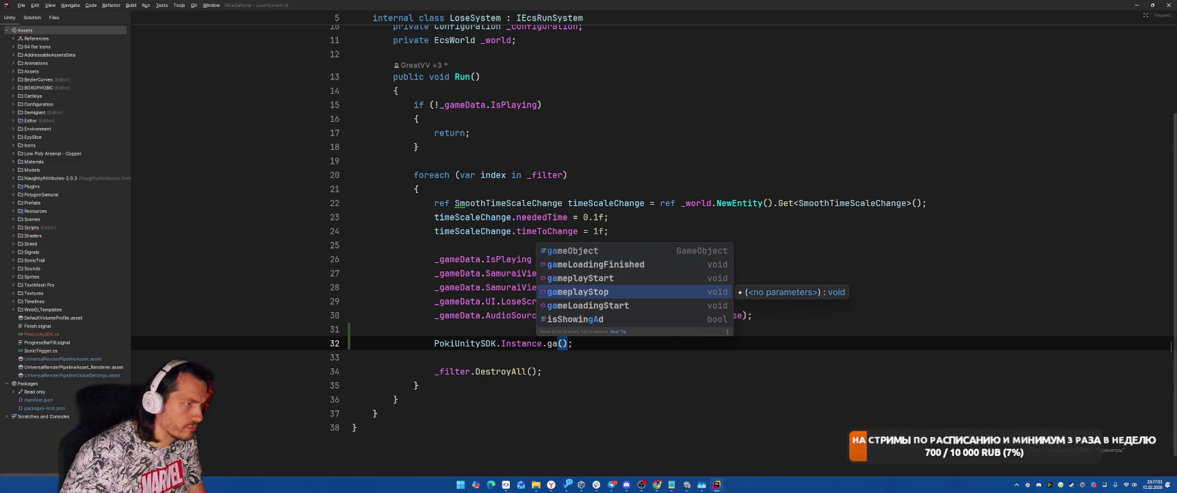
{"action": "key", "text": "Return"}
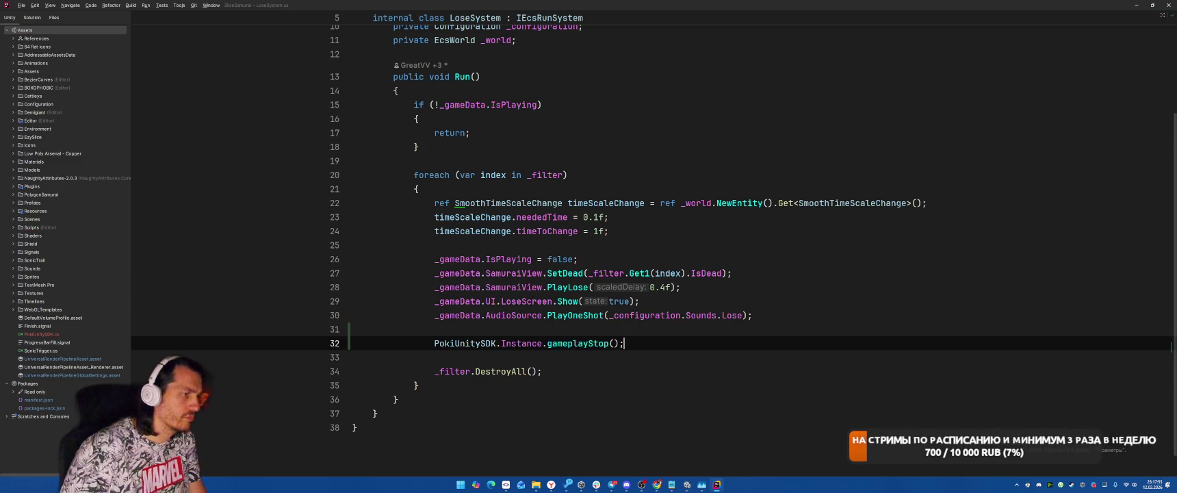
{"action": "key", "text": "shift+Home"}
{"action": "key", "text": "ctrl+c"}
{"action": "key", "text": "ctrl+alt+Left"}
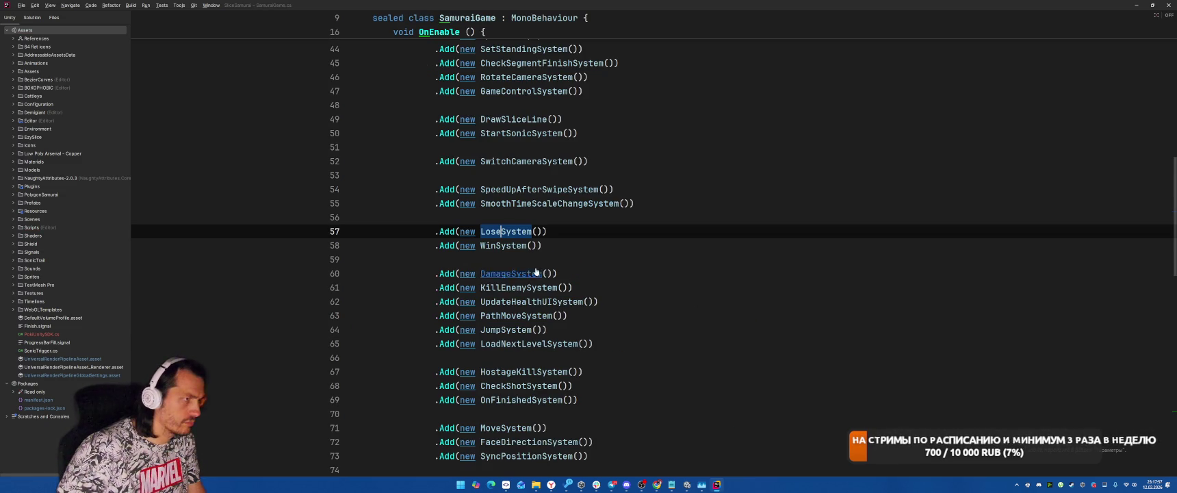
Step: Paste the PokiUnitySDK.Instance.gameplayStop() call at the end of WinSystem.cs's win logic
{"action": "left_click", "coordinate": [503, 245], "text": "ctrl"}
{"action": "scroll", "coordinate": [798, 332], "scroll_direction": "down", "scroll_amount": 4}
{"action": "left_click", "coordinate": [799, 332]}
{"action": "key", "text": "Return"}
{"action": "key", "text": "ctrl+v"}
Step: In Boot.cs, delete the blank line inside the Awake method
{"action": "key", "text": "ctrl+alt+Left"}
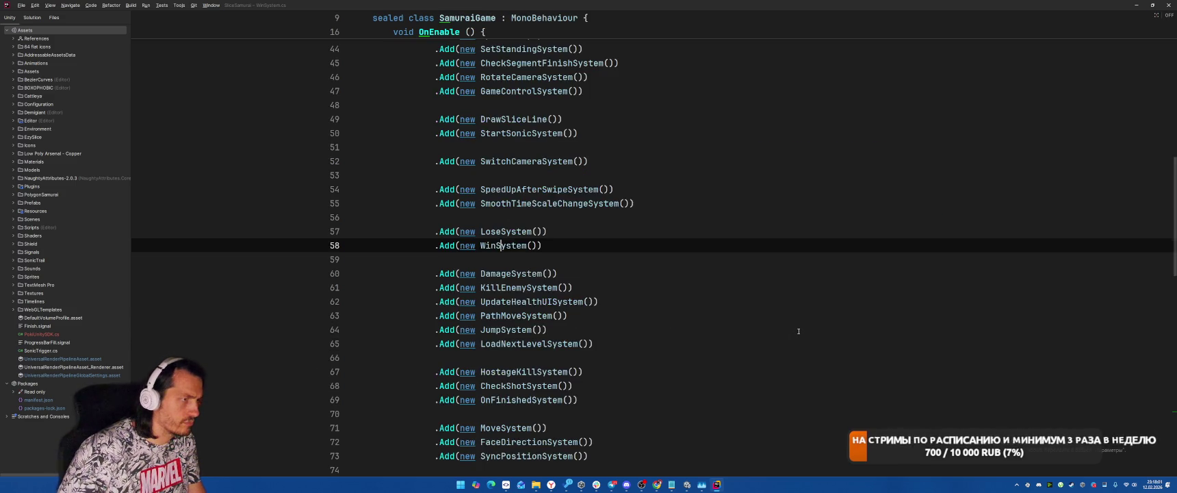
{"action": "scroll", "coordinate": [724, 288], "scroll_direction": "up", "scroll_amount": 10}
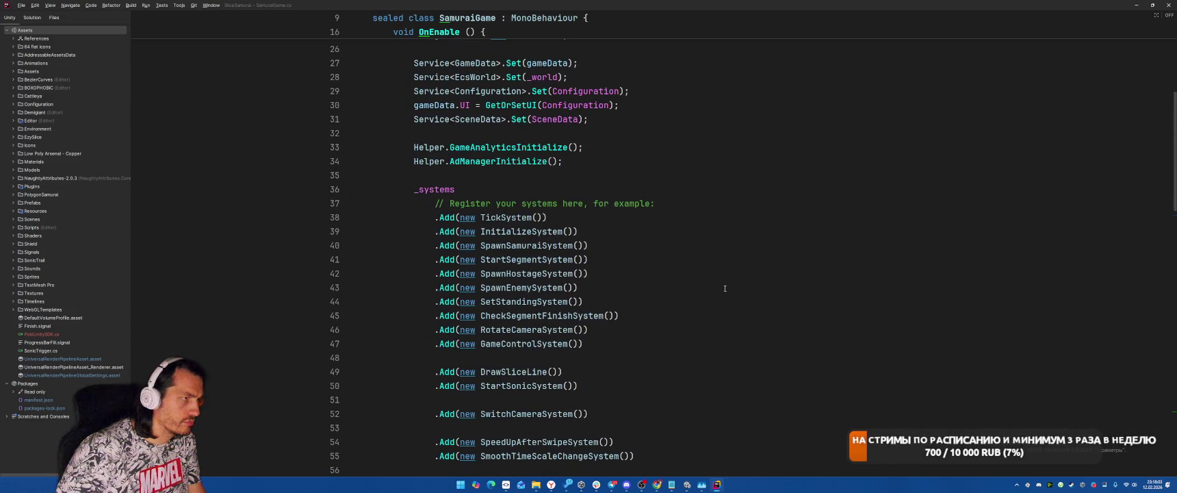
{"action": "key", "text": "ctrl+Tab"}
{"action": "key", "text": "Escape"}
{"action": "key", "text": "ctrl+e"}
{"action": "key", "text": "Down"}
{"action": "key", "text": "Escape"}
{"action": "key", "text": "ctrl+Tab"}
{"action": "left_click", "coordinate": [787, 240]}
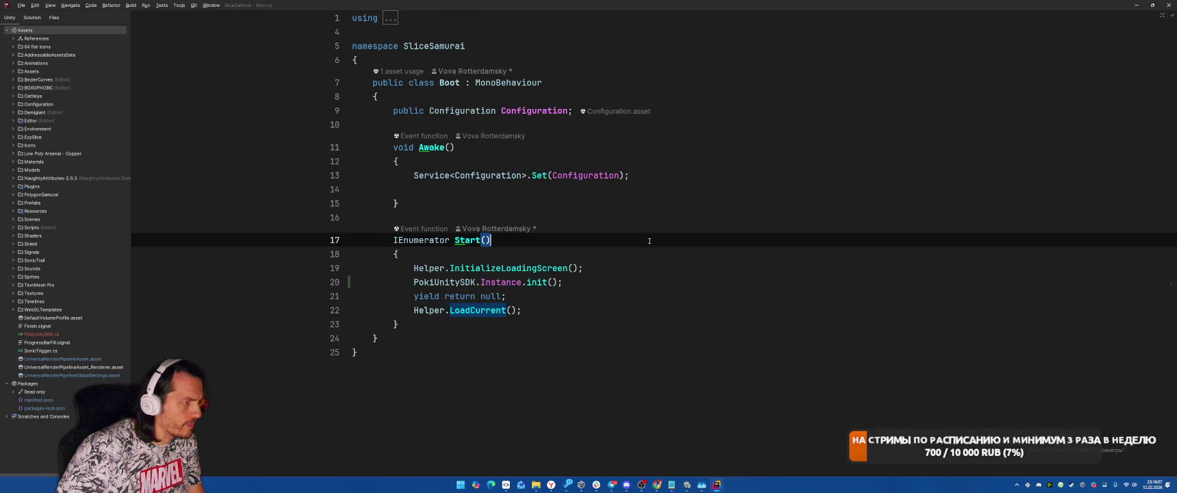
{"action": "left_click", "coordinate": [703, 252]}
{"action": "left_click", "coordinate": [687, 166]}
{"action": "left_click", "coordinate": [731, 188]}
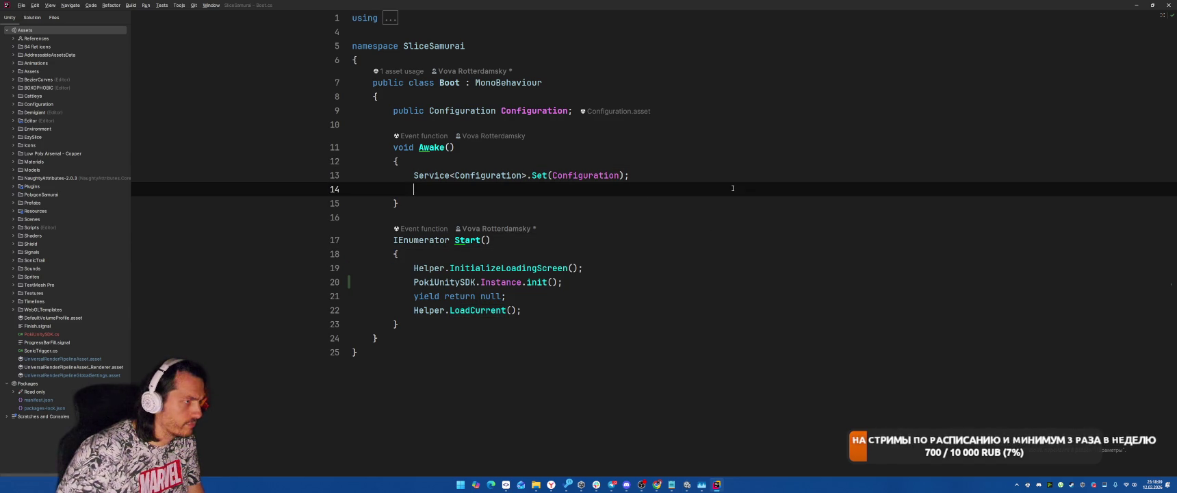
{"action": "key", "text": "BackSpace"}
Step: Check the init() declaration in PokiUnitySDK from Boot.cs, then return to Unity
{"action": "left_click", "coordinate": [635, 270]}
{"action": "key", "text": "Left"}
{"action": "key", "text": "Left"}
{"action": "key", "text": "Left"}
{"action": "key", "text": "F12"}
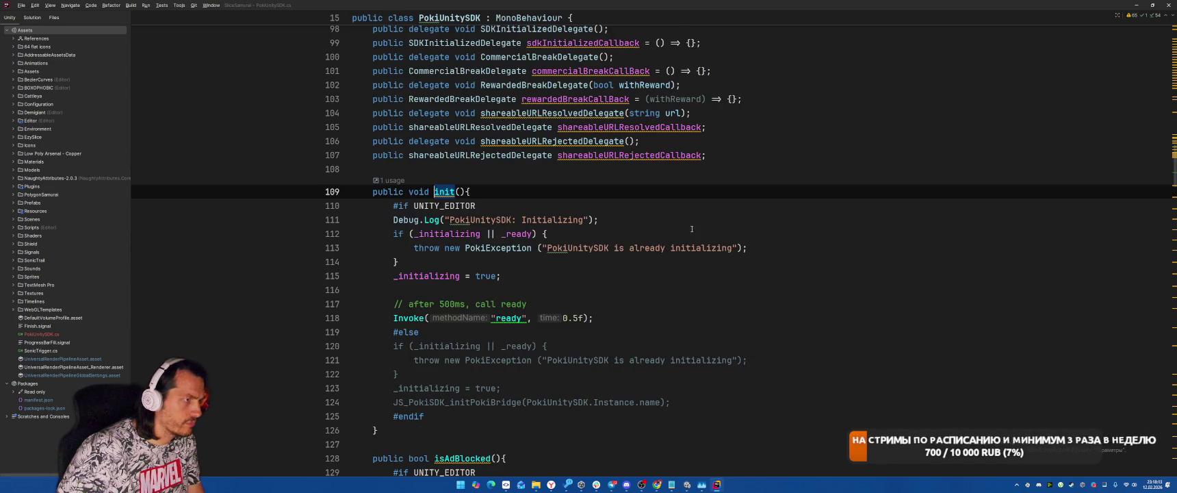
{"action": "scroll", "coordinate": [702, 230], "scroll_direction": "down", "scroll_amount": 4}
{"action": "scroll", "coordinate": [734, 241], "scroll_direction": "up", "scroll_amount": 3}
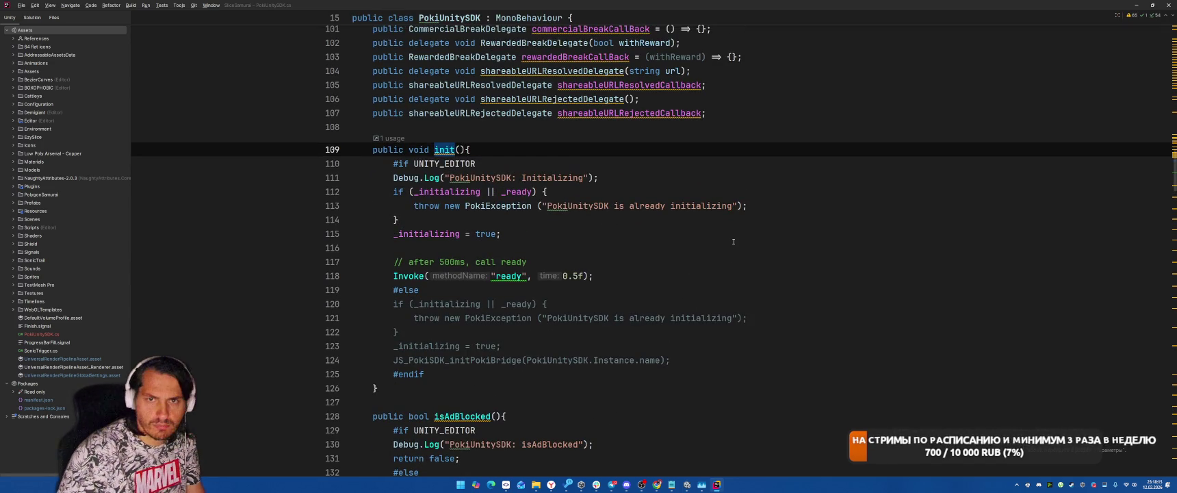
{"action": "key", "text": "ctrl+minus"}
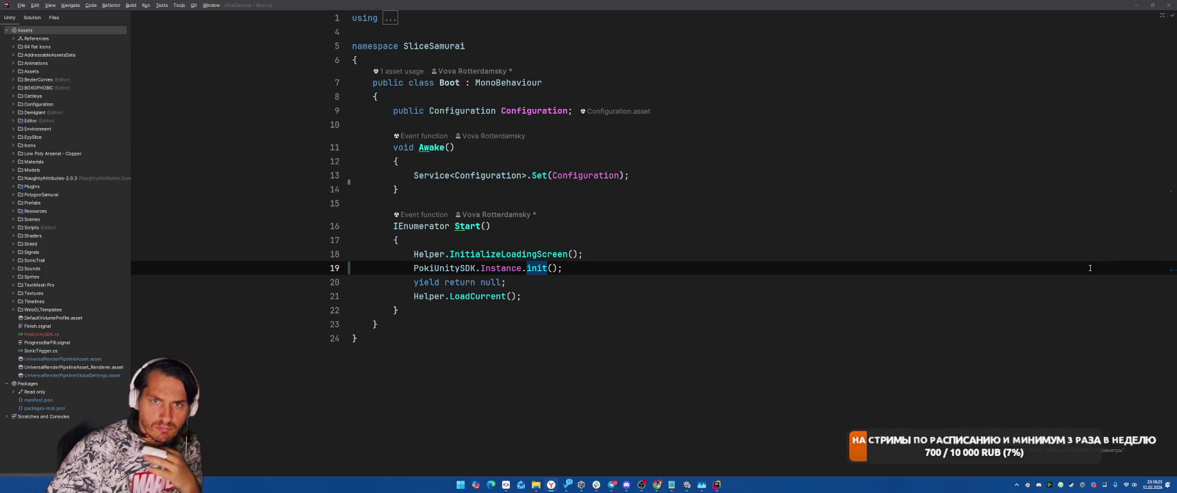
{"action": "key", "text": "alt+Tab"}
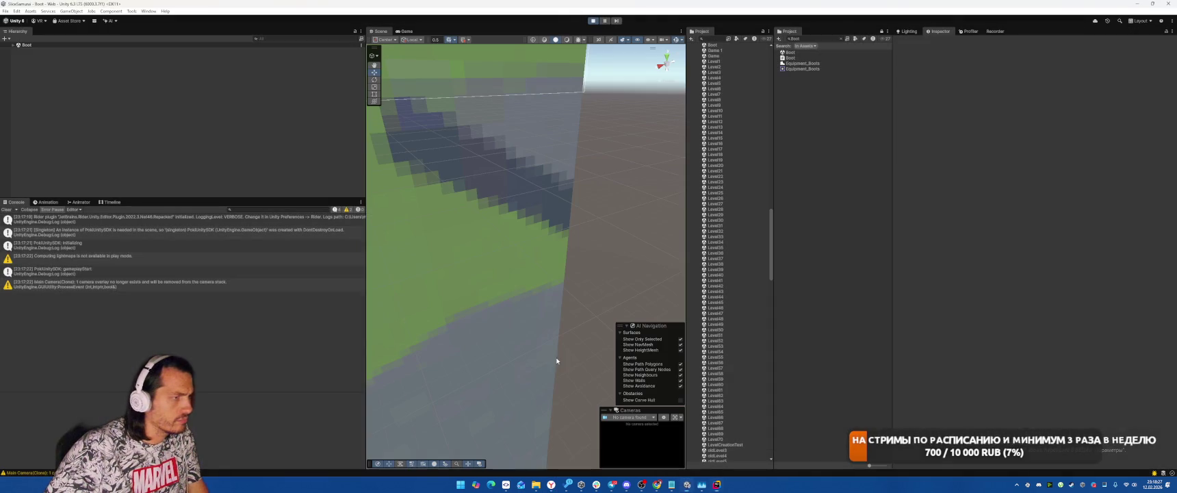
Step: Stop play mode, clear the console and select the Boot object in the Boot scene
{"action": "key", "text": "ctrl+p"}
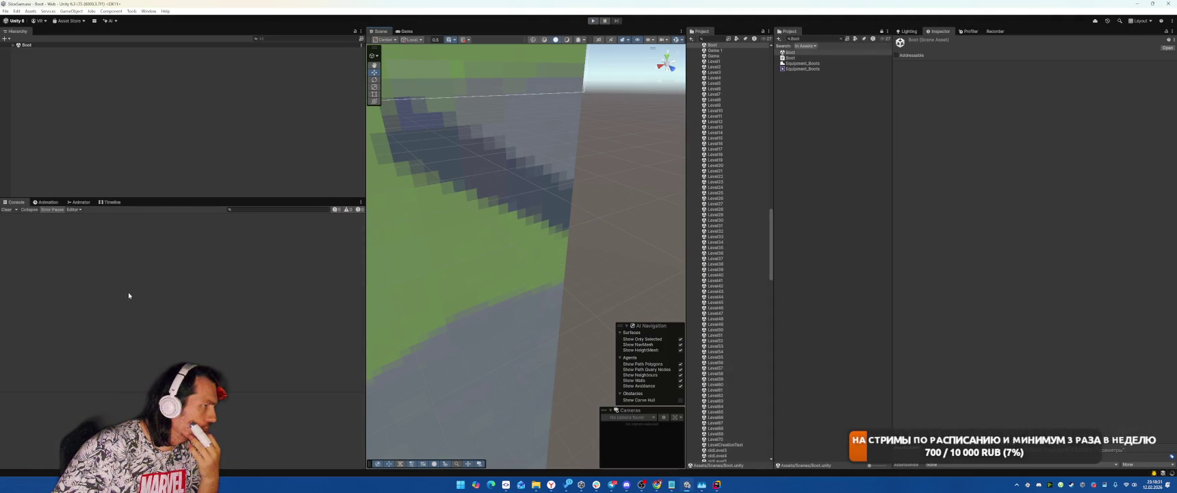
{"action": "left_click", "coordinate": [7, 209]}
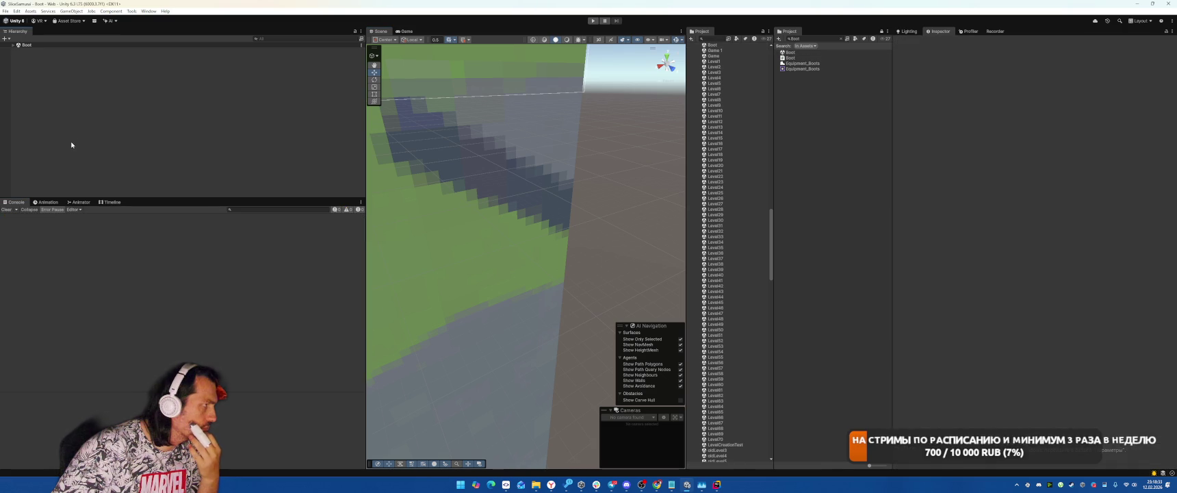
{"action": "left_click", "coordinate": [13, 44]}
{"action": "left_click", "coordinate": [30, 50]}
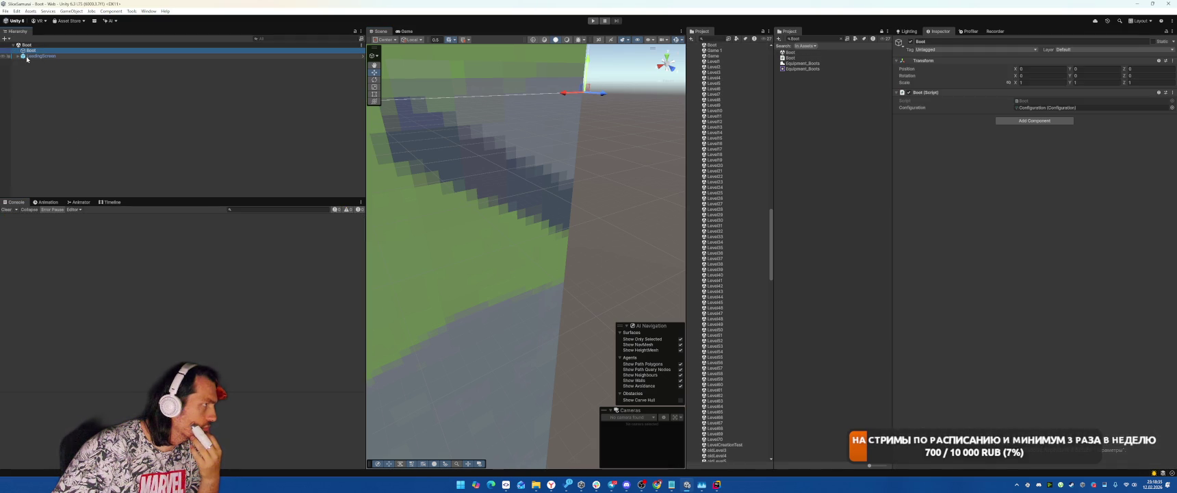
Step: Select LoadingScreen's FadeScreen, then start and confirm File > Build And Run
{"action": "left_click", "coordinate": [17, 57]}
{"action": "left_click", "coordinate": [42, 61]}
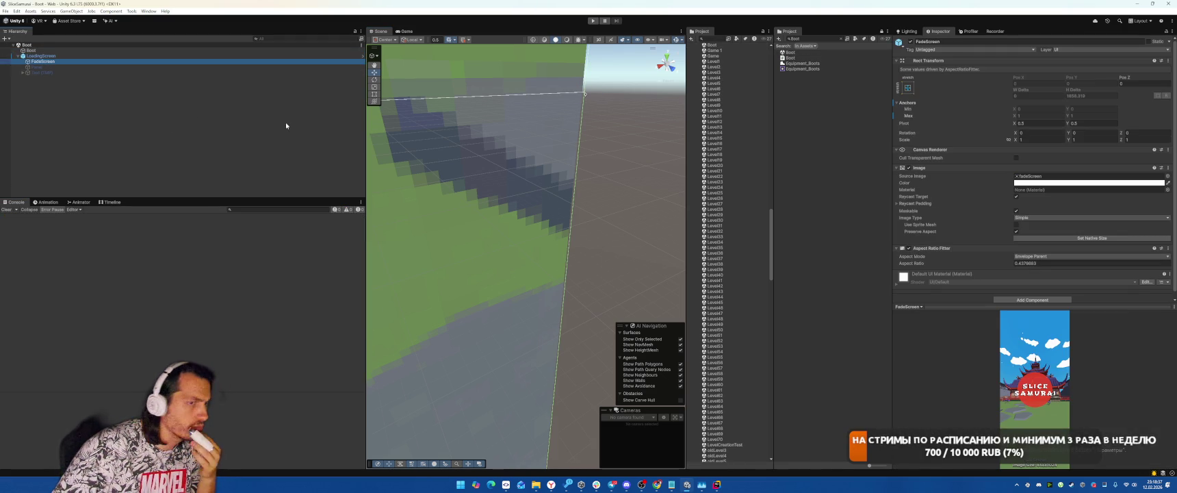
{"action": "left_click", "coordinate": [6, 11]}
{"action": "left_click", "coordinate": [31, 104]}
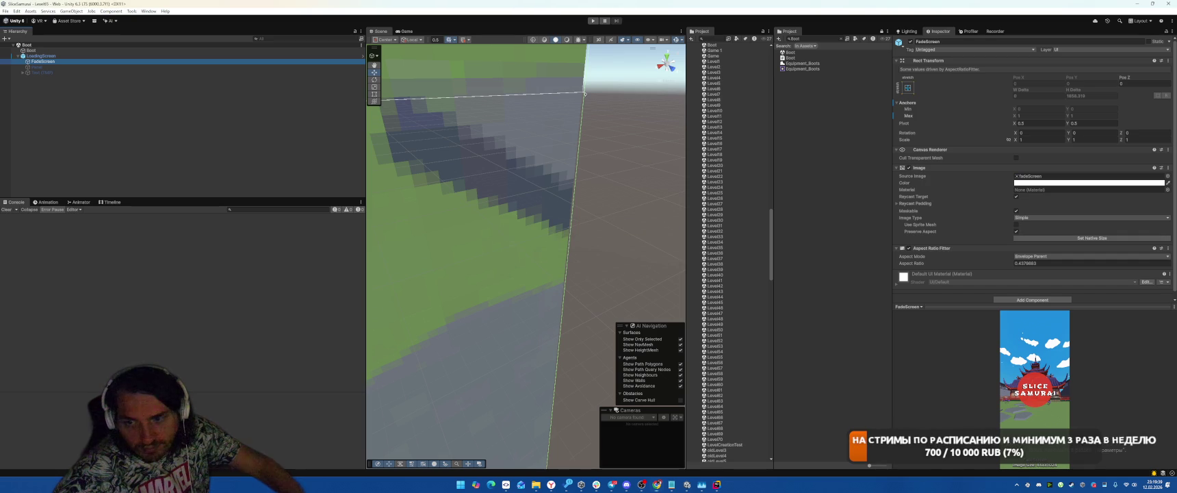
Step: Leave the build running and switch to the Twitch stream window
{"action": "key", "text": "alt+Tab"}
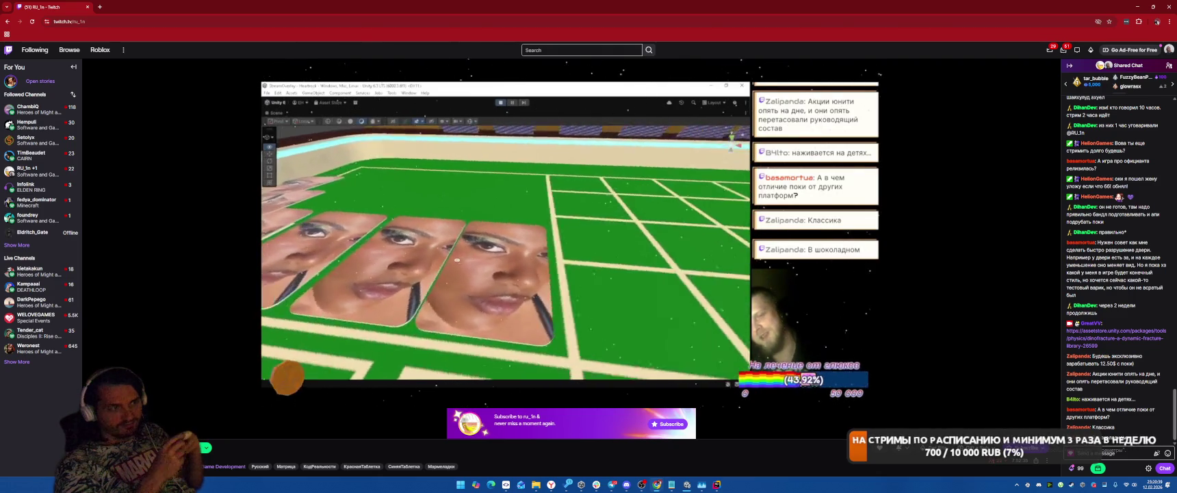
Step: Return to the Unity editor, then bring the Google browser window forward
{"action": "key", "text": "alt+Tab"}
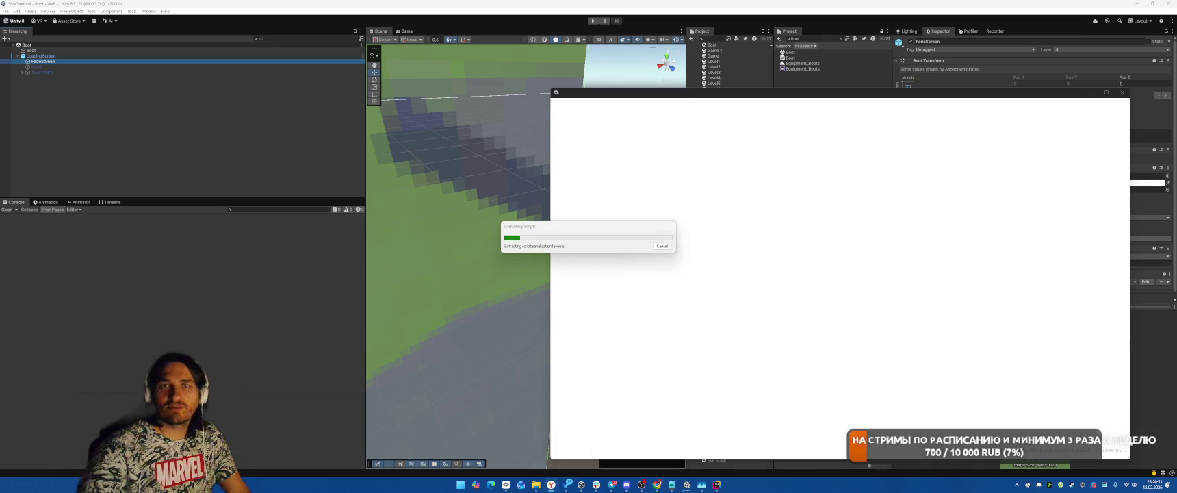
{"action": "left_click", "coordinate": [551, 485]}
Step: Search Google for 'face card' and show the image results
{"action": "left_click", "coordinate": [563, 173]}
{"action": "type", "text": "fa"}
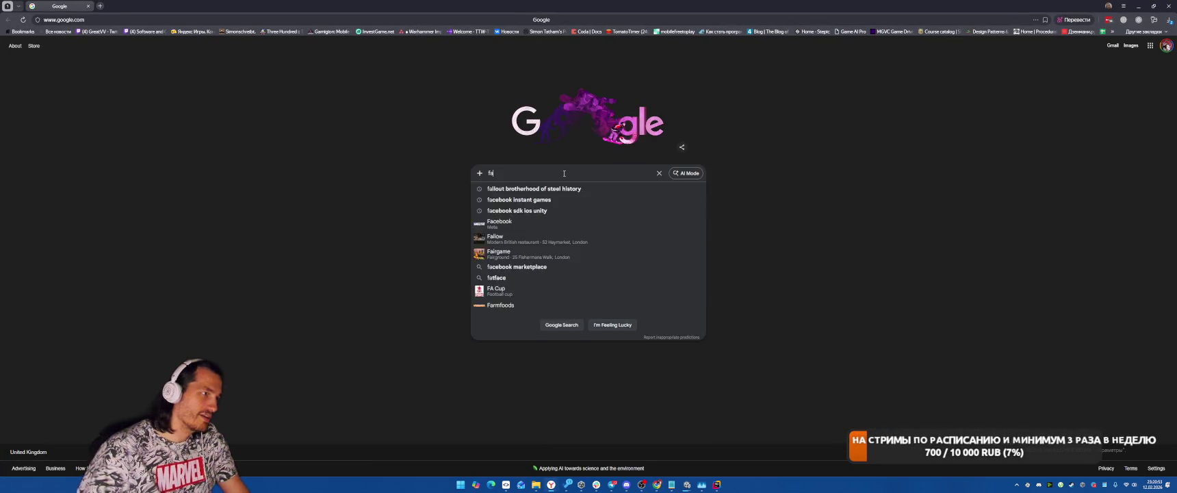
{"action": "type", "text": "ce card"}
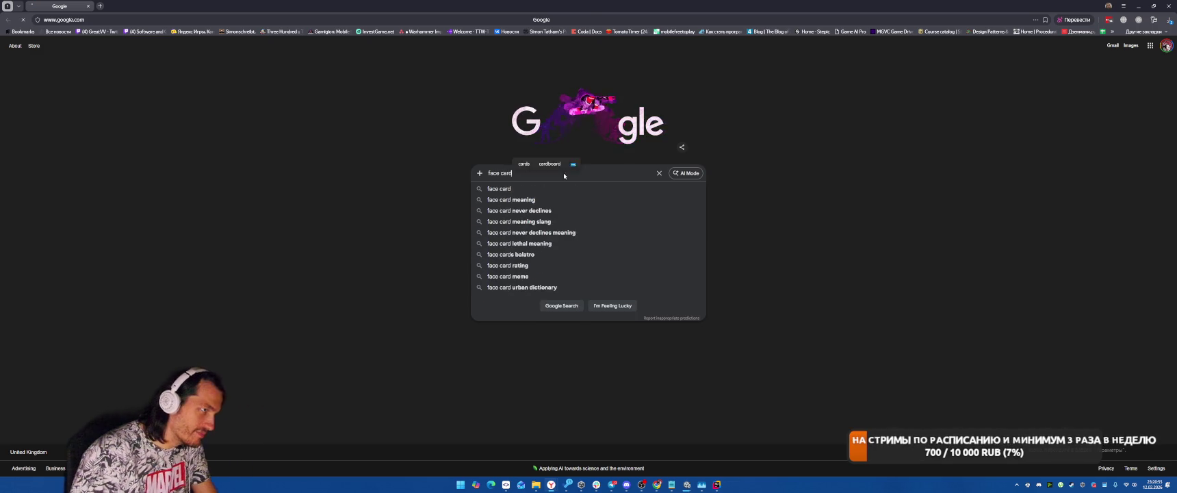
{"action": "key", "text": "Return"}
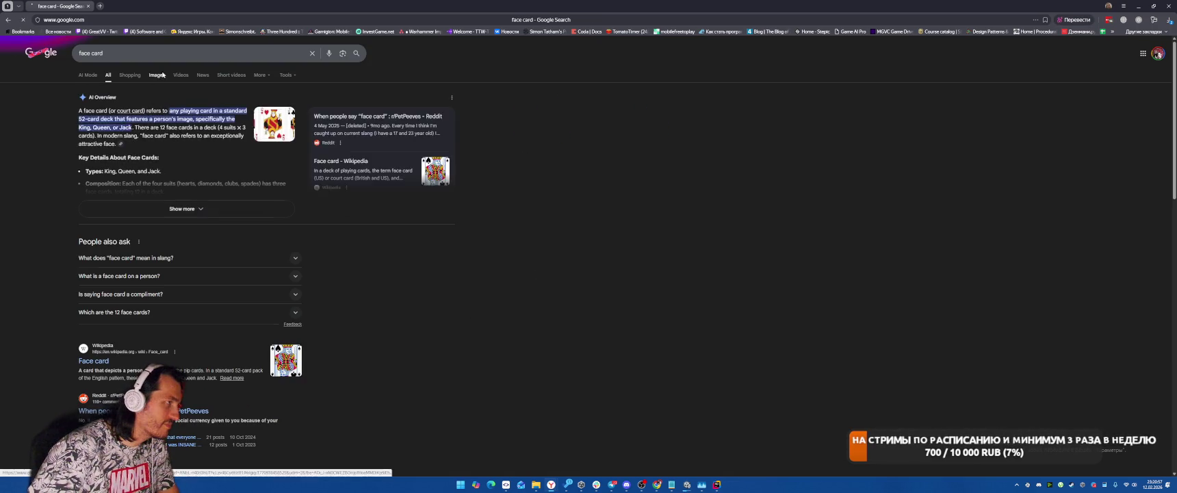
{"action": "left_click", "coordinate": [157, 75]}
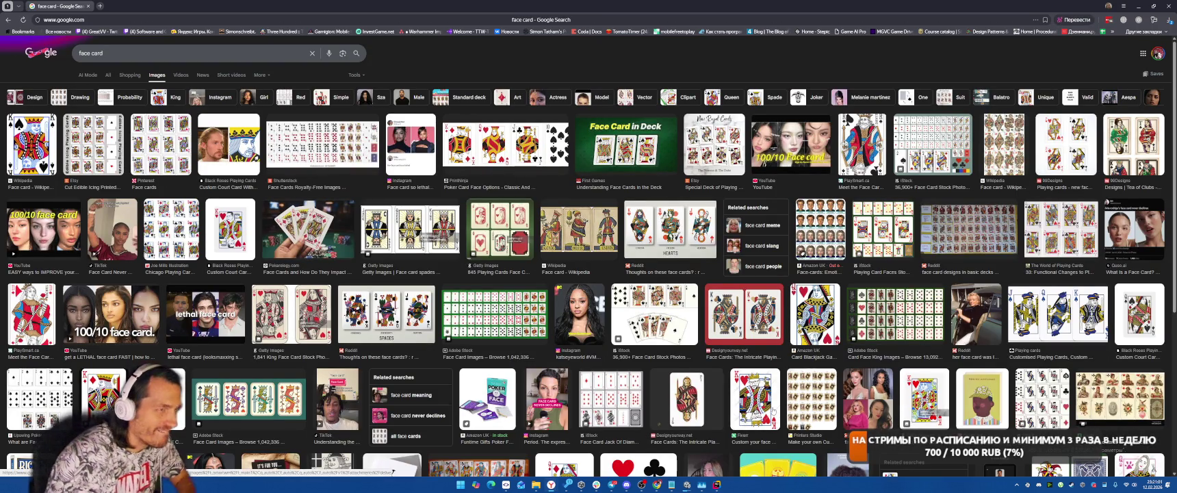
Step: Refine the image search to 'card face texture'
{"action": "left_click", "coordinate": [130, 53]}
{"action": "key", "text": "ctrl+a"}
{"action": "type", "text": "abs"}
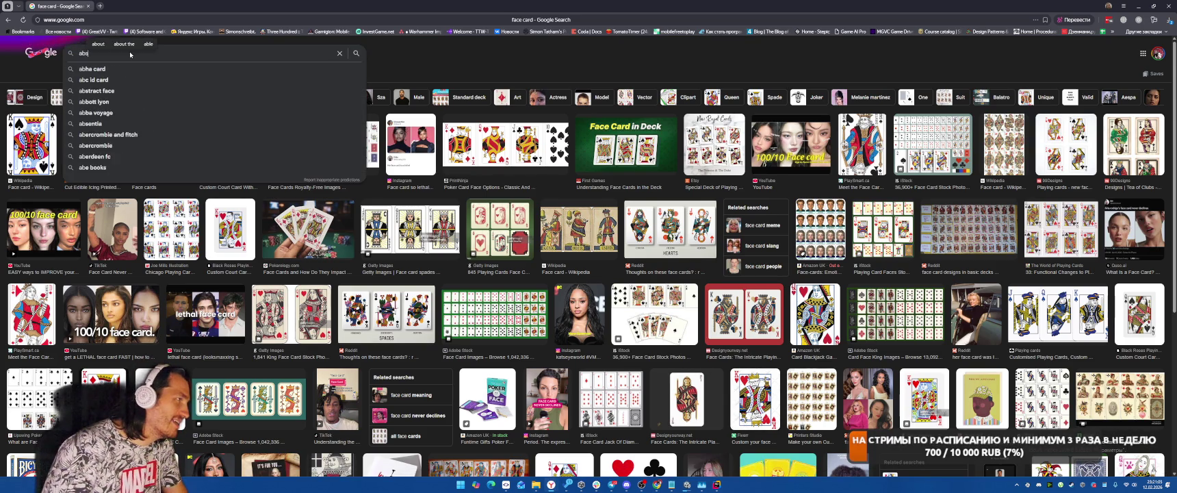
{"action": "type", "text": "trac"}
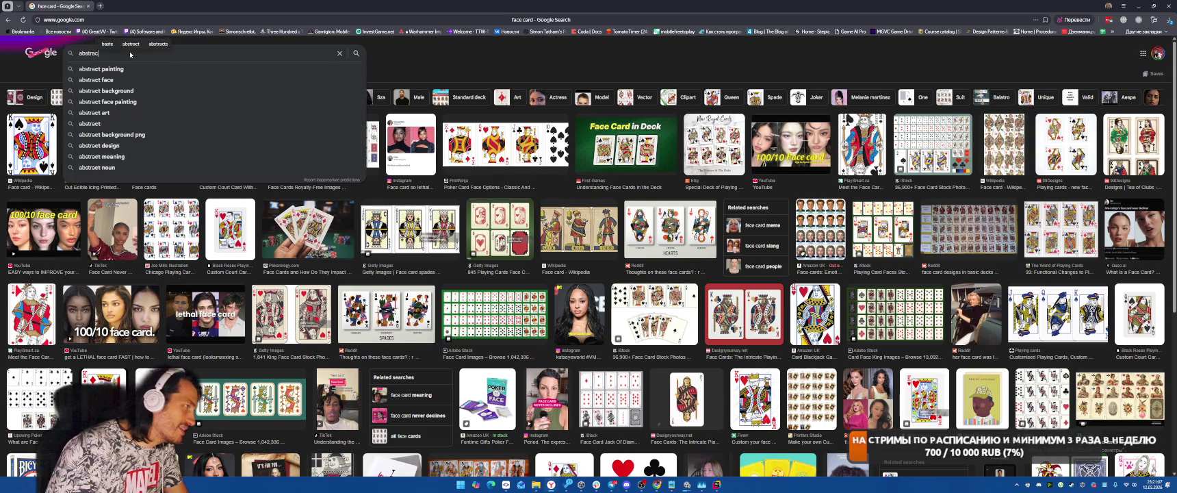
{"action": "type", "text": "t card face textye"}
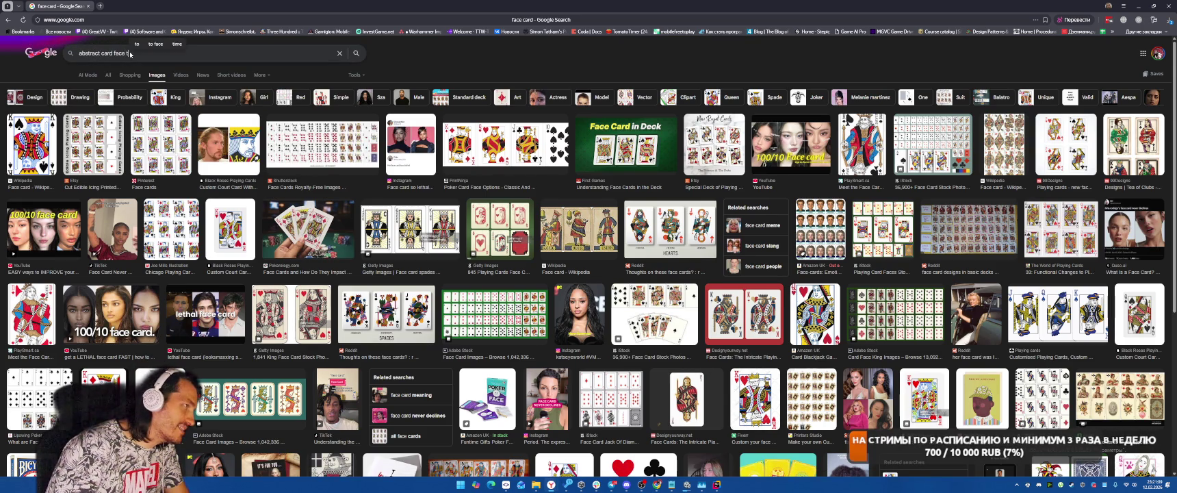
{"action": "key", "text": "BackSpace"}
{"action": "key", "text": "BackSpace"}
{"action": "type", "text": "ure"}
{"action": "key", "text": "Return"}
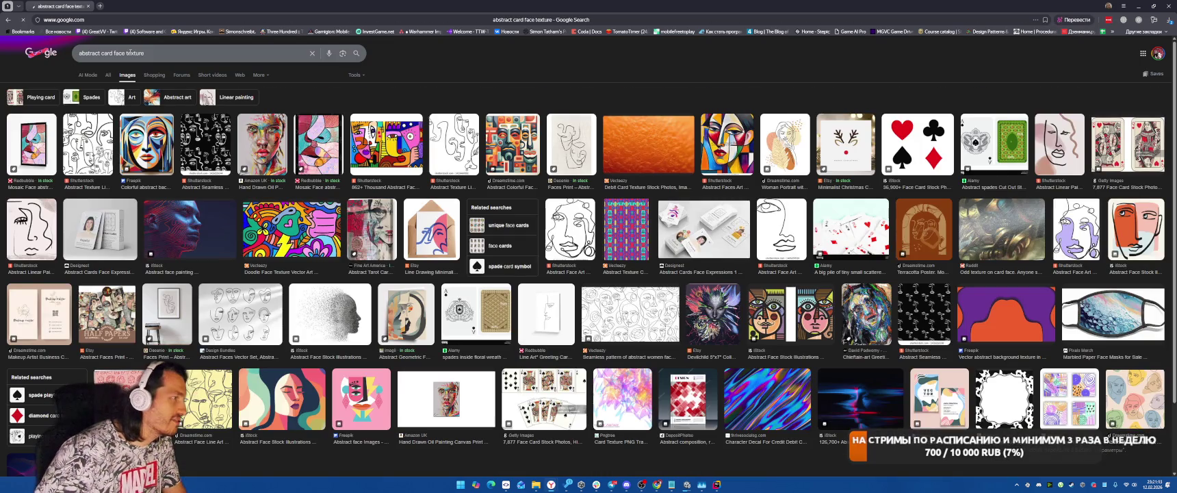
{"action": "left_click_drag", "start_coordinate": [108, 53], "coordinate": [63, 56]}
{"action": "key", "text": "BackSpace"}
{"action": "key", "text": "Return"}
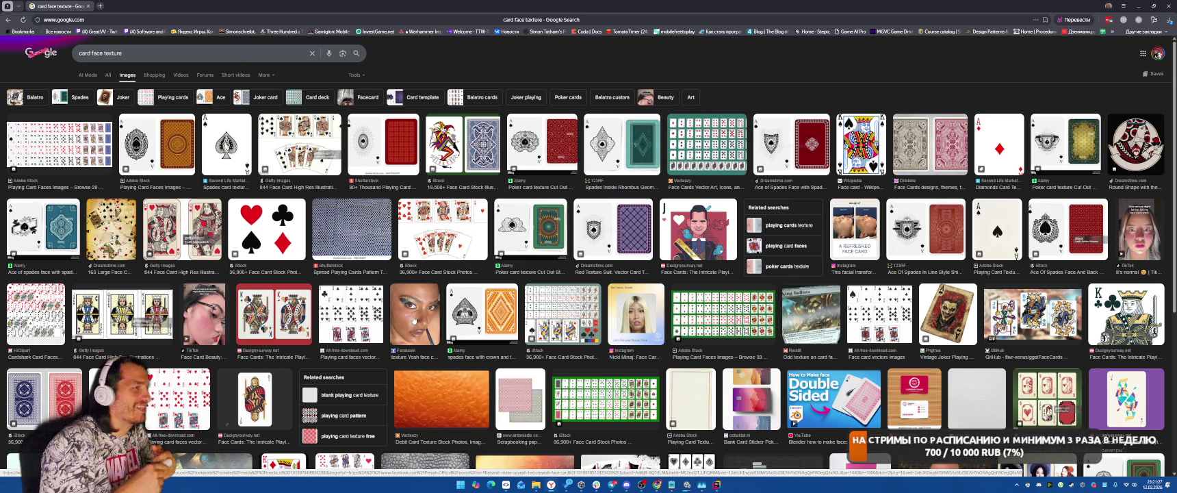
Step: Preview the joker, card grid, face texture, mask and king card images, then minimize Chrome
{"action": "left_click", "coordinate": [465, 151]}
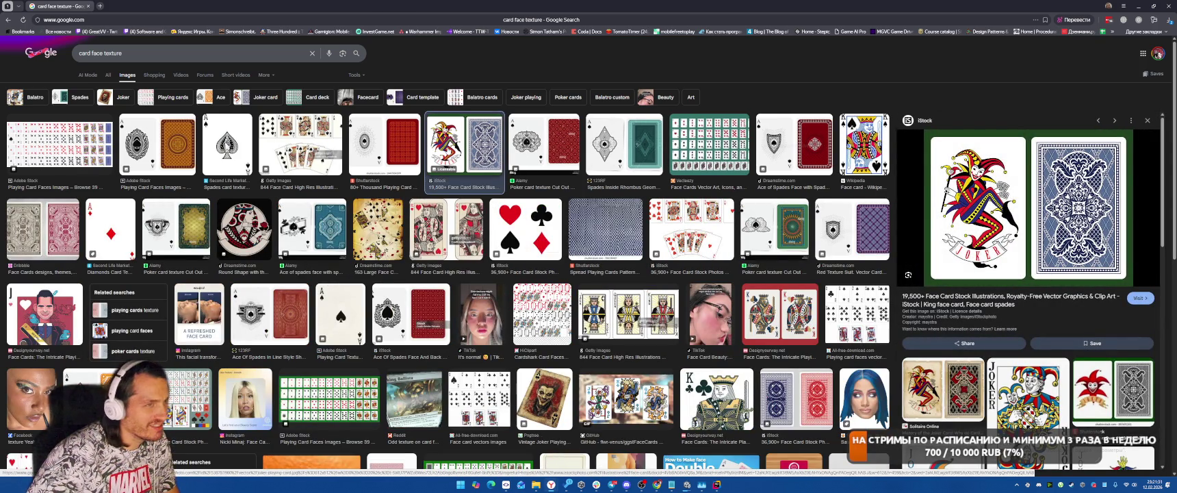
{"action": "left_click", "coordinate": [713, 292]}
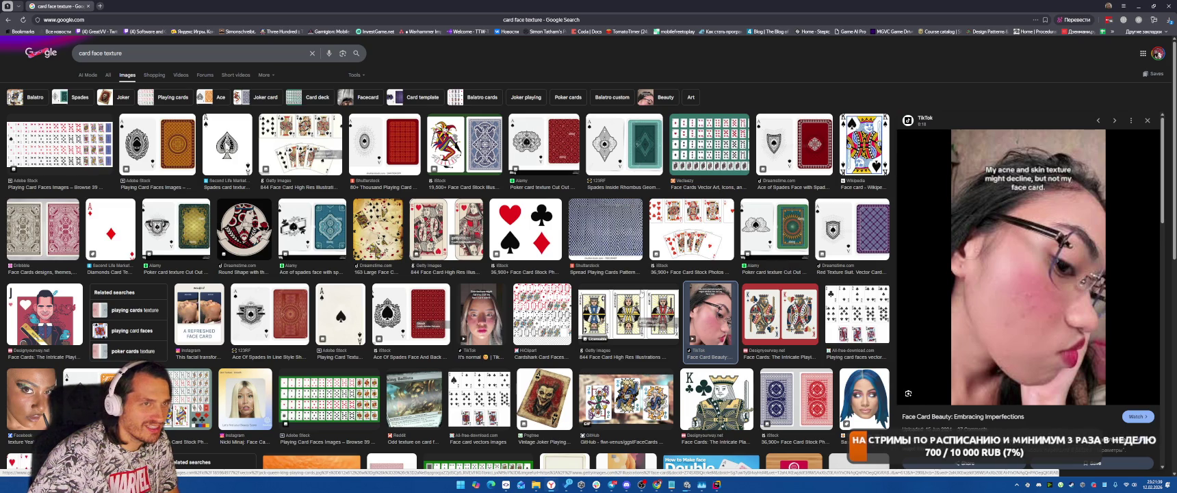
{"action": "scroll", "coordinate": [445, 274], "scroll_direction": "down", "scroll_amount": 3}
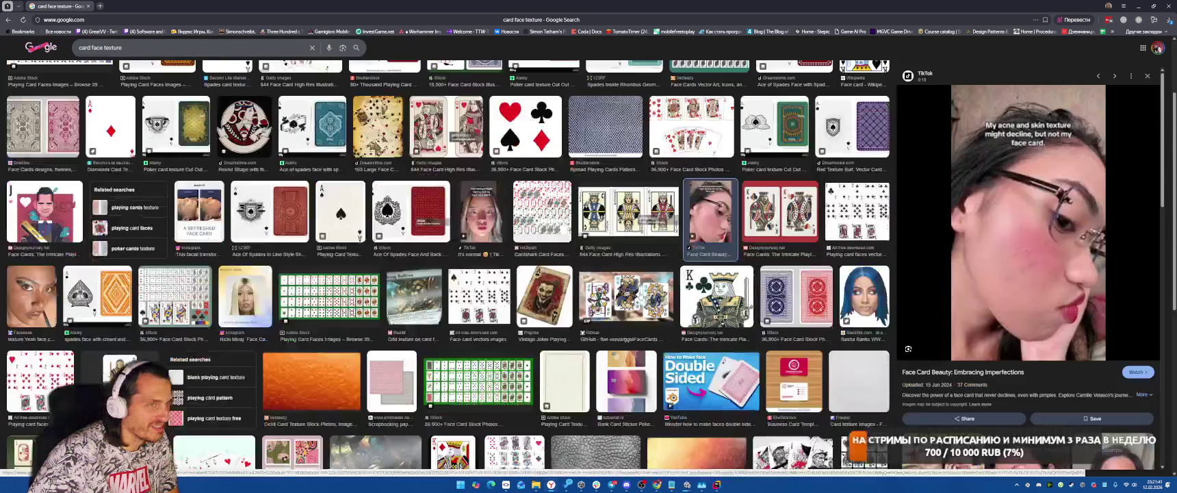
{"action": "left_click", "coordinate": [477, 277]}
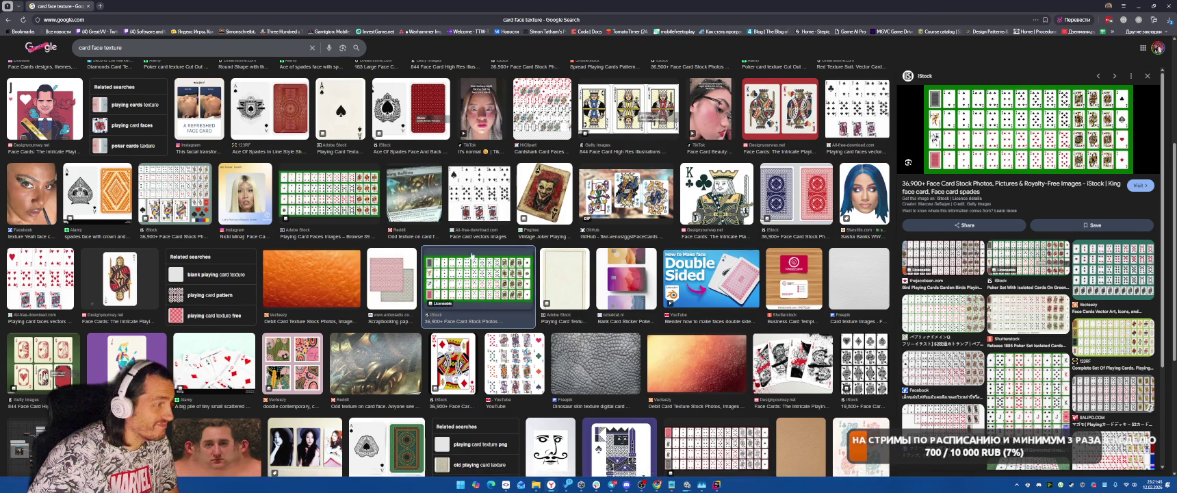
{"action": "scroll", "coordinate": [445, 273], "scroll_direction": "down", "scroll_amount": 2}
{"action": "left_click", "coordinate": [216, 311]}
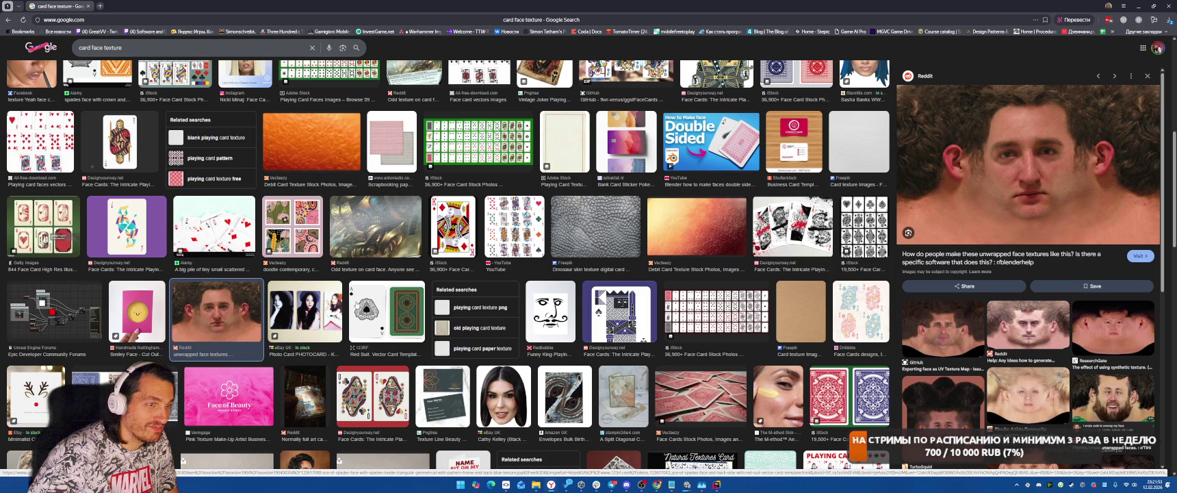
{"action": "scroll", "coordinate": [387, 315], "scroll_direction": "down", "scroll_amount": 4}
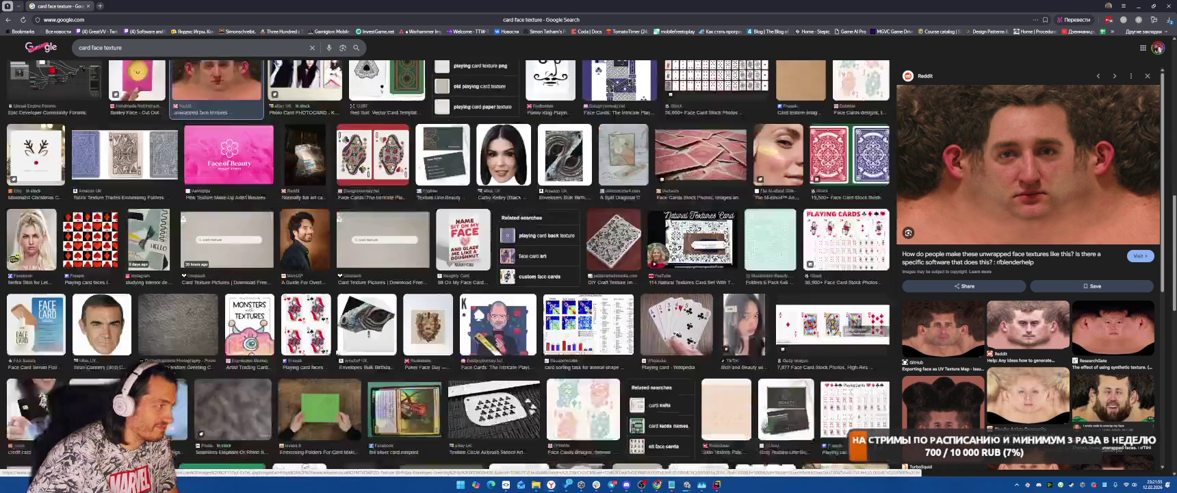
{"action": "scroll", "coordinate": [86, 234], "scroll_direction": "down", "scroll_amount": 2}
{"action": "left_click", "coordinate": [87, 233]}
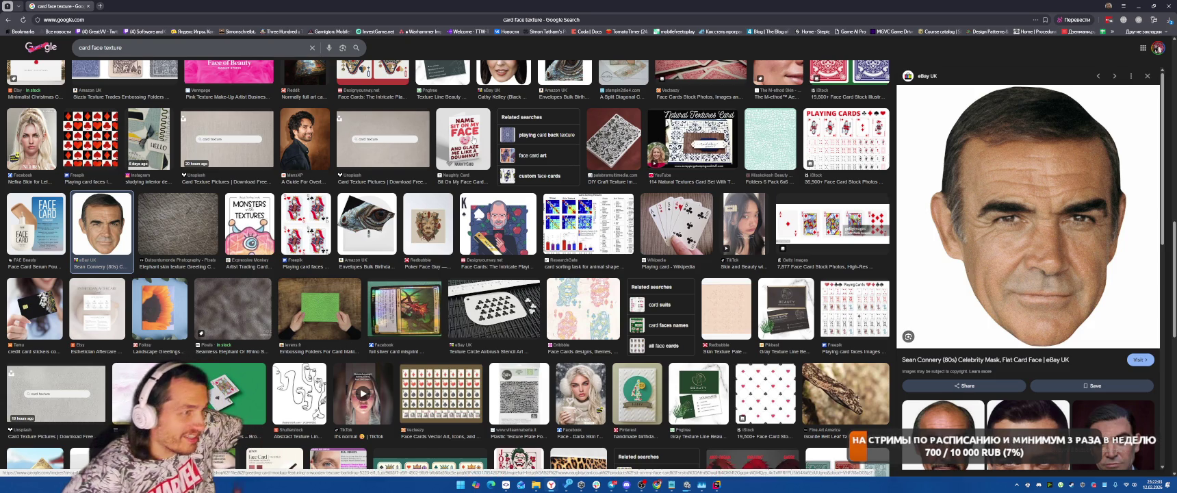
{"action": "left_click", "coordinate": [498, 230]}
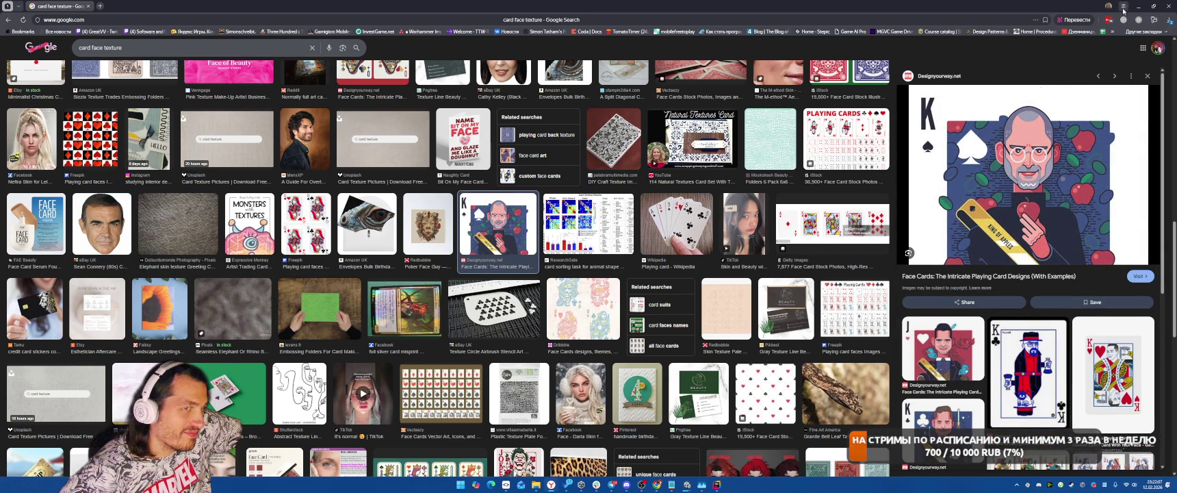
{"action": "left_click", "coordinate": [1140, 5]}
Step: Restore Chrome, preview a character skin image, then switch to the Twitch window
{"action": "mouse_move", "coordinate": [551, 485]}
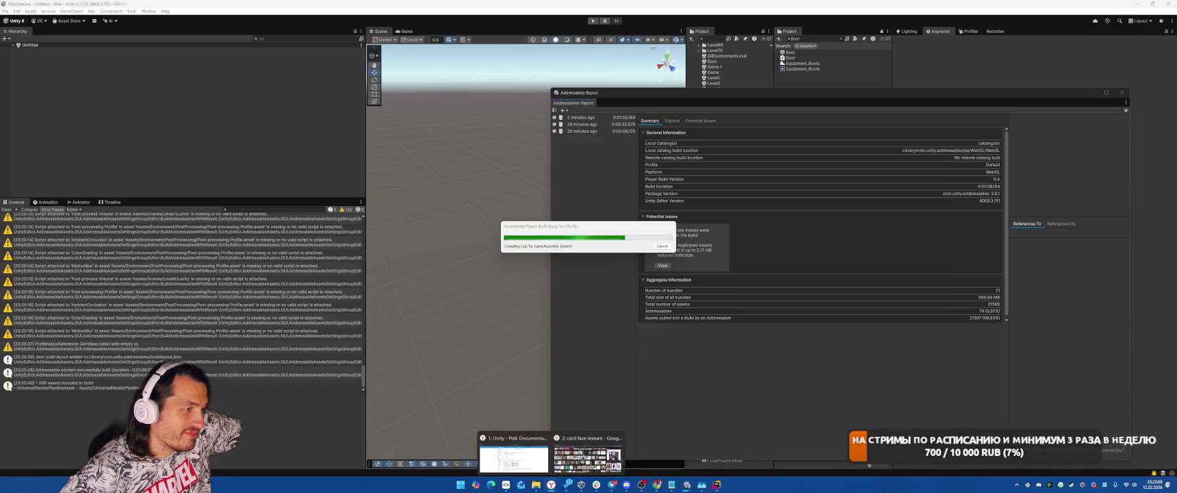
{"action": "left_click", "coordinate": [590, 450]}
{"action": "left_click", "coordinate": [30, 136]}
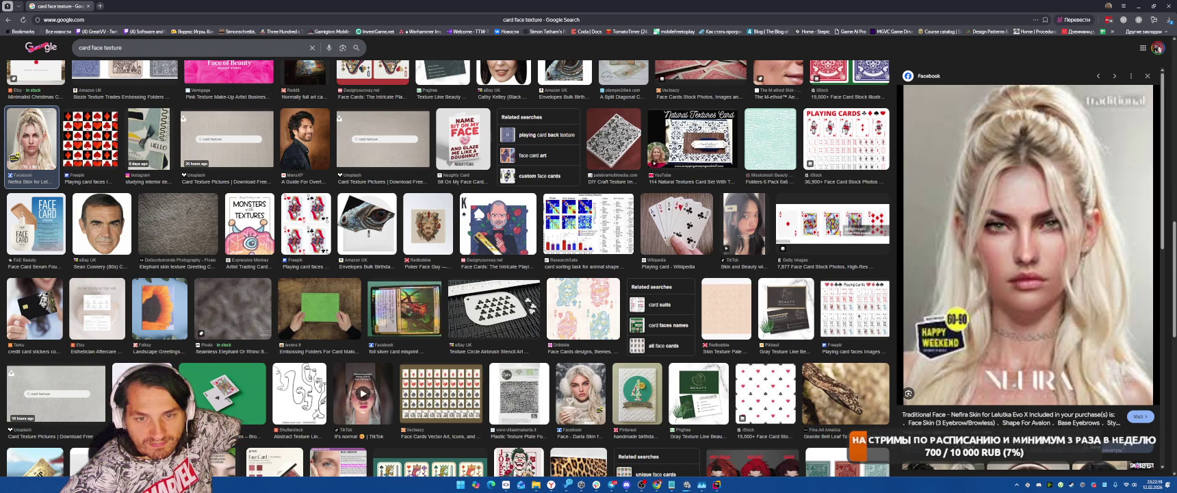
{"action": "key", "text": "alt+Tab"}
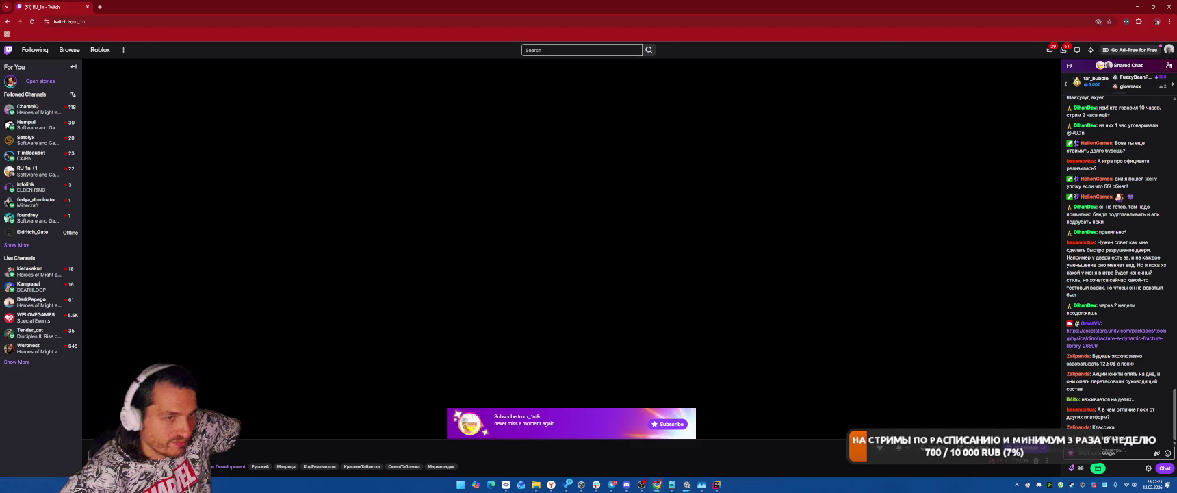
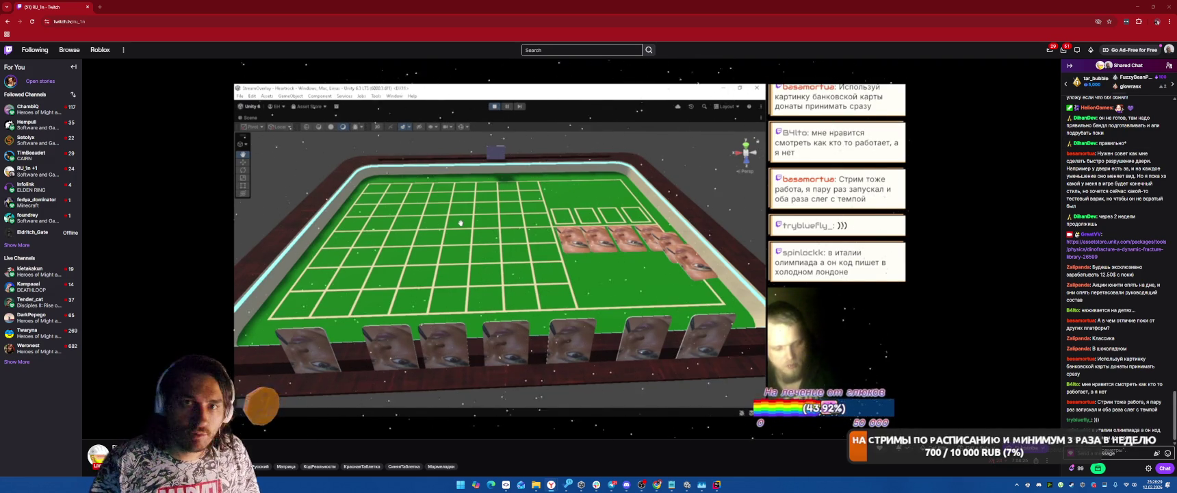
Step: Minimize the Twitch stream, then close the Google Images tab and the empty browser window
{"action": "left_click", "coordinate": [1137, 6]}
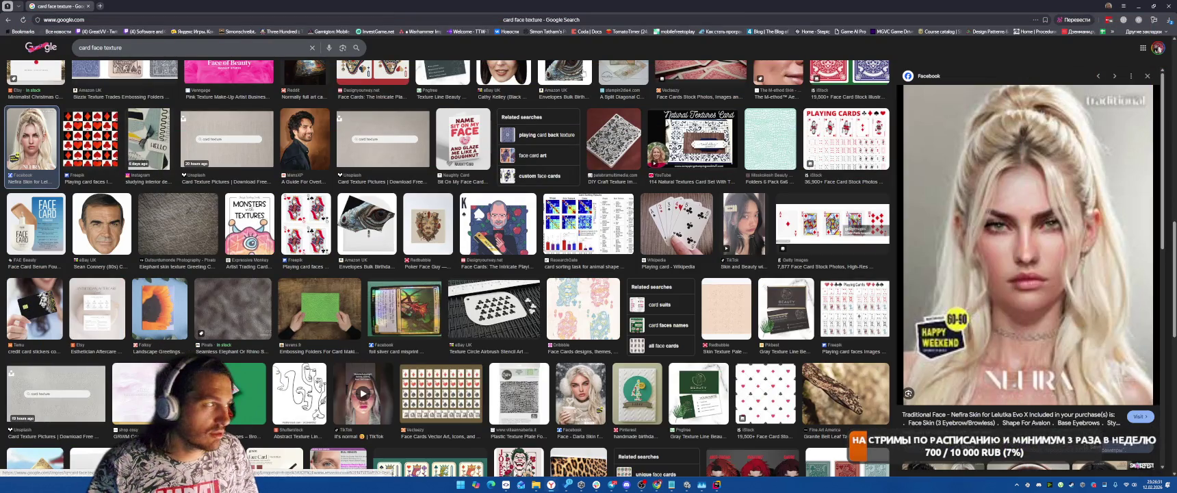
{"action": "left_click", "coordinate": [88, 6]}
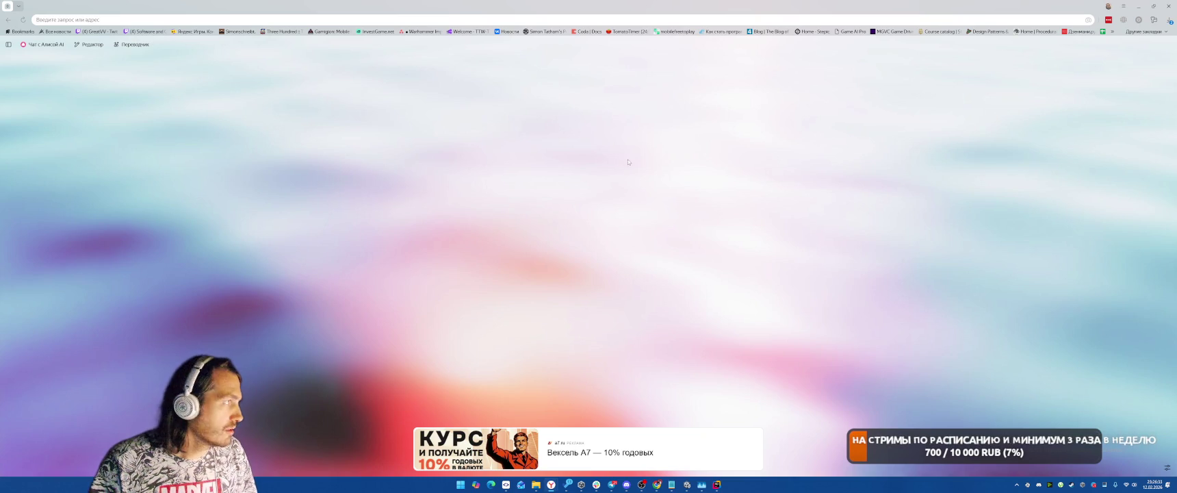
{"action": "left_click", "coordinate": [1168, 6]}
{"action": "mouse_move", "coordinate": [658, 486]}
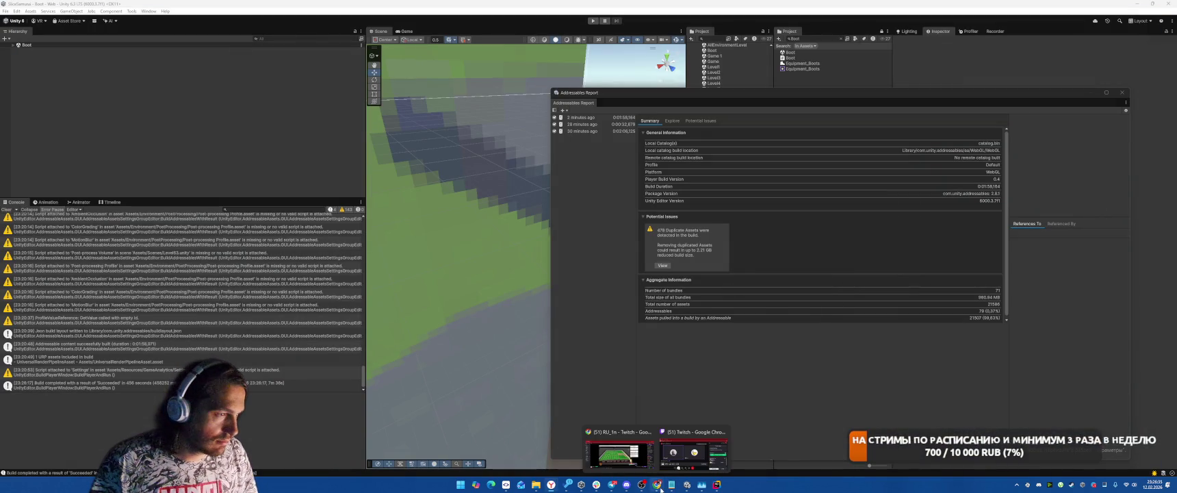
{"action": "mouse_move", "coordinate": [609, 457]}
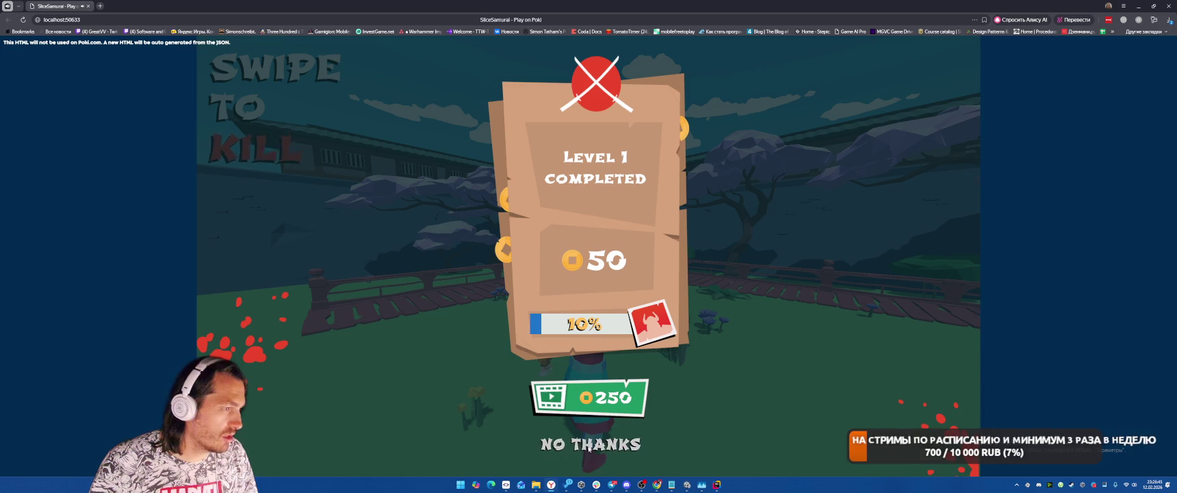
Step: Skip the bonus, clear level 2 by slicing the two guards, and watch the 250-coin reward ad
{"action": "left_click", "coordinate": [581, 443]}
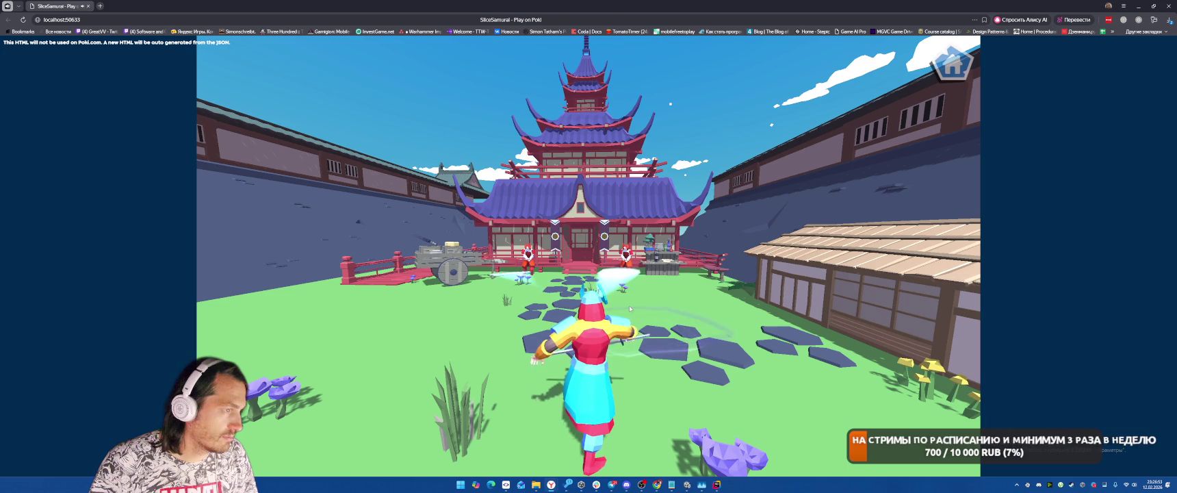
{"action": "left_click_drag", "start_coordinate": [634, 281], "coordinate": [552, 268]}
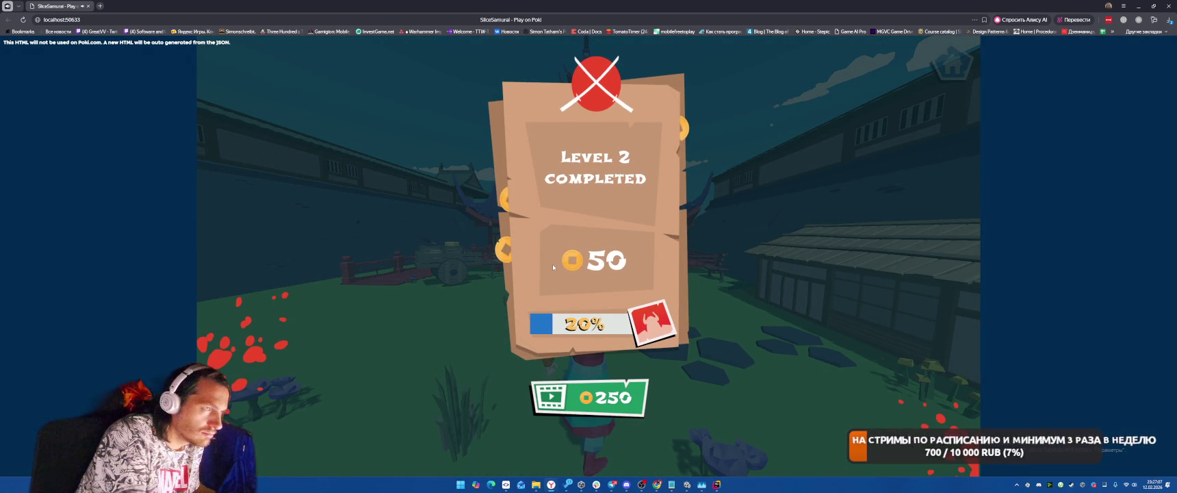
{"action": "left_click", "coordinate": [623, 385]}
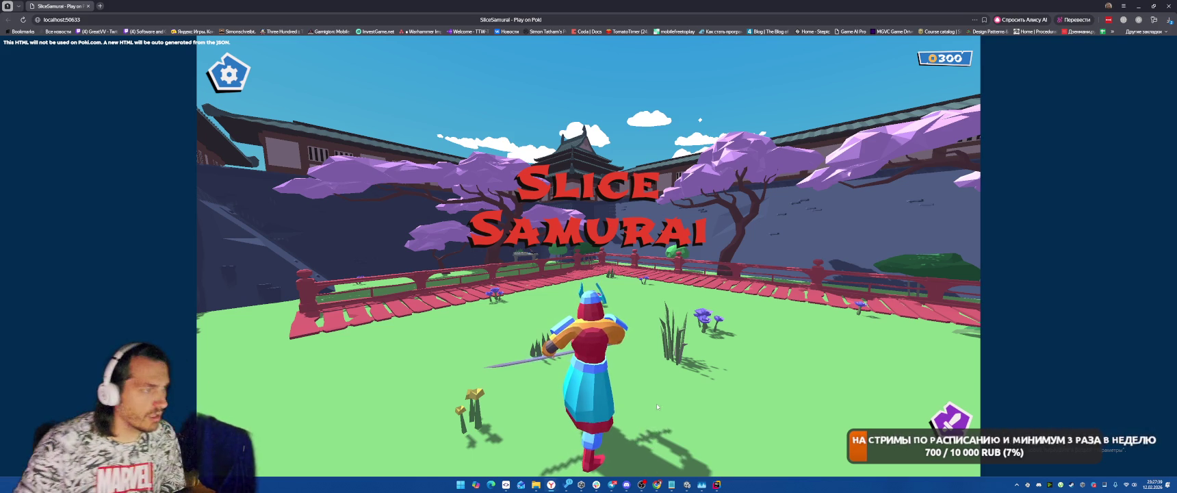
Step: Give the samurai the white, light-blue and pink skin after previewing the sword skins
{"action": "left_click", "coordinate": [824, 340]}
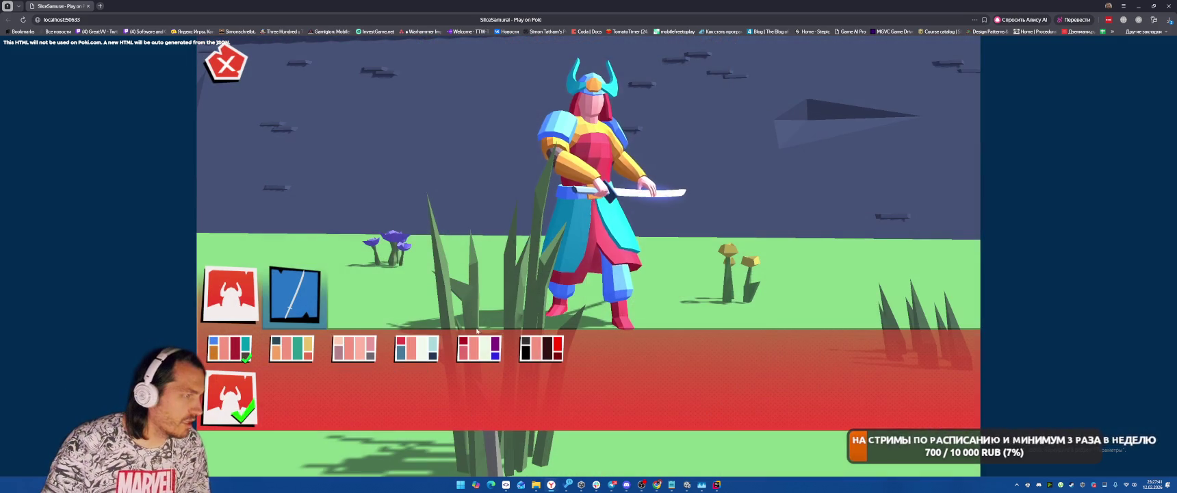
{"action": "left_click", "coordinate": [417, 347]}
{"action": "left_click", "coordinate": [294, 294]}
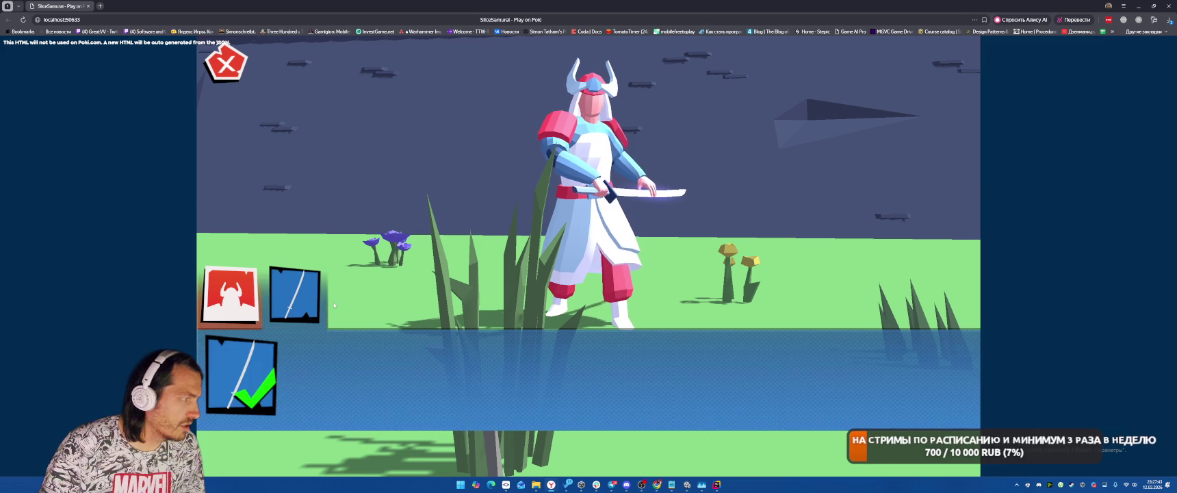
{"action": "left_click", "coordinate": [230, 294]}
{"action": "left_click", "coordinate": [234, 63]}
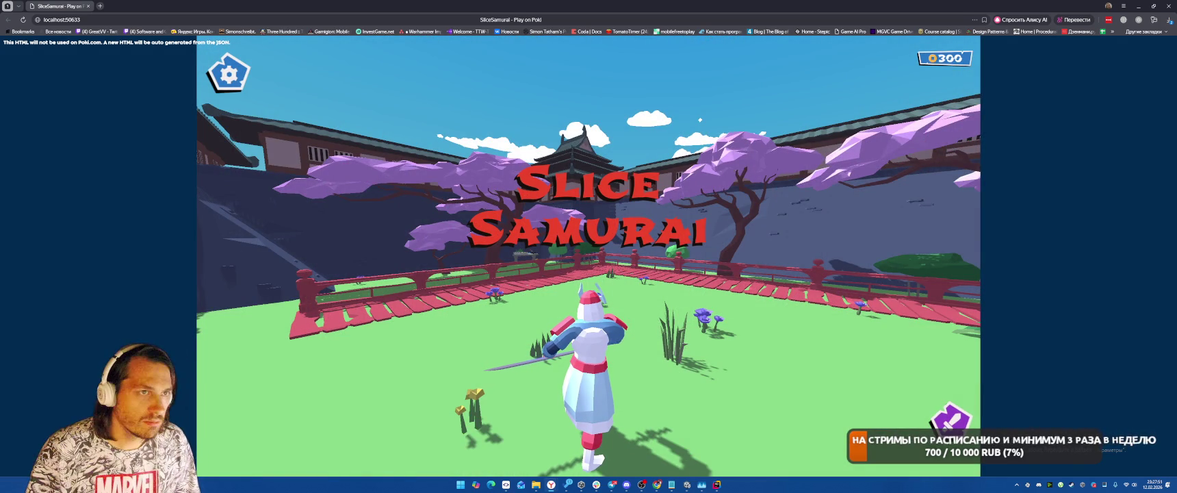
Step: View the game's credits, then return to Unity and bring the file browser forward
{"action": "left_click", "coordinate": [228, 73]}
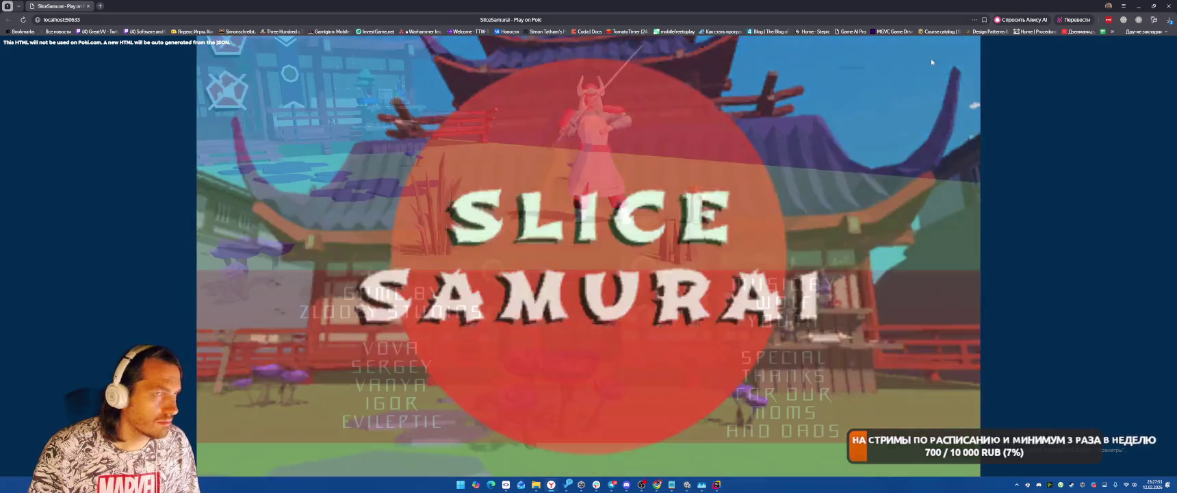
{"action": "key", "text": "alt+Tab"}
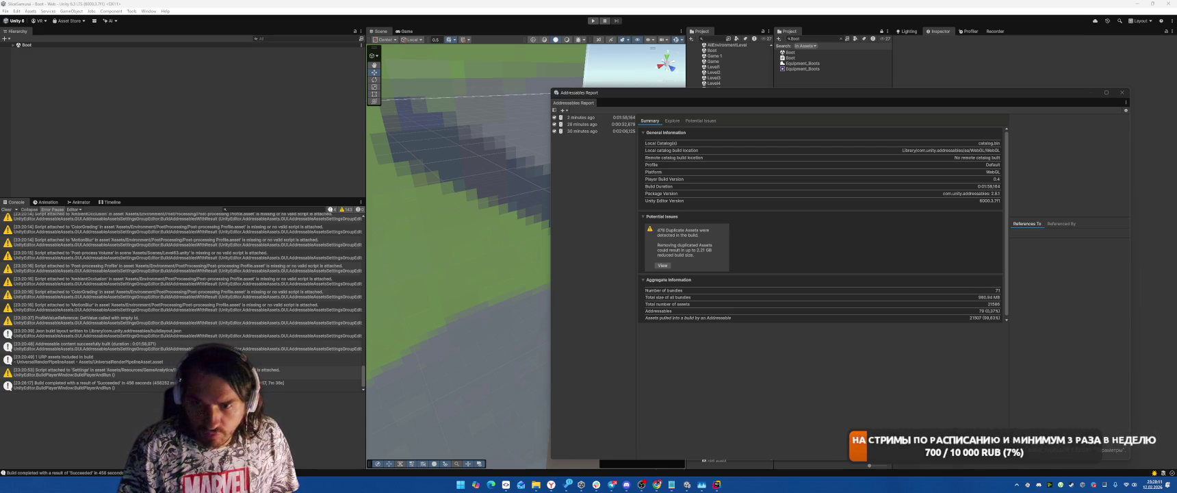
{"action": "left_click", "coordinate": [536, 484]}
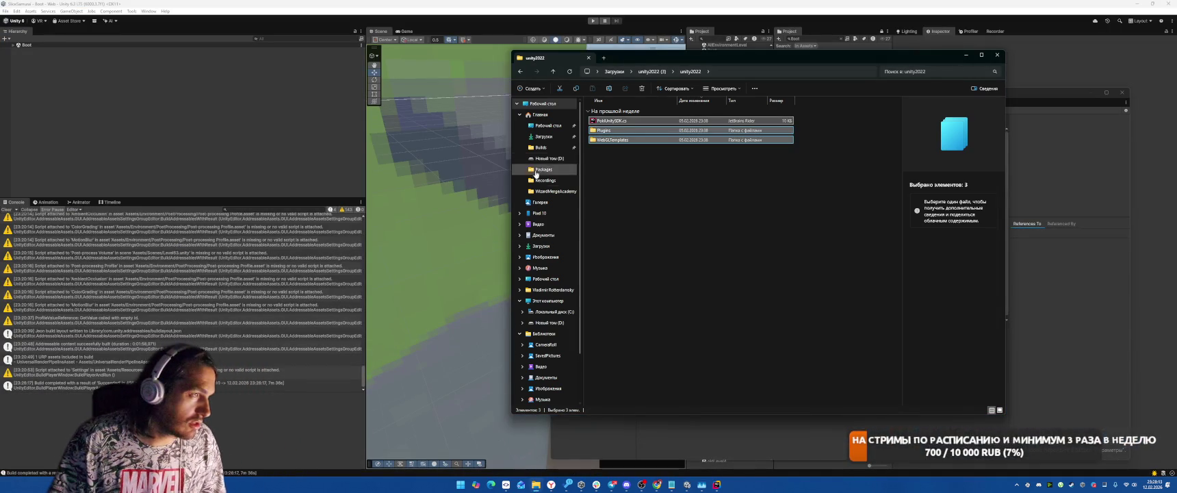
Step: Navigate File Explorer to the D:\Builds\SliceSamurai\SliceSamurai build folder
{"action": "left_click", "coordinate": [544, 136]}
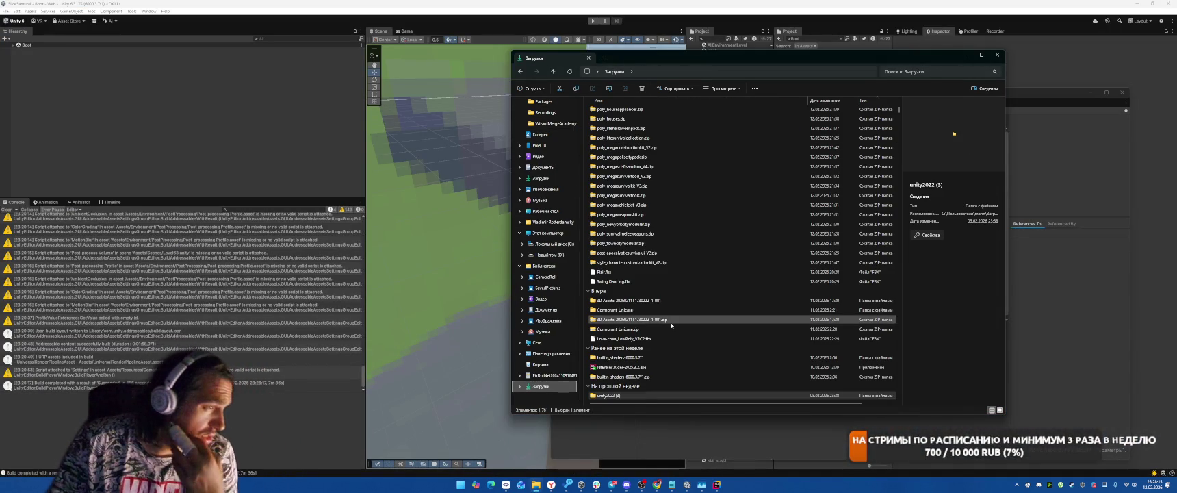
{"action": "scroll", "coordinate": [672, 323], "scroll_direction": "up", "scroll_amount": 9}
{"action": "scroll", "coordinate": [664, 170], "scroll_direction": "down", "scroll_amount": 6}
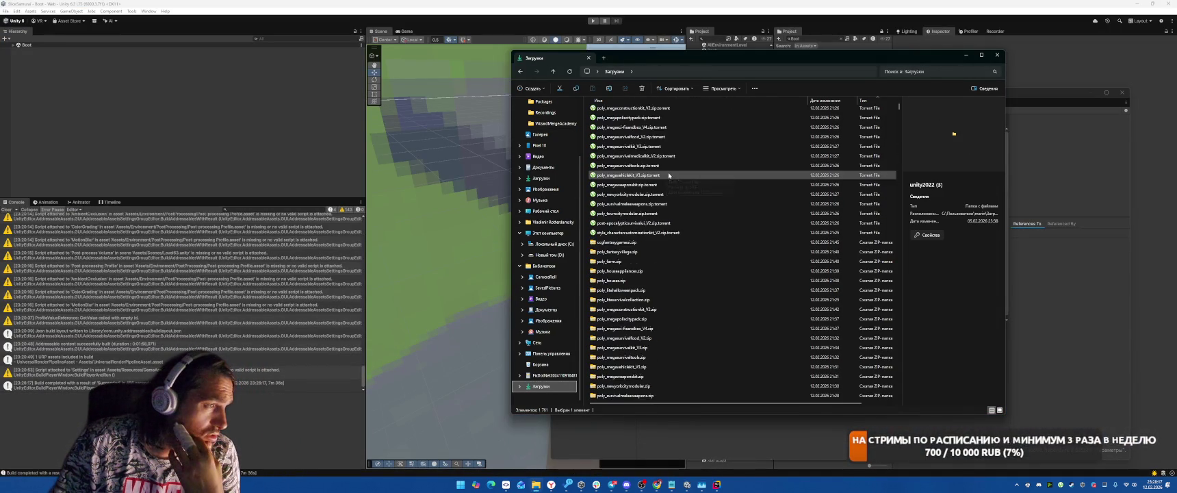
{"action": "mouse_move", "coordinate": [551, 484]}
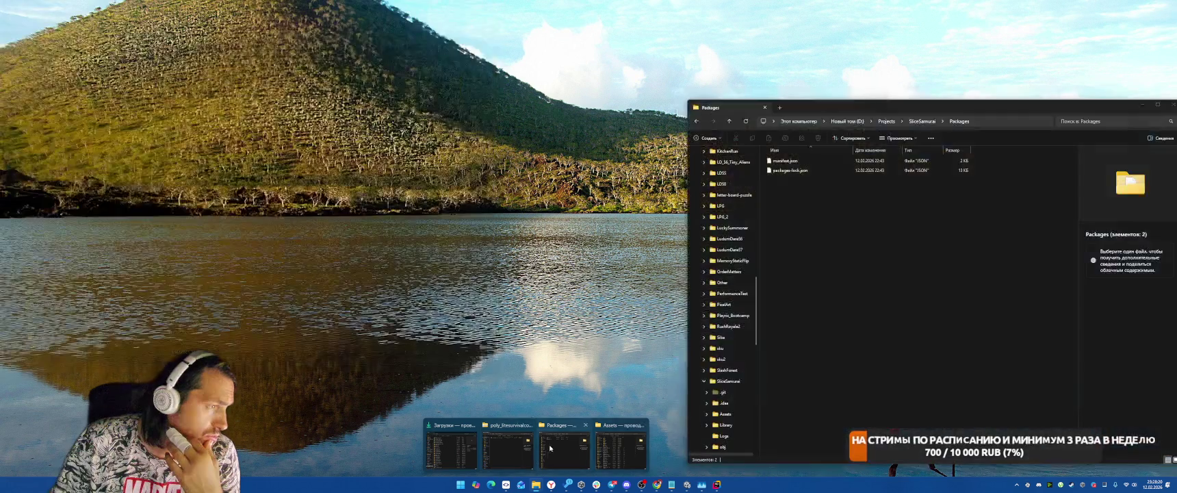
{"action": "left_click", "coordinate": [550, 448]}
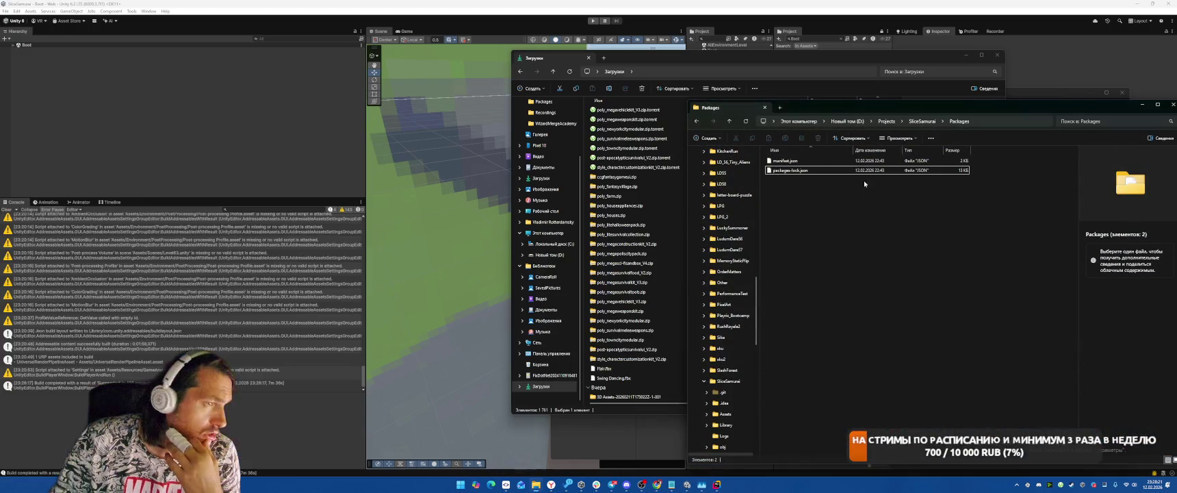
{"action": "scroll", "coordinate": [718, 342], "scroll_direction": "up", "scroll_amount": 10}
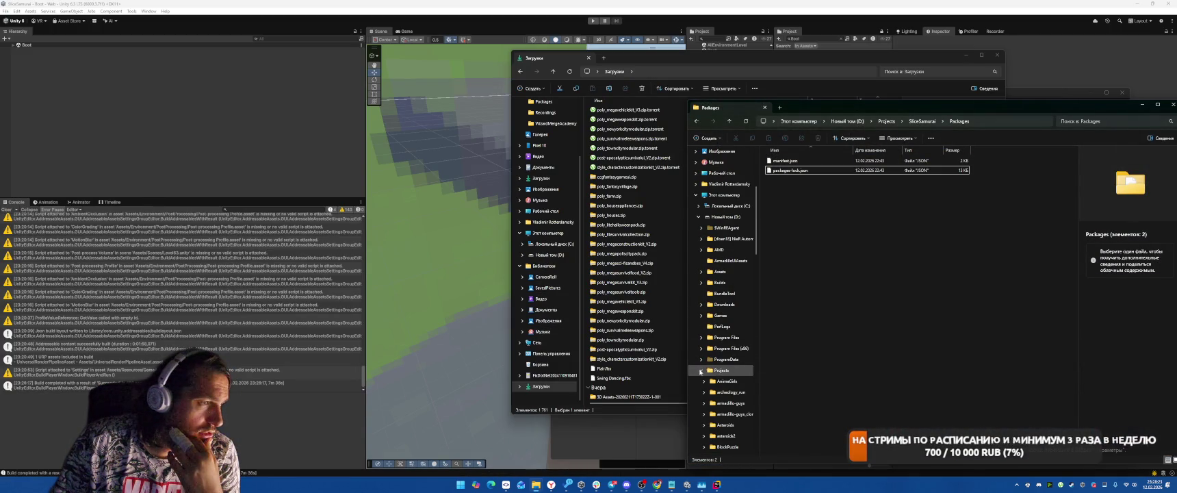
{"action": "left_click", "coordinate": [701, 370]}
{"action": "left_click", "coordinate": [720, 282]}
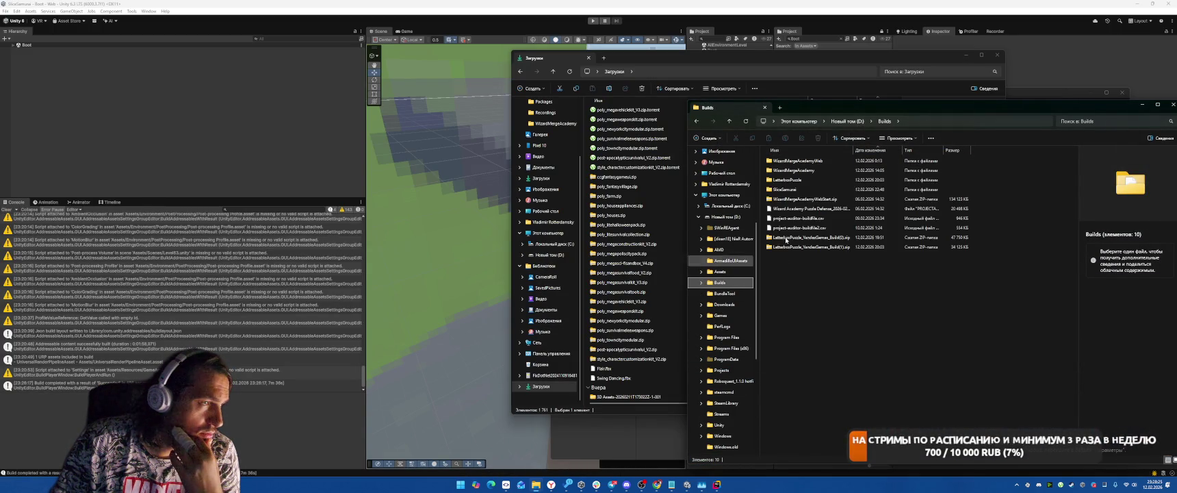
{"action": "double_click", "coordinate": [798, 189]}
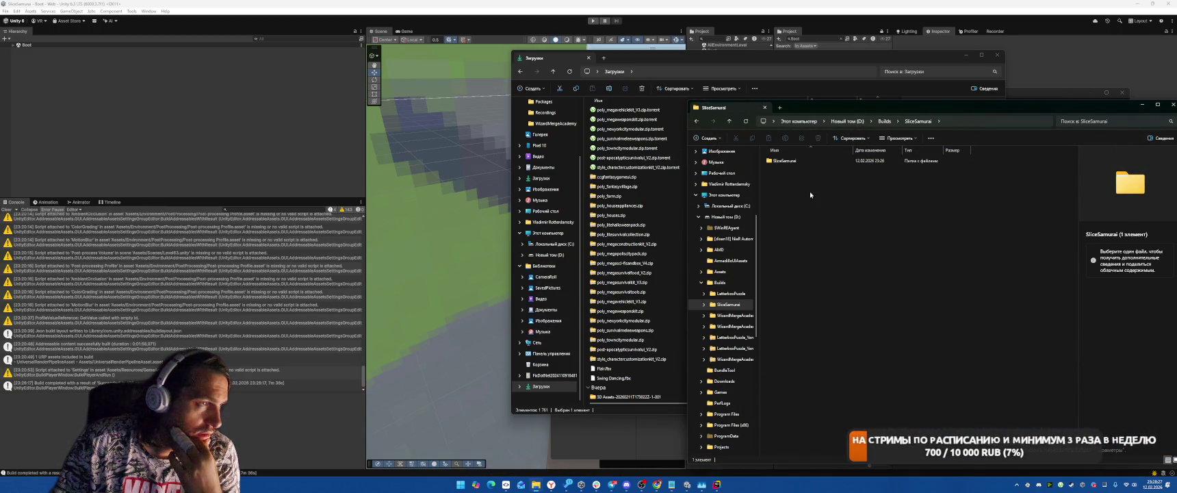
{"action": "double_click", "coordinate": [798, 160]}
Step: Pack the six WebGL build files into SliceSamurai.zip with 7-Zip and select the archive
{"action": "left_click_drag", "start_coordinate": [815, 310], "coordinate": [764, 156]}
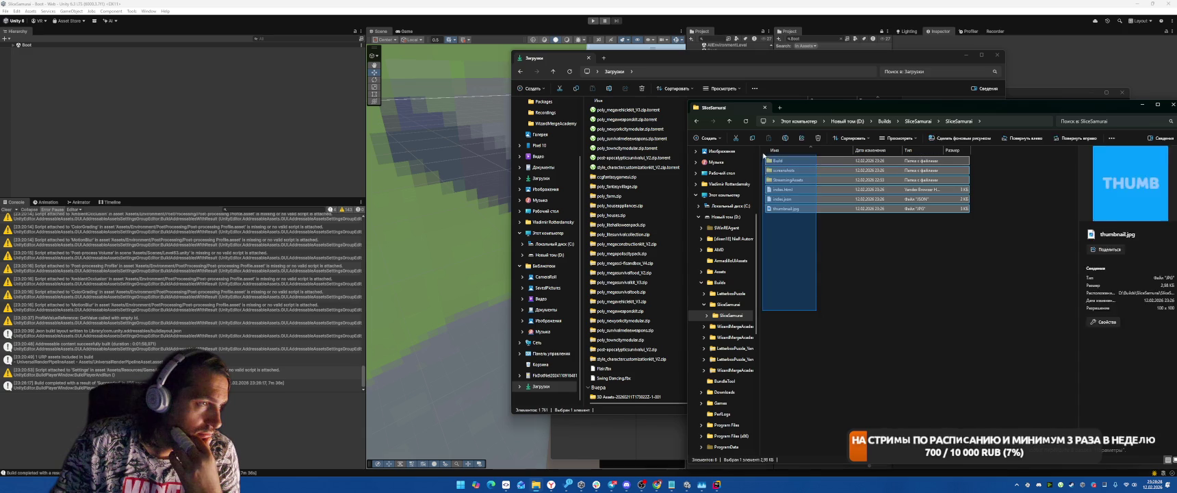
{"action": "right_click", "coordinate": [787, 189]}
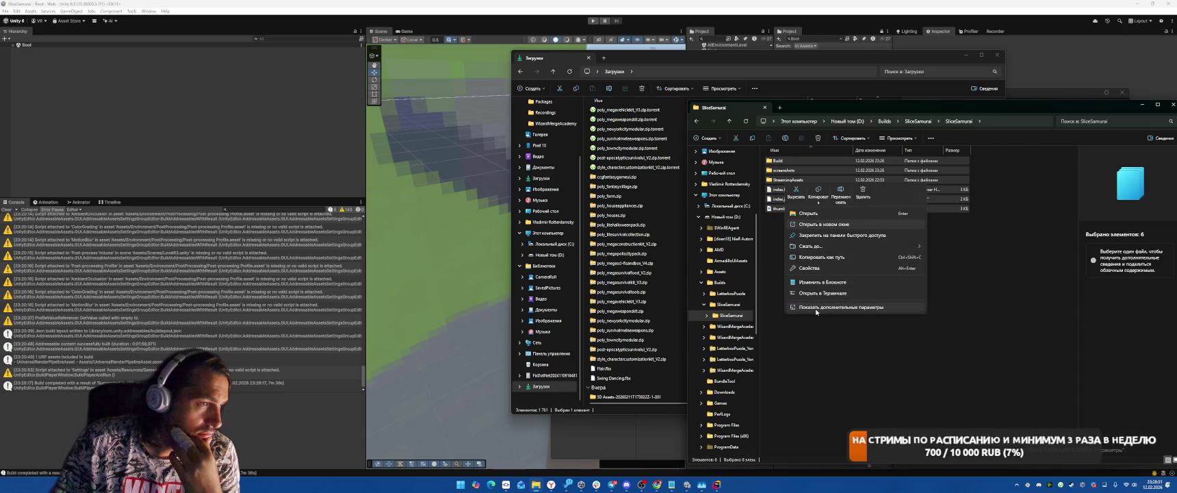
{"action": "left_click", "coordinate": [840, 307]}
{"action": "mouse_move", "coordinate": [882, 228]}
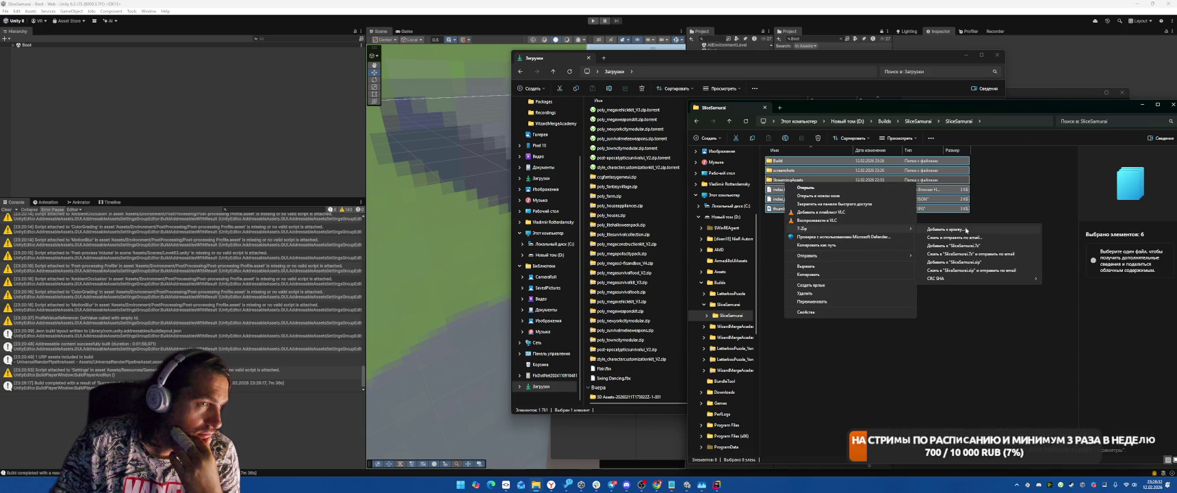
{"action": "left_click", "coordinate": [952, 262]}
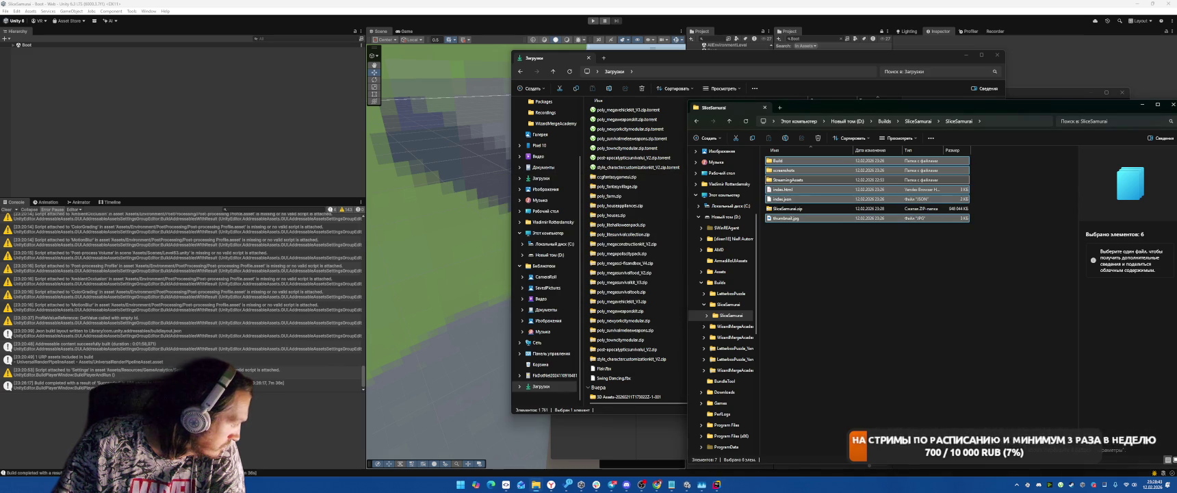
{"action": "left_click", "coordinate": [814, 225]}
{"action": "left_click", "coordinate": [787, 208]}
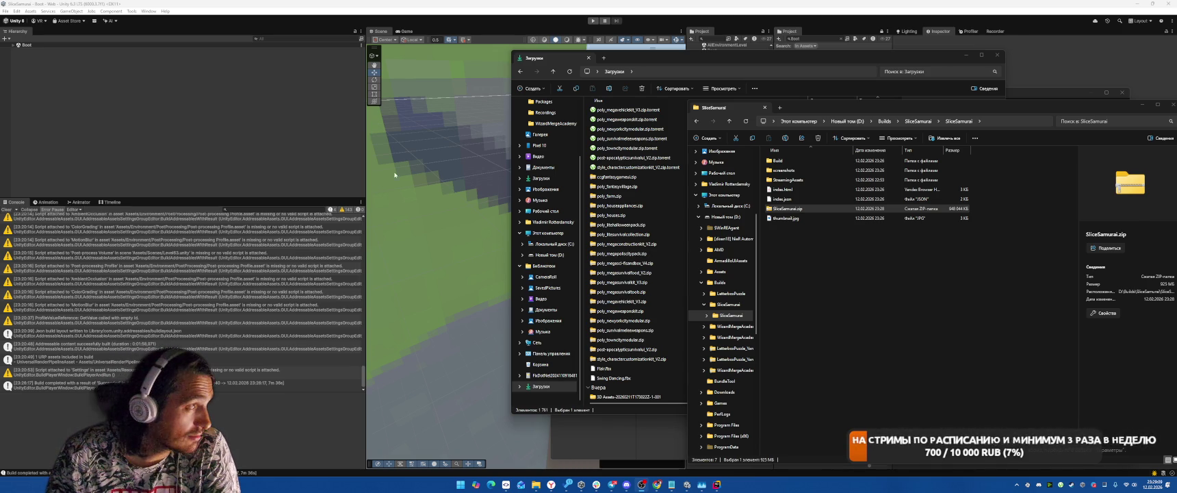
{"action": "left_click", "coordinate": [265, 146]}
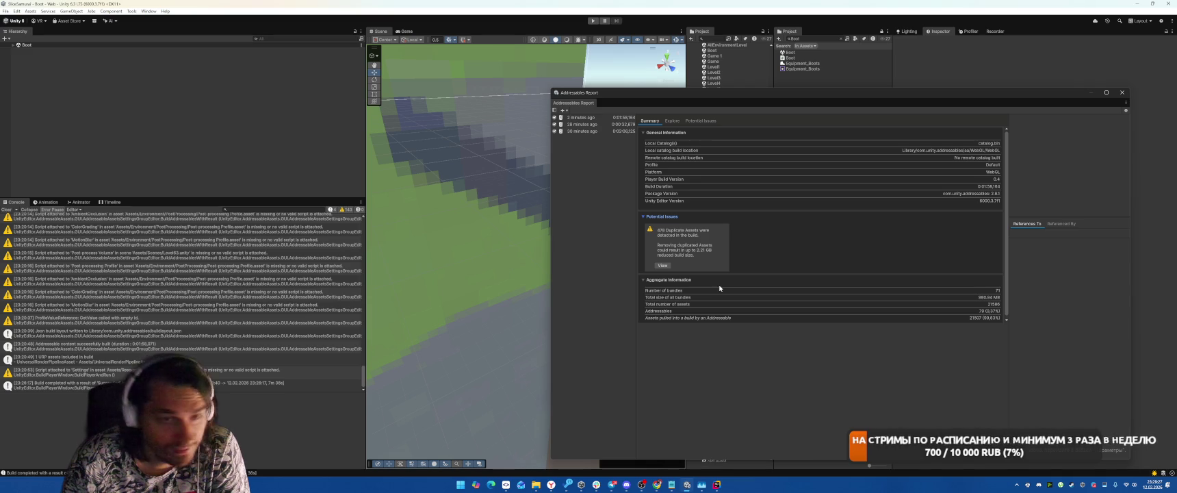
Step: List the duplicated assets and open the Addressables Analyze tool
{"action": "left_click", "coordinate": [663, 265]}
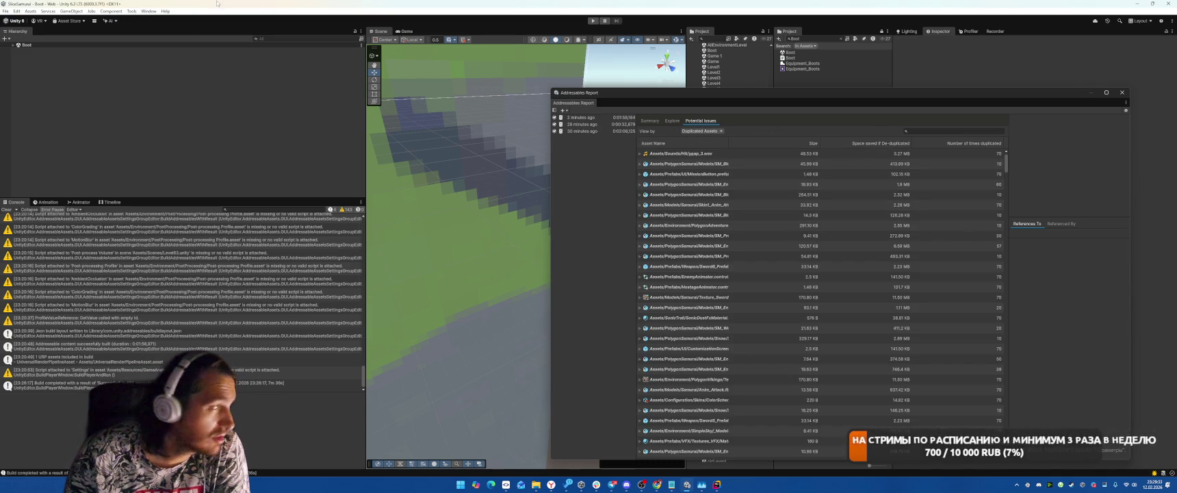
{"action": "left_click", "coordinate": [148, 10]}
{"action": "mouse_move", "coordinate": [191, 111]}
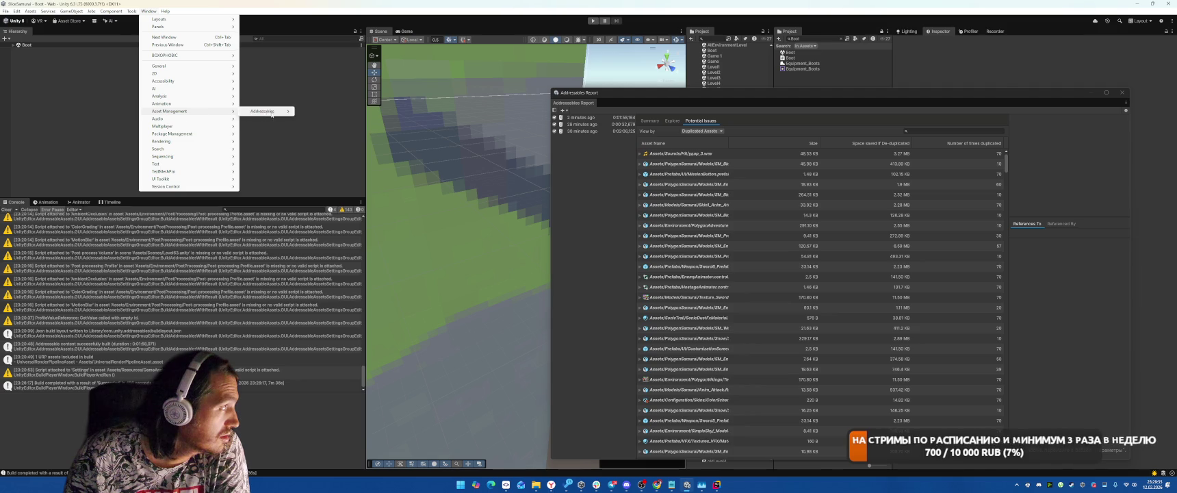
{"action": "mouse_move", "coordinate": [288, 111]}
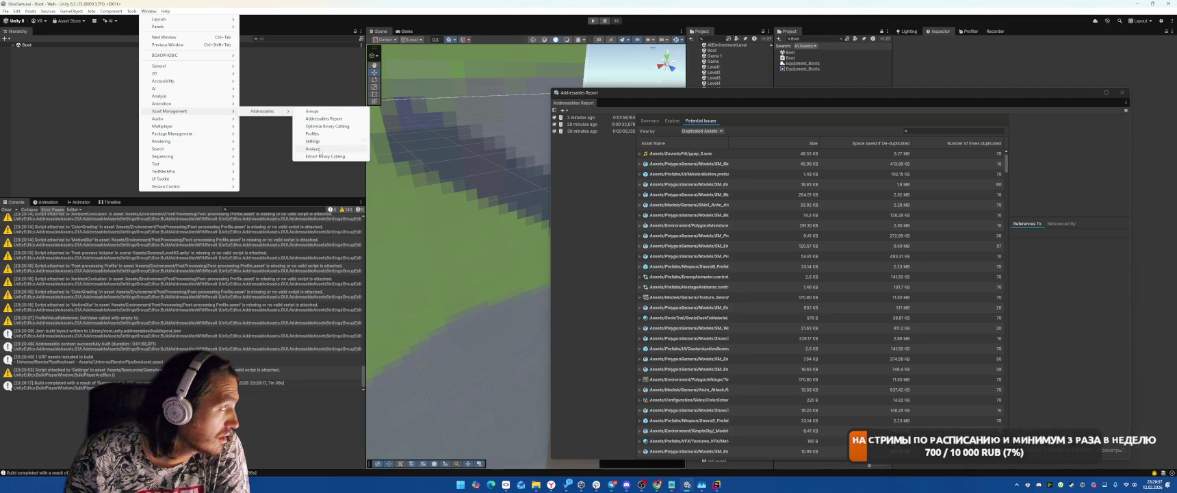
{"action": "left_click", "coordinate": [320, 150]}
Step: Apply the Check Duplicate Bundle Dependencies fix, review its results, and bring the Addressables Report forward
{"action": "left_click", "coordinate": [647, 299]}
{"action": "left_click", "coordinate": [660, 299]}
{"action": "left_click", "coordinate": [651, 304]}
{"action": "left_click", "coordinate": [711, 309]}
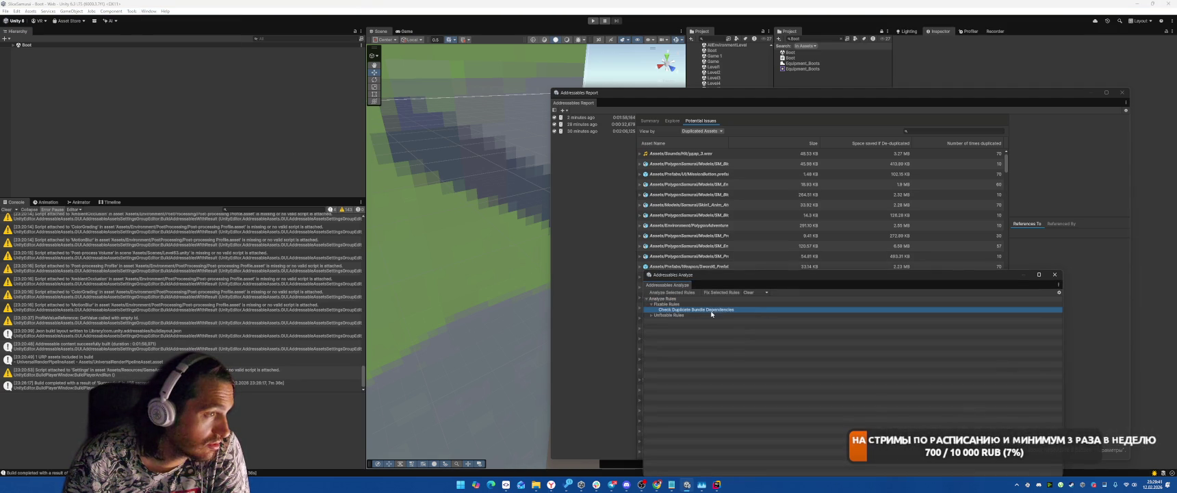
{"action": "left_click", "coordinate": [712, 293]}
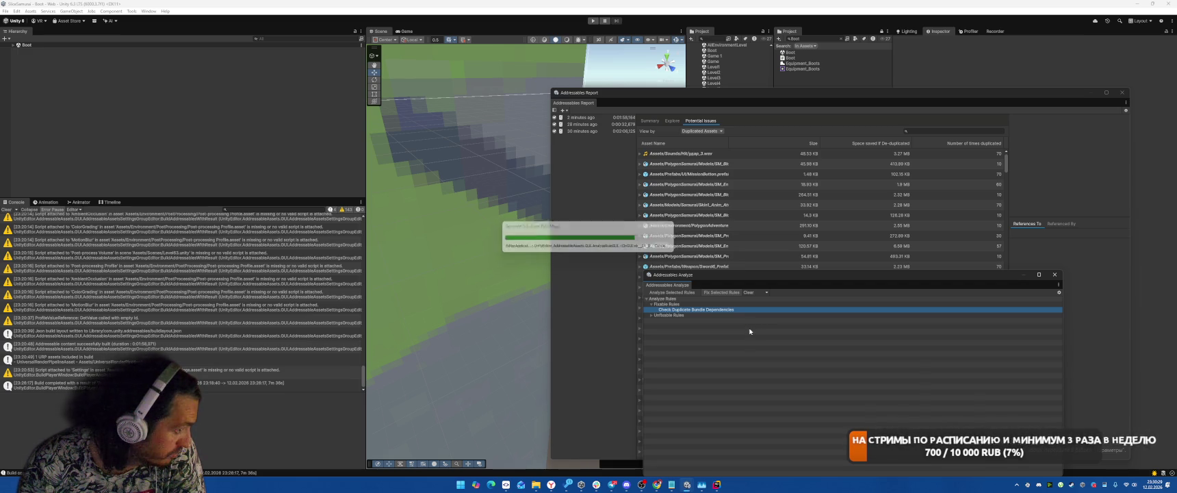
{"action": "left_click", "coordinate": [656, 309]}
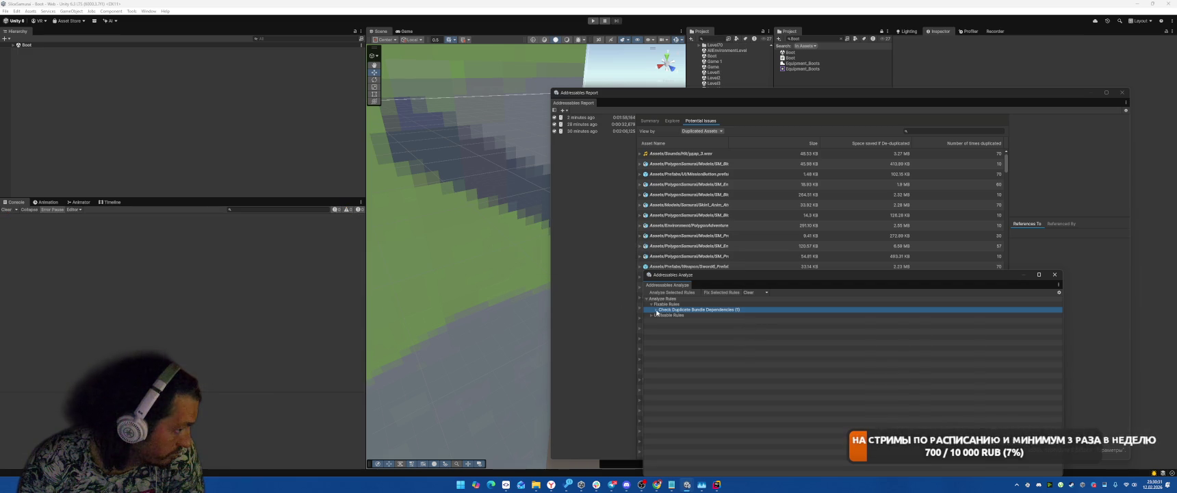
{"action": "left_click", "coordinate": [589, 334]}
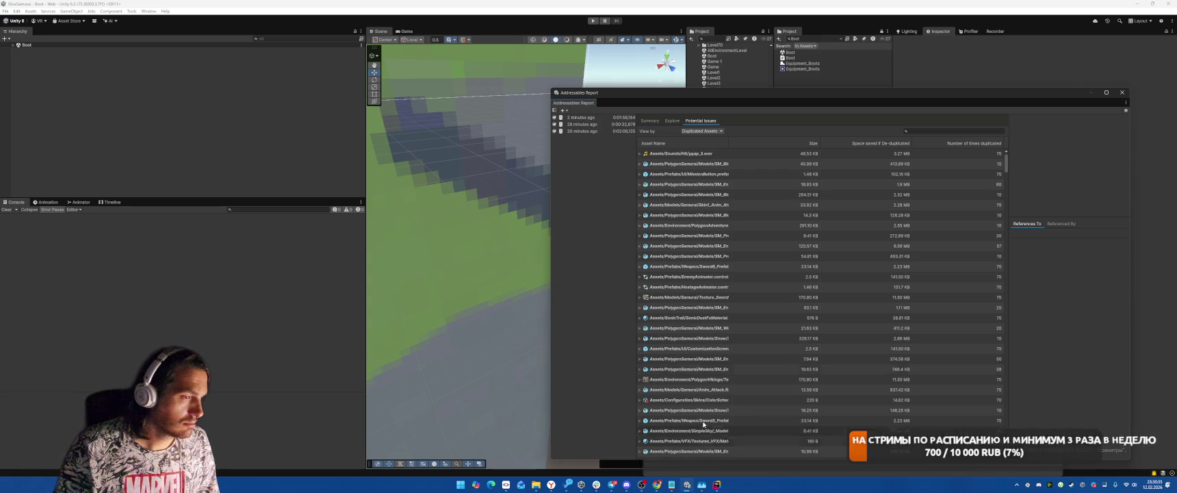
Step: From the Addressables Groups window, run a new build with the Default Build Script
{"action": "left_click", "coordinate": [149, 11]}
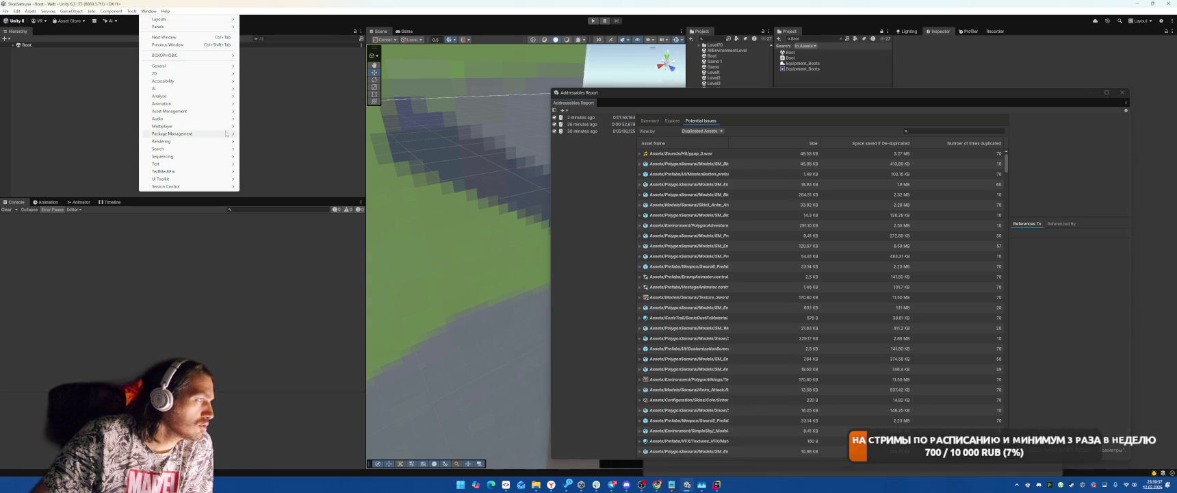
{"action": "mouse_move", "coordinate": [196, 135]}
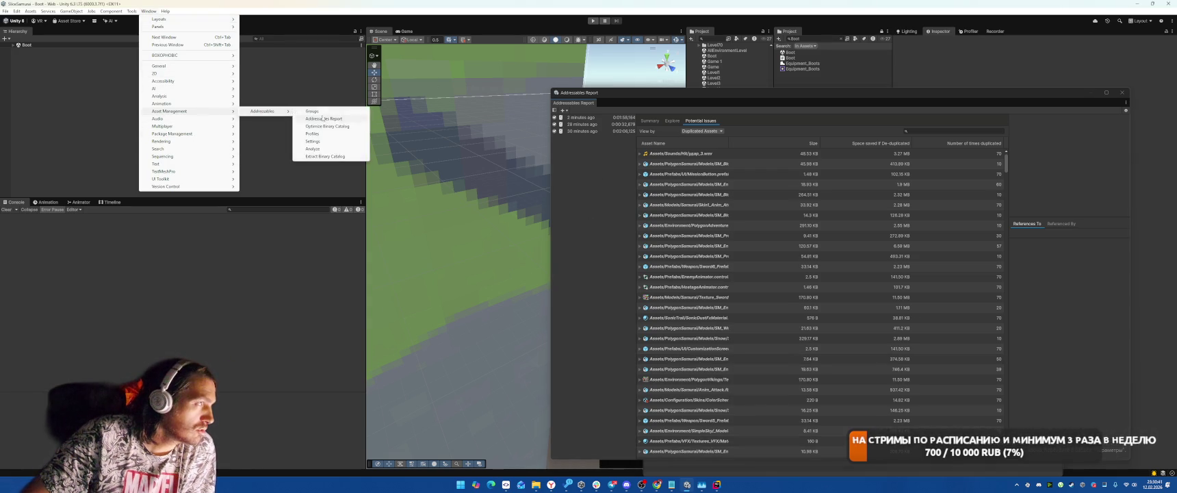
{"action": "left_click", "coordinate": [375, 130]}
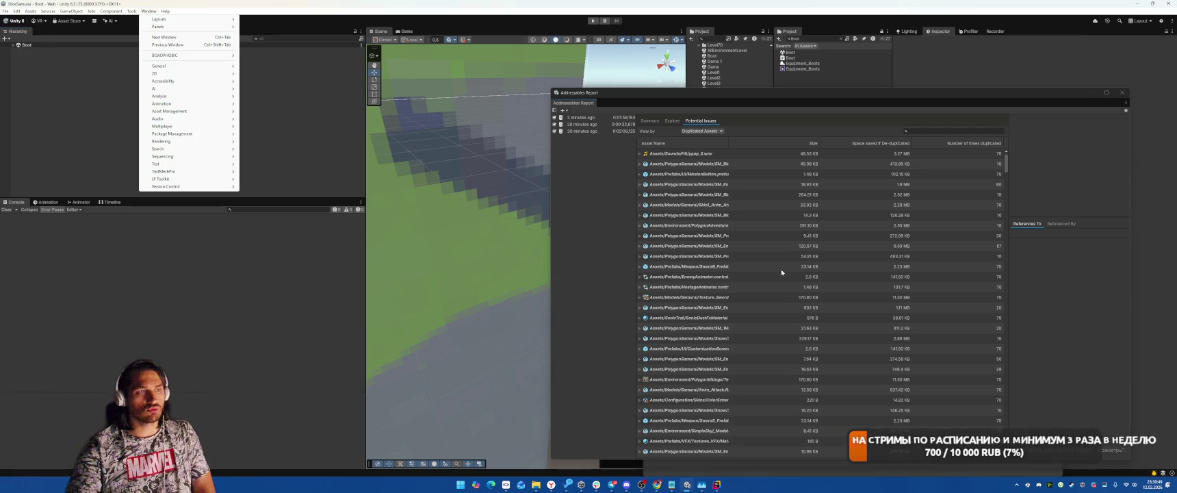
{"action": "mouse_move", "coordinate": [198, 111]}
{"action": "mouse_move", "coordinate": [276, 111]}
{"action": "left_click", "coordinate": [317, 111]}
{"action": "left_click", "coordinate": [435, 72]}
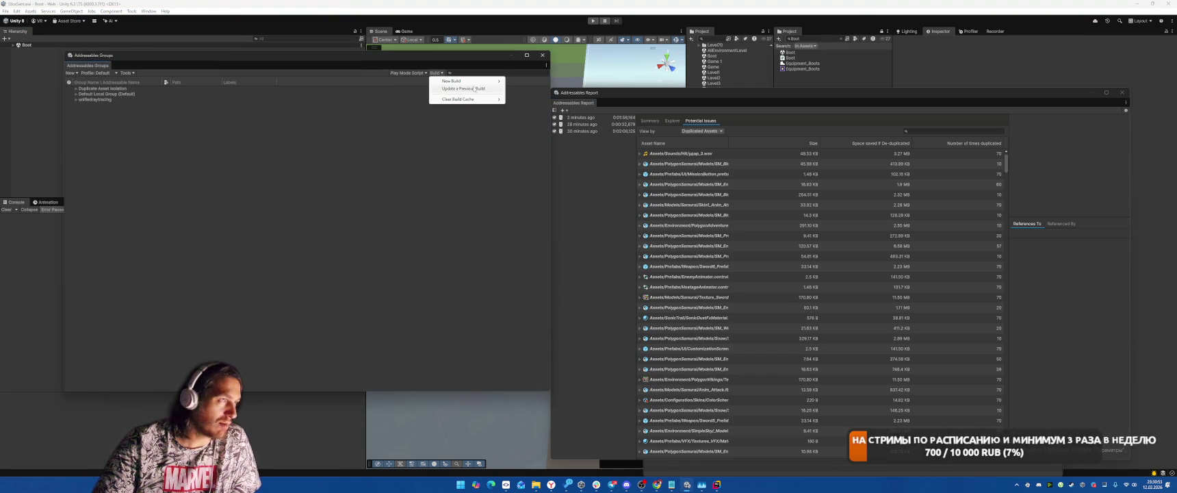
{"action": "mouse_move", "coordinate": [479, 81]}
{"action": "left_click", "coordinate": [536, 81]}
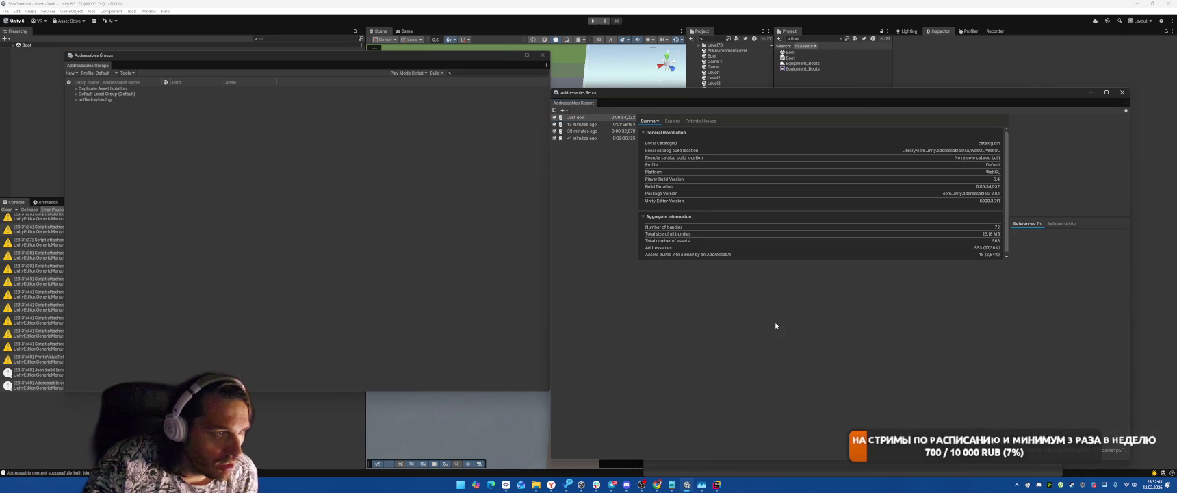
{"action": "left_click", "coordinate": [583, 126]}
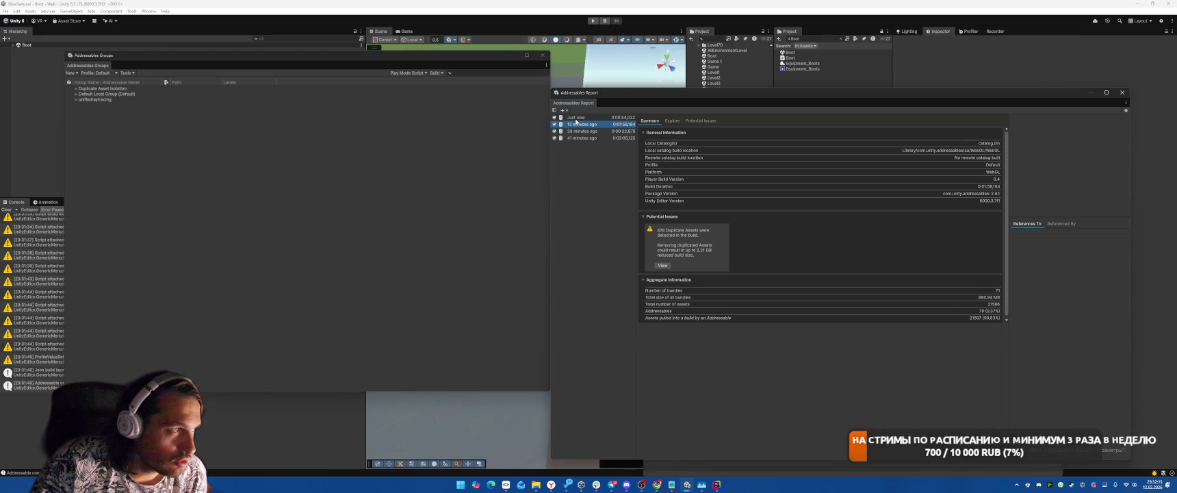
Step: Select the 'Just now' build in the report and show its bundles in the Explore view
{"action": "left_click", "coordinate": [577, 119]}
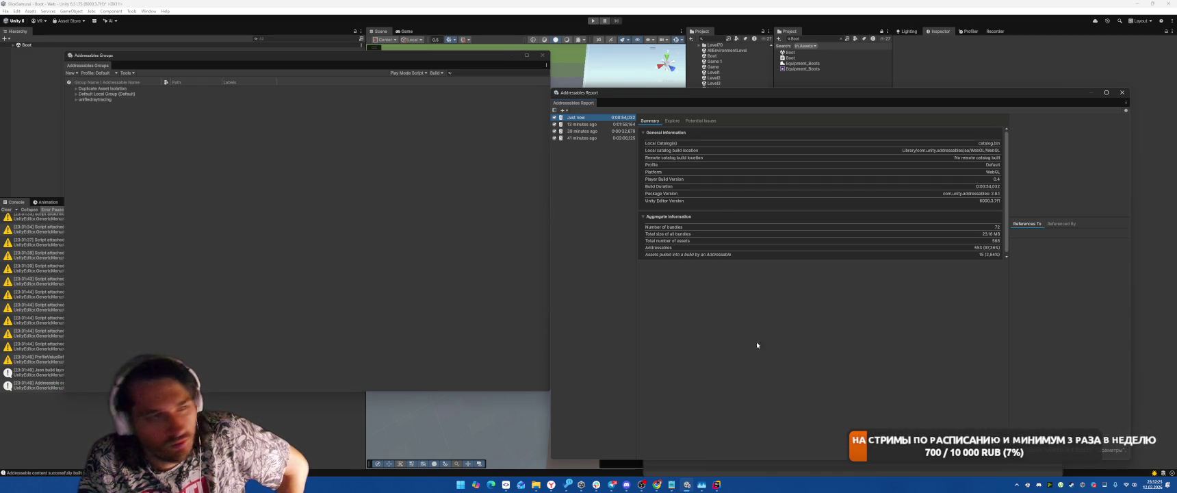
{"action": "left_click", "coordinate": [672, 120]}
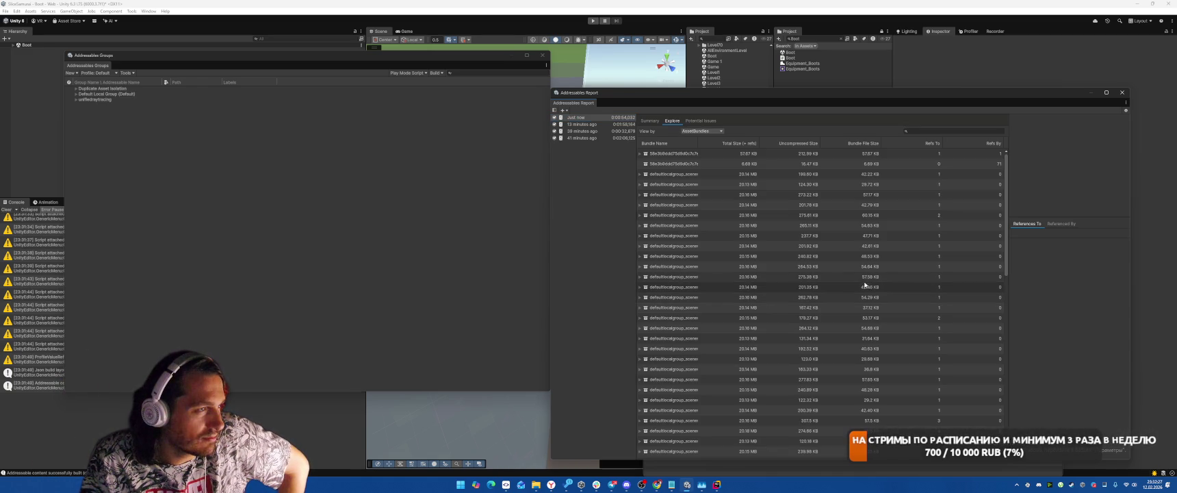
Step: Expand Duplicate Asset Isolation to browse its duplicated models and materials, then select Default Local Group
{"action": "scroll", "coordinate": [763, 233], "scroll_direction": "down", "scroll_amount": 10}
{"action": "scroll", "coordinate": [794, 300], "scroll_direction": "up", "scroll_amount": 10}
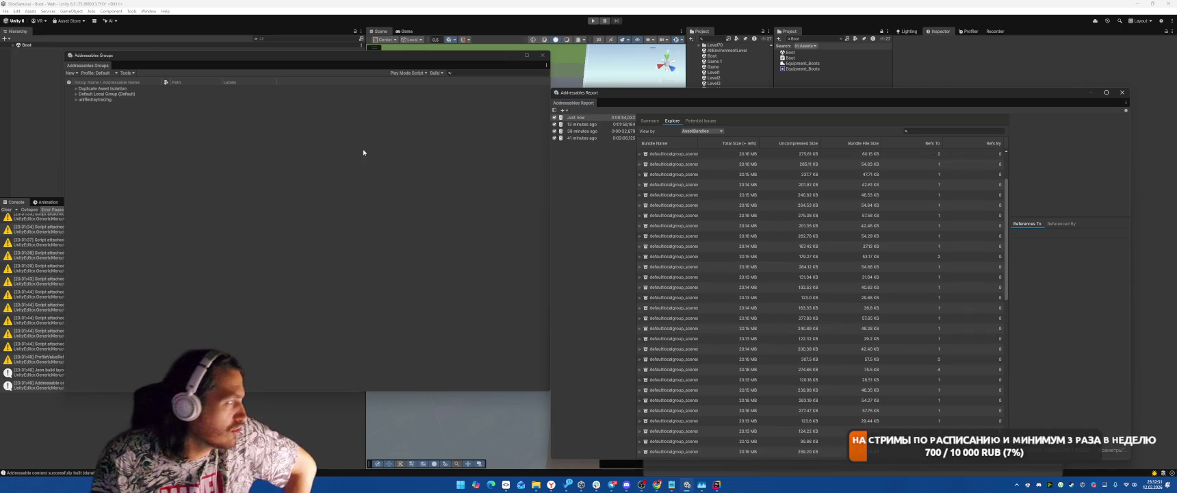
{"action": "left_click", "coordinate": [76, 88]}
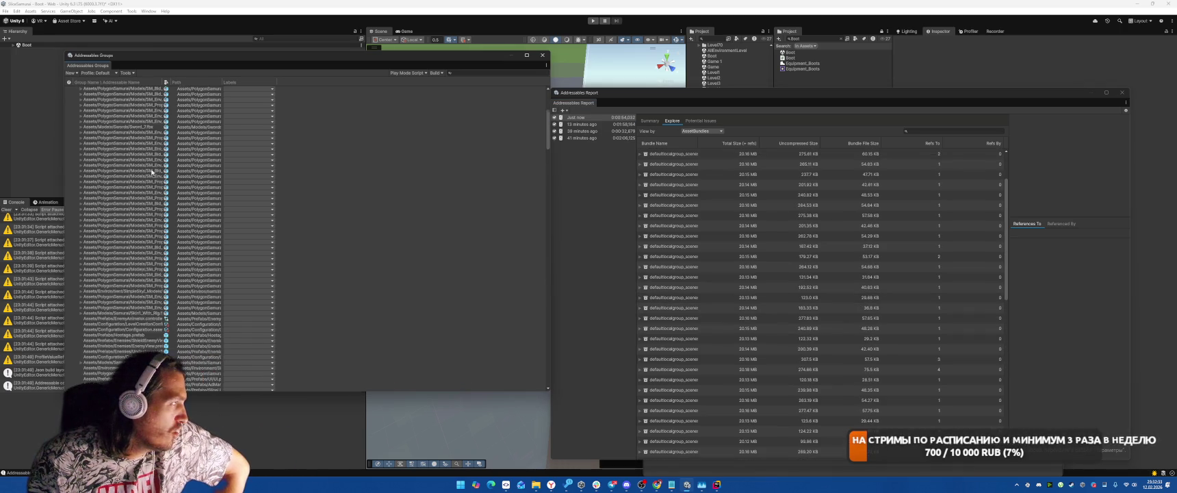
{"action": "scroll", "coordinate": [157, 178], "scroll_direction": "down", "scroll_amount": 10}
{"action": "scroll", "coordinate": [154, 203], "scroll_direction": "down", "scroll_amount": 15}
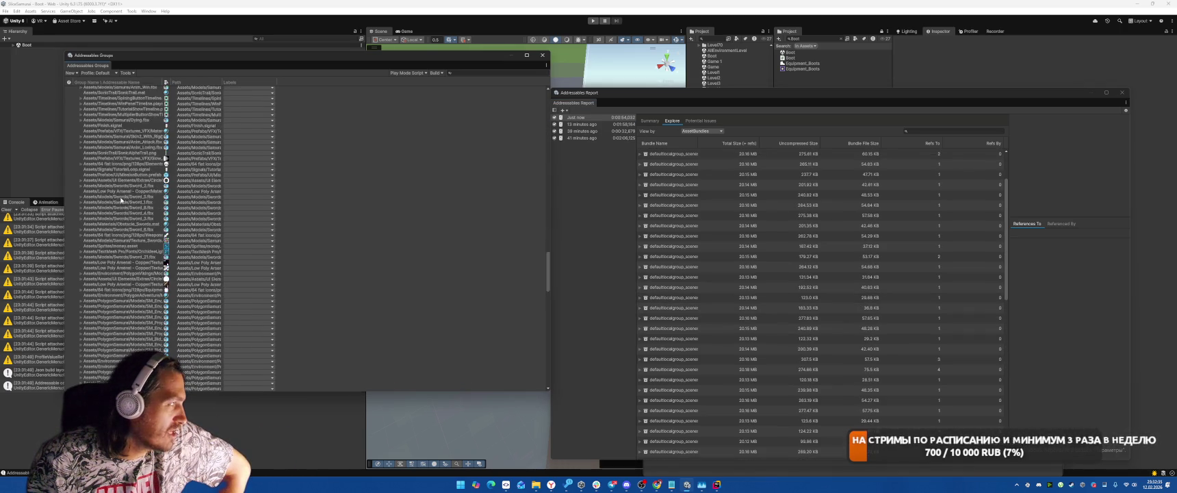
{"action": "scroll", "coordinate": [148, 210], "scroll_direction": "down", "scroll_amount": 3}
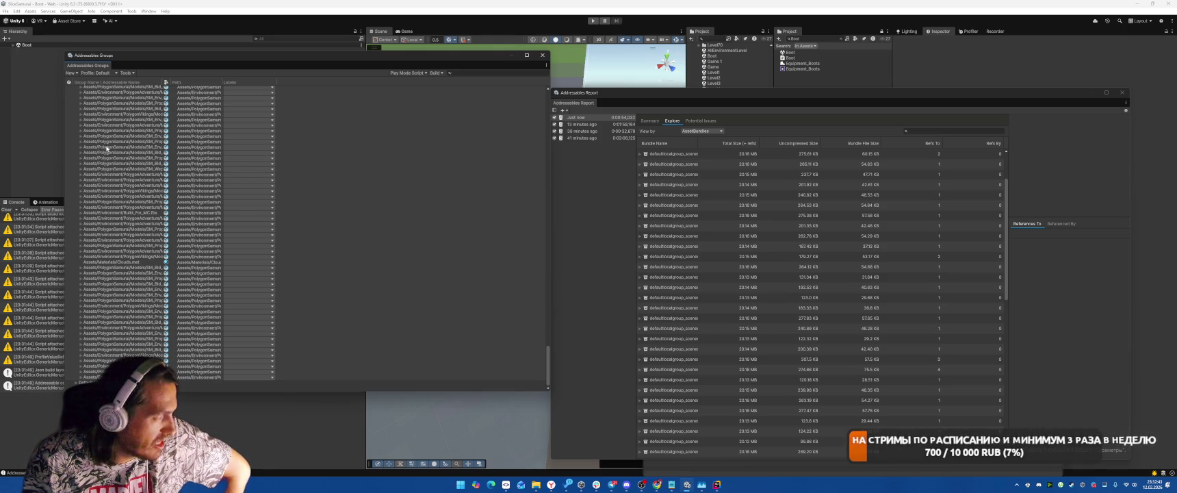
{"action": "scroll", "coordinate": [141, 342], "scroll_direction": "up", "scroll_amount": 5}
{"action": "scroll", "coordinate": [145, 337], "scroll_direction": "up", "scroll_amount": 5}
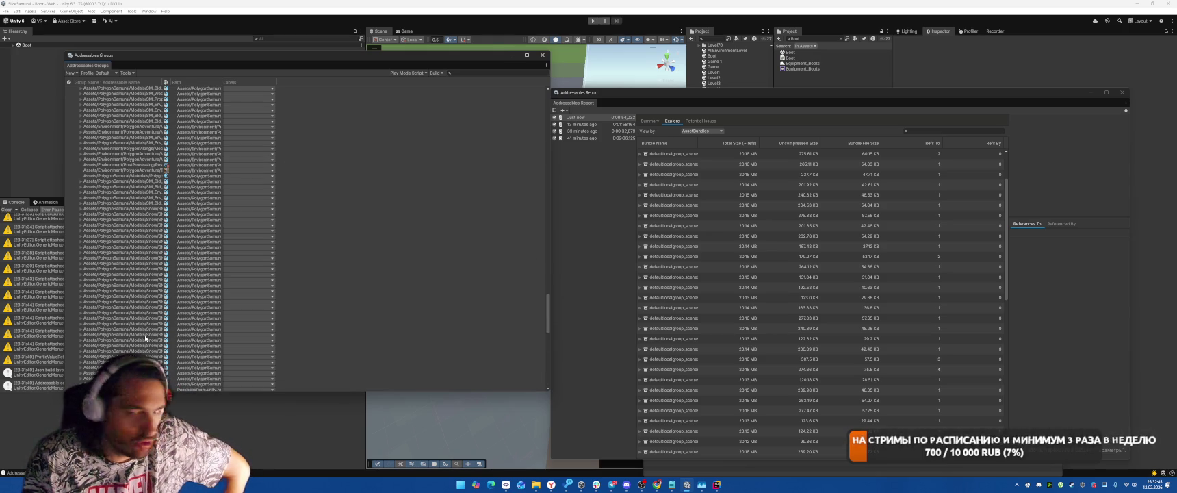
{"action": "scroll", "coordinate": [145, 334], "scroll_direction": "down", "scroll_amount": 3}
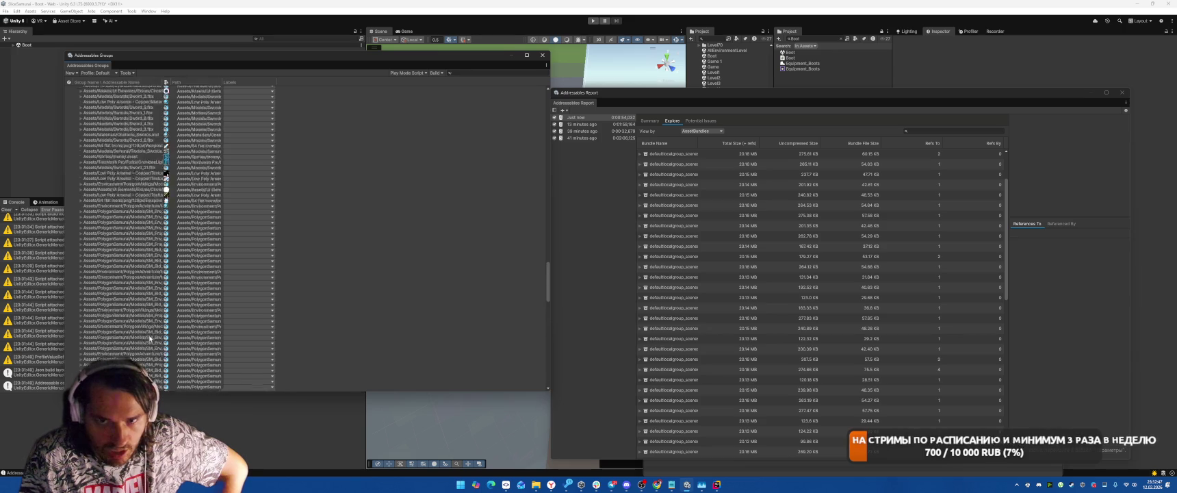
{"action": "scroll", "coordinate": [147, 333], "scroll_direction": "down", "scroll_amount": 8}
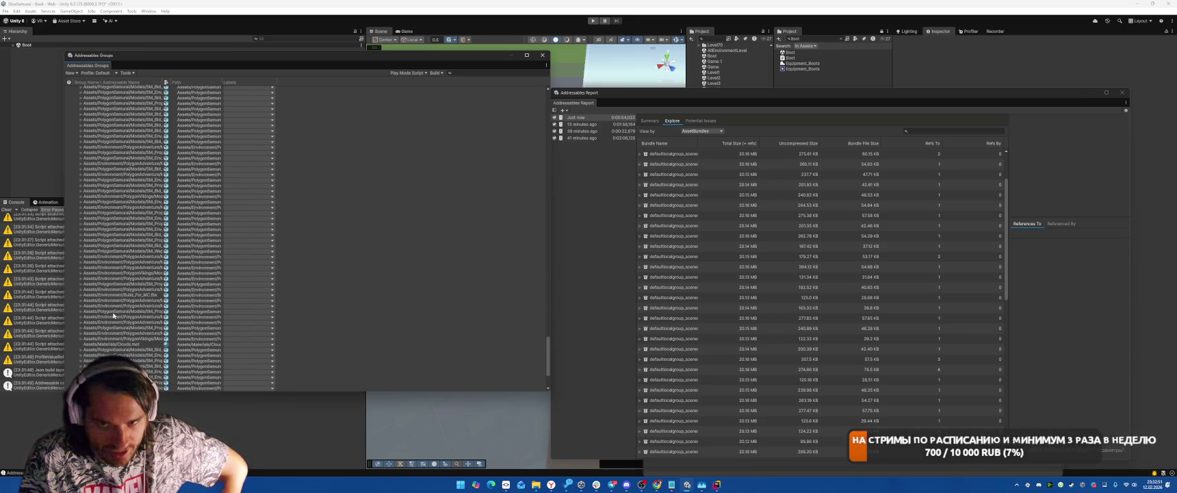
{"action": "scroll", "coordinate": [259, 289], "scroll_direction": "down", "scroll_amount": 5}
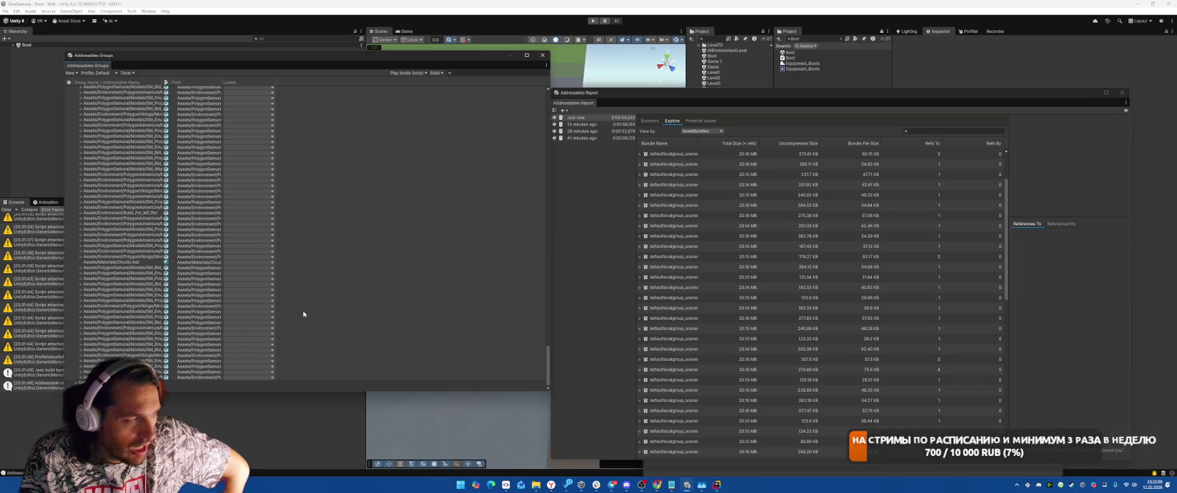
{"action": "left_click", "coordinate": [76, 382]}
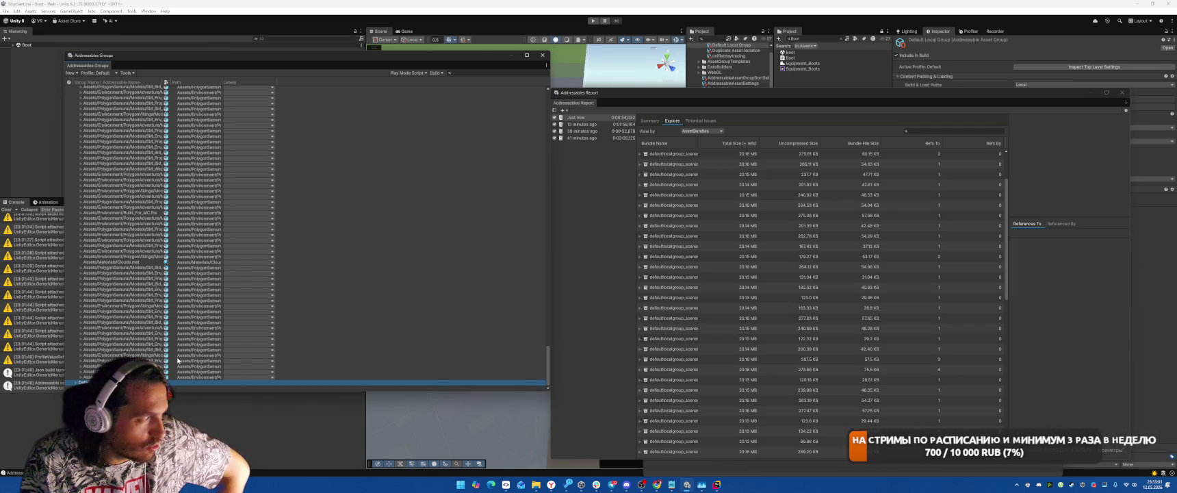
Step: Expand a level bundle in the Report to reveal its indirectly referenced 57.67 KB built-in bundle
{"action": "scroll", "coordinate": [222, 346], "scroll_direction": "down", "scroll_amount": 3}
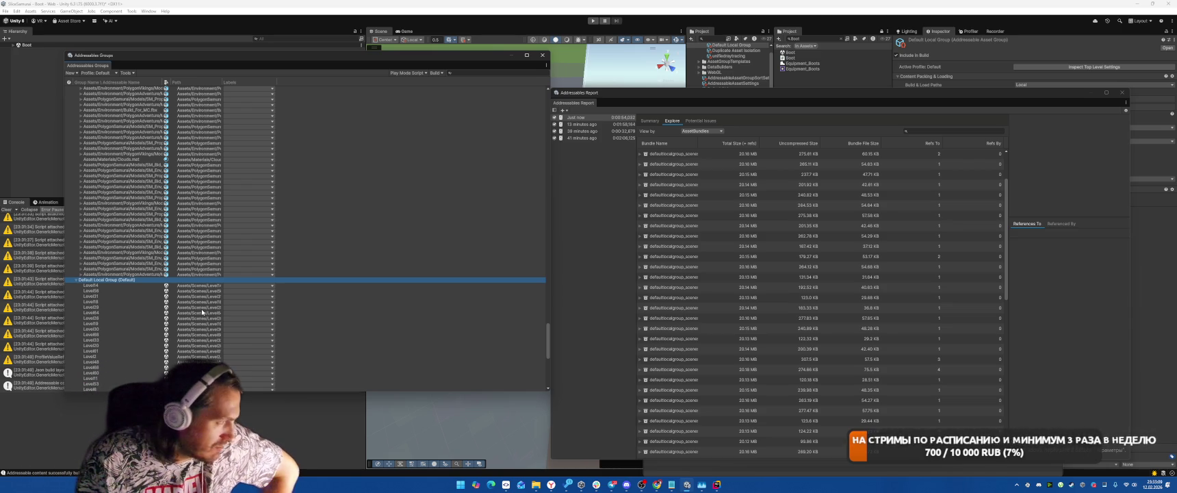
{"action": "scroll", "coordinate": [768, 356], "scroll_direction": "down", "scroll_amount": 3}
{"action": "scroll", "coordinate": [768, 356], "scroll_direction": "down", "scroll_amount": 3}
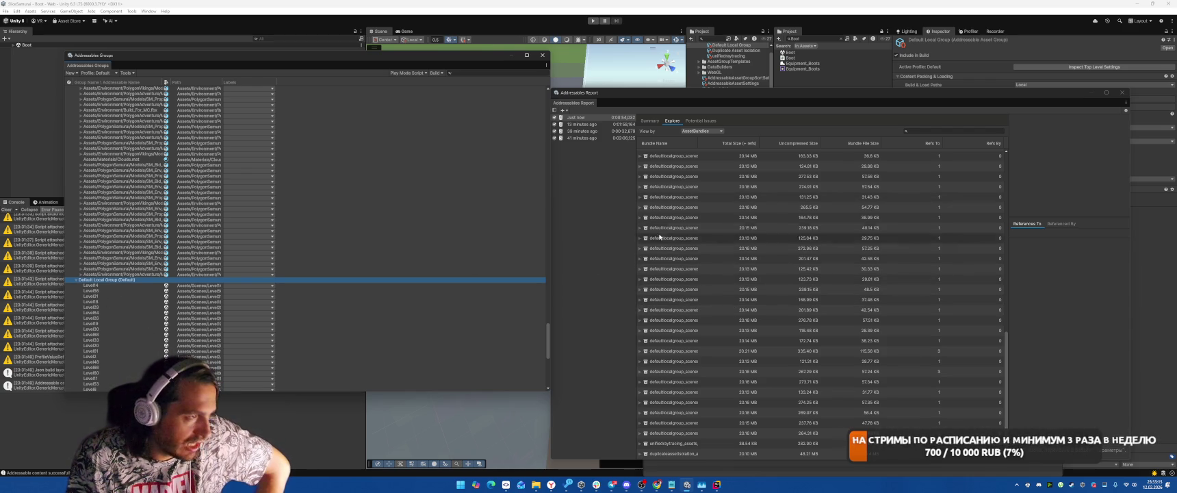
{"action": "left_click", "coordinate": [640, 227]}
{"action": "left_click", "coordinate": [645, 248]}
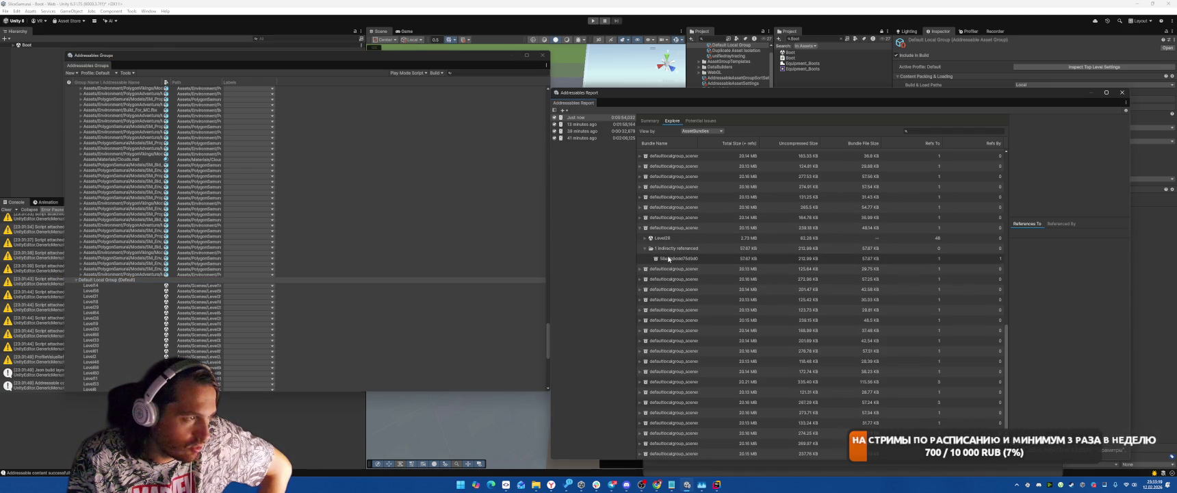
{"action": "left_click", "coordinate": [650, 258]}
{"action": "left_click", "coordinate": [646, 238]}
{"action": "left_click", "coordinate": [646, 239]}
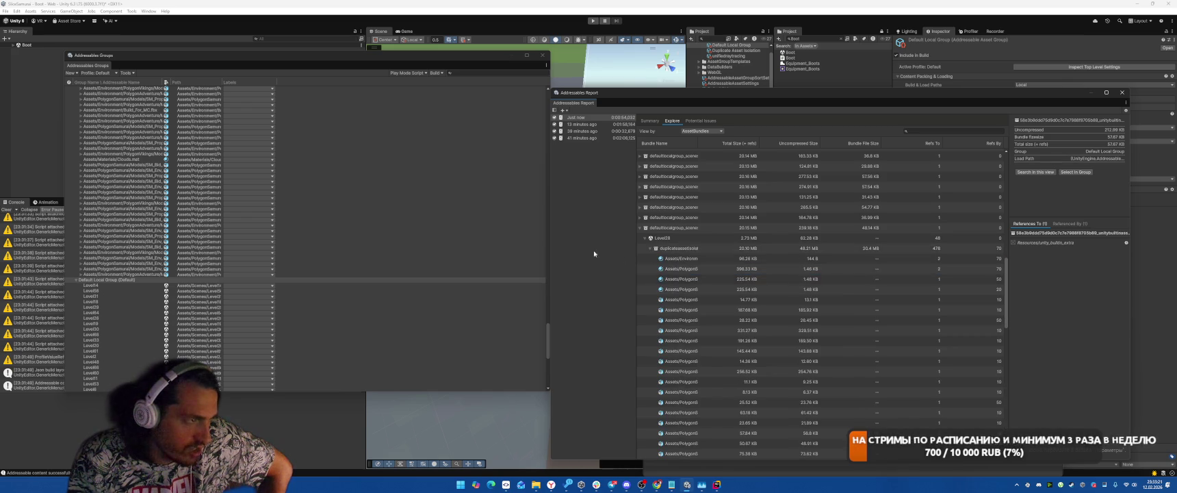
{"action": "left_click", "coordinate": [646, 238]}
{"action": "left_click", "coordinate": [647, 238]}
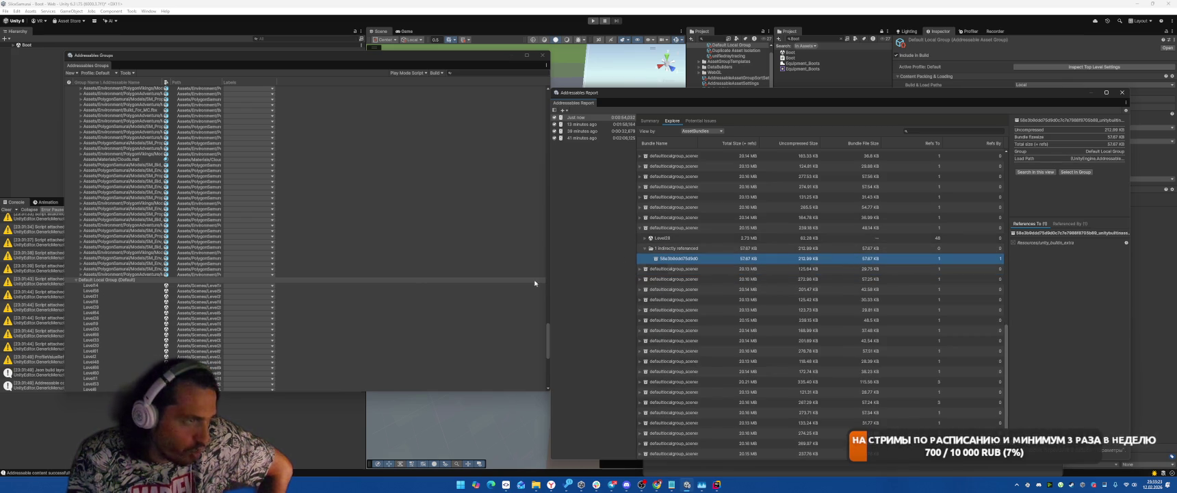
Step: Collapse the Duplicate Asset Isolation group in Addressables Groups
{"action": "scroll", "coordinate": [254, 272], "scroll_direction": "up", "scroll_amount": 10}
{"action": "scroll", "coordinate": [253, 273], "scroll_direction": "up", "scroll_amount": 15}
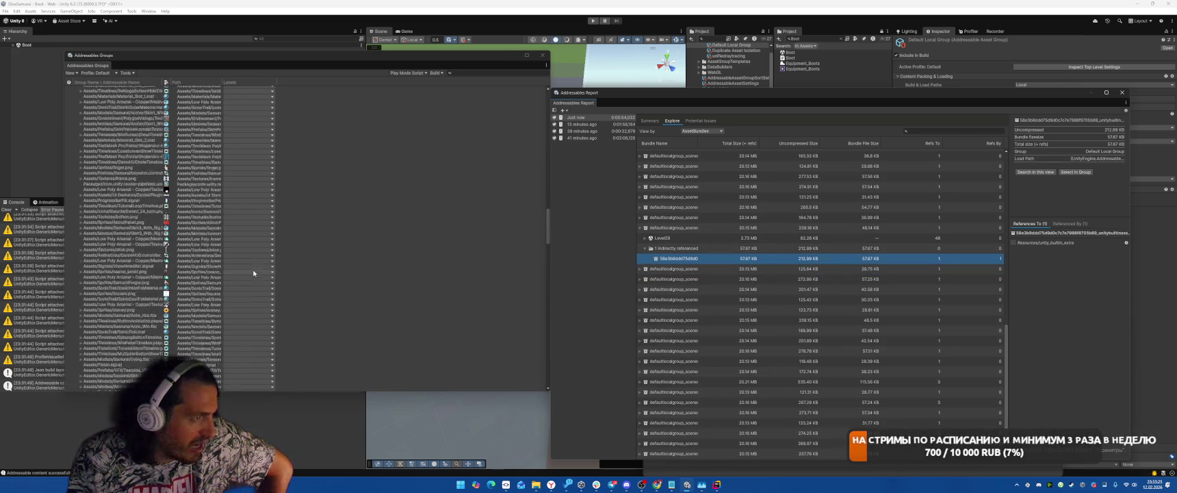
{"action": "scroll", "coordinate": [264, 274], "scroll_direction": "up", "scroll_amount": 10}
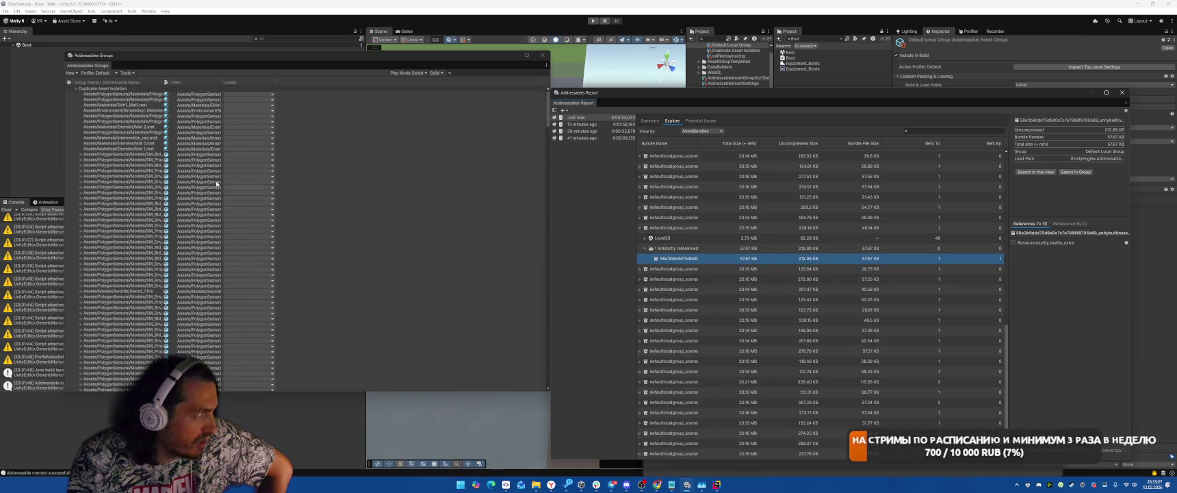
{"action": "left_click", "coordinate": [76, 89]}
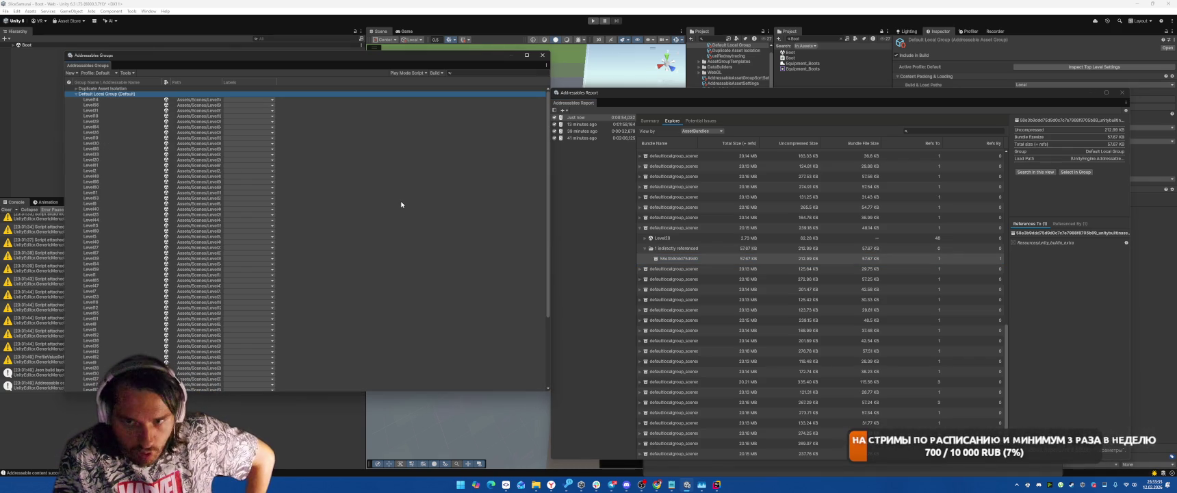
{"action": "left_click", "coordinate": [818, 259]}
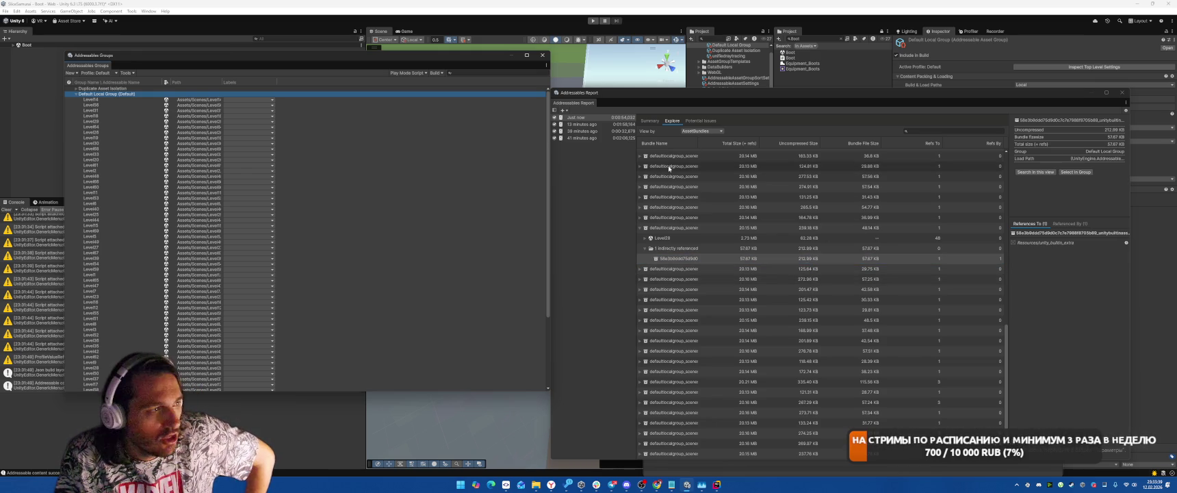
{"action": "scroll", "coordinate": [797, 253], "scroll_direction": "down", "scroll_amount": 1}
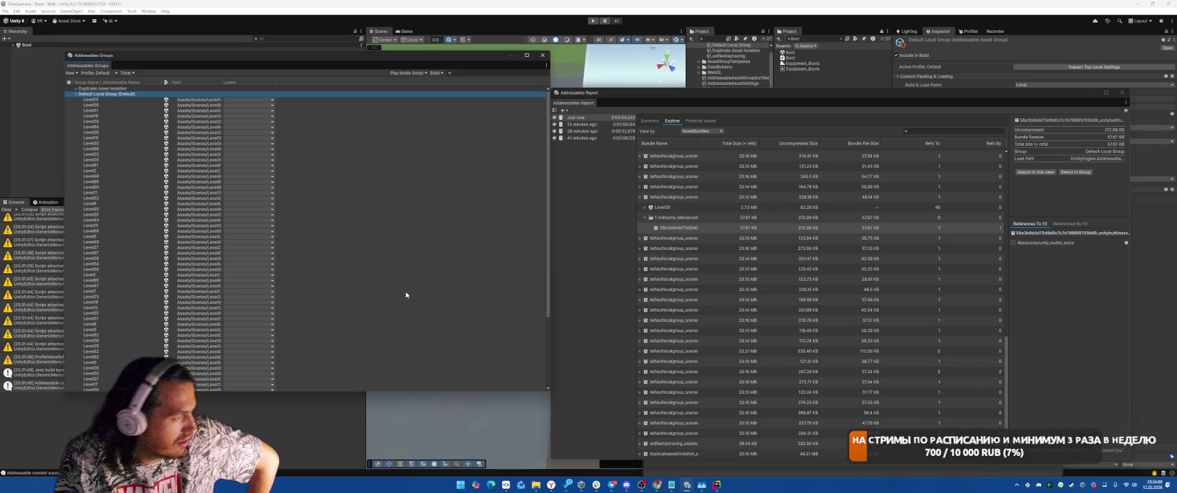
{"action": "left_click", "coordinate": [479, 406]}
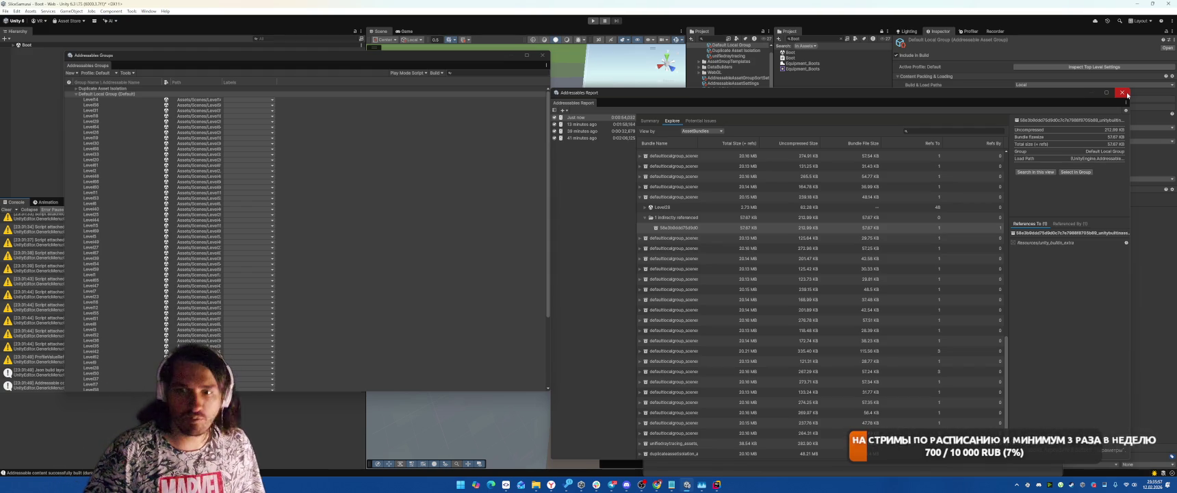
Step: Close the Addressables Report window, leaving Addressables Analyze visible
{"action": "left_click", "coordinate": [1122, 93]}
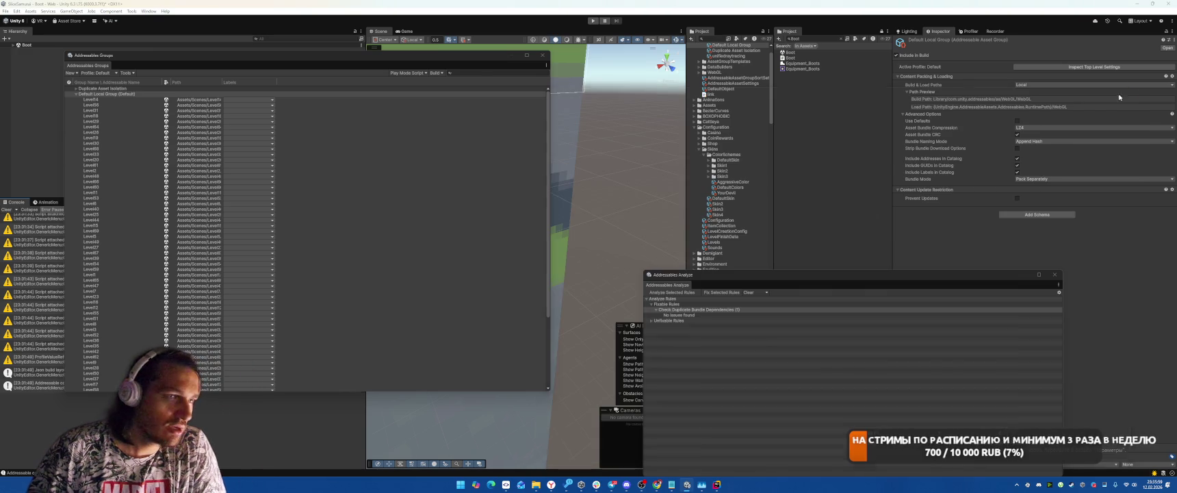
Step: Close the Addressables Groups window, clear the Console, and run File > Build And Run
{"action": "left_click", "coordinate": [543, 54]}
{"action": "left_click", "coordinate": [6, 210]}
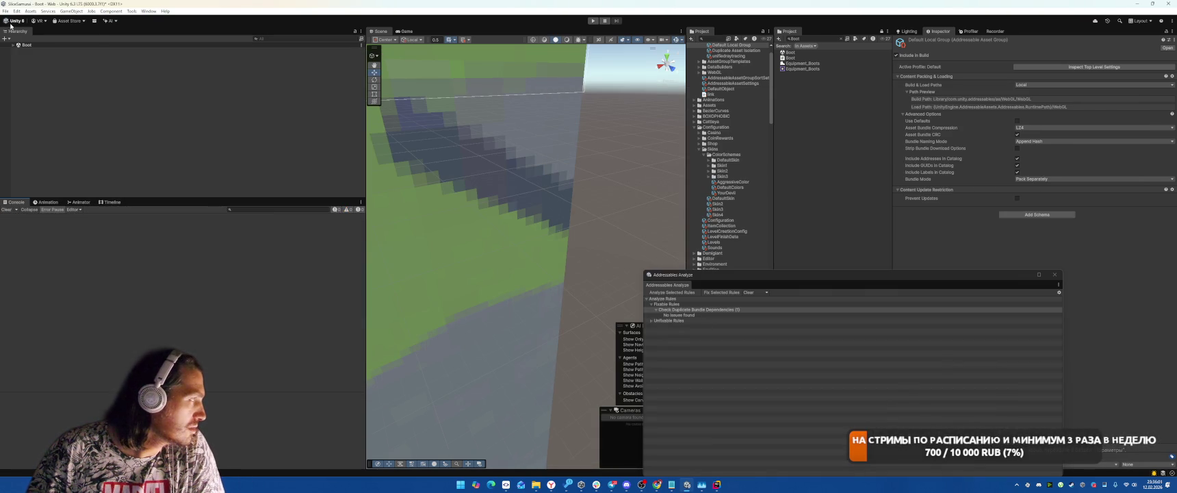
{"action": "left_click", "coordinate": [6, 11]}
{"action": "left_click", "coordinate": [26, 103]}
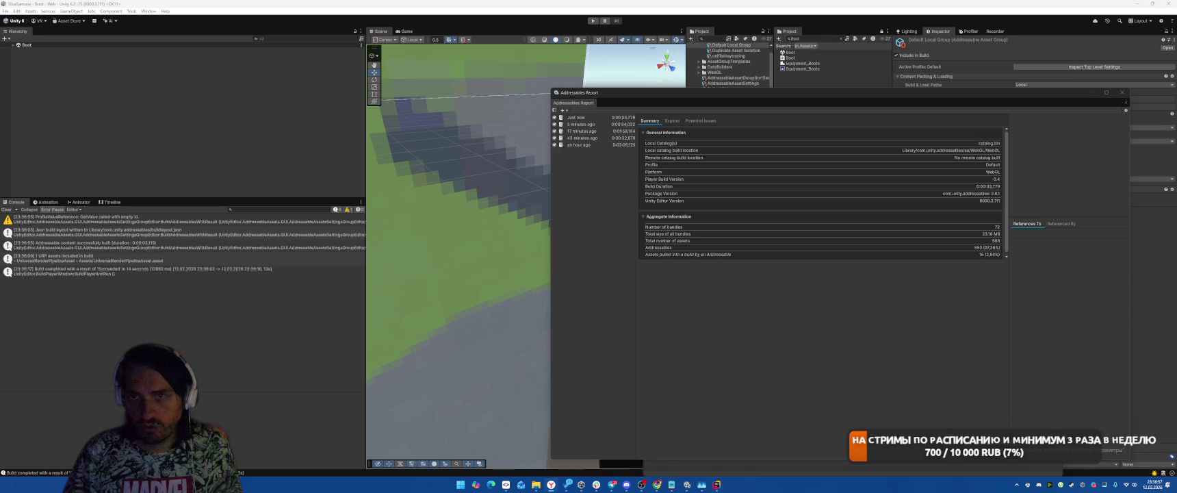
Step: In Explorer, compress all six SliceSamurai build items into SliceSamurai.zip with 7-Zip
{"action": "key", "text": "alt+Tab"}
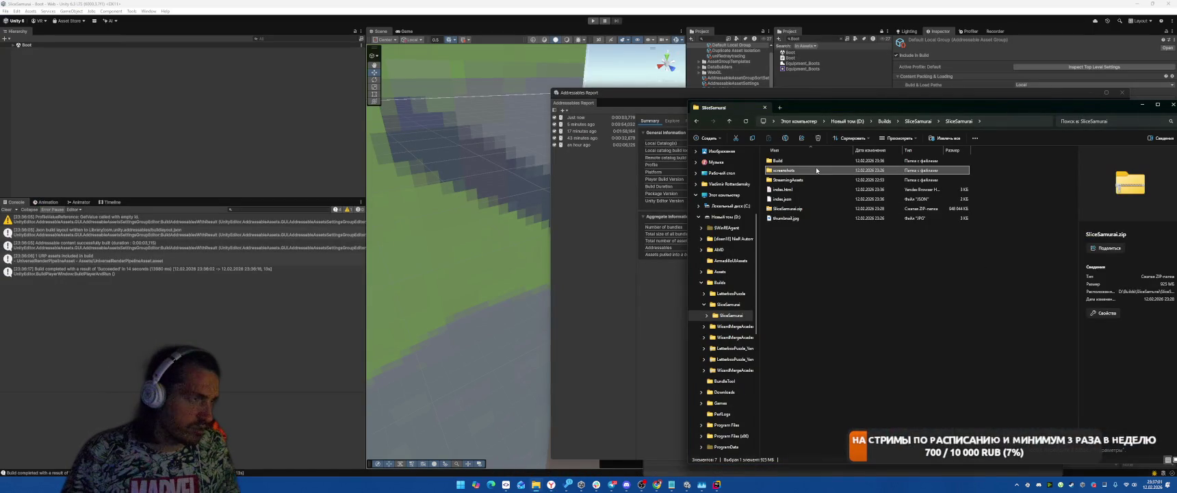
{"action": "double_click", "coordinate": [779, 160]}
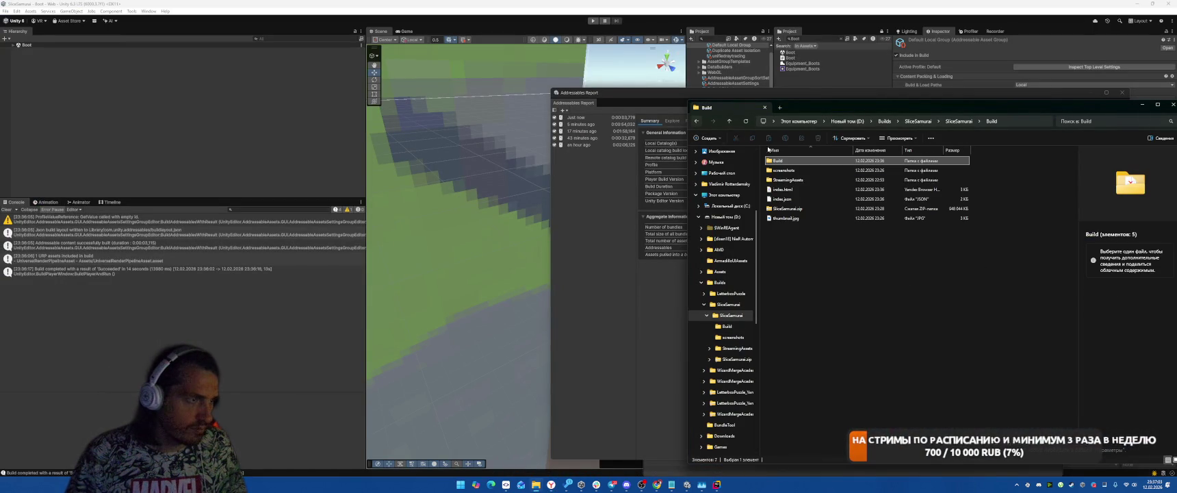
{"action": "key", "text": "alt+Left"}
{"action": "key", "text": "ctrl+a"}
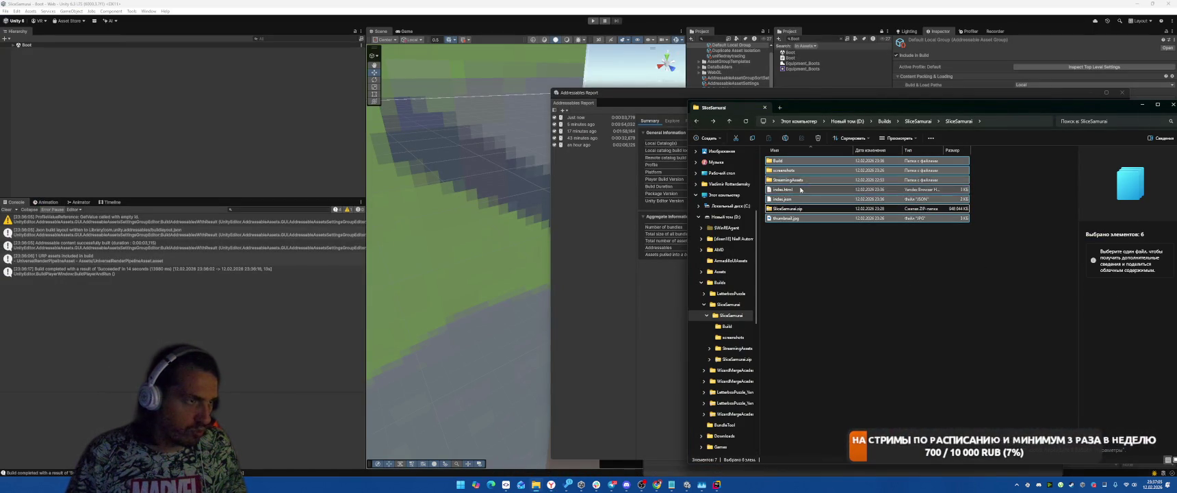
{"action": "right_click", "coordinate": [790, 180]}
{"action": "left_click", "coordinate": [790, 181]}
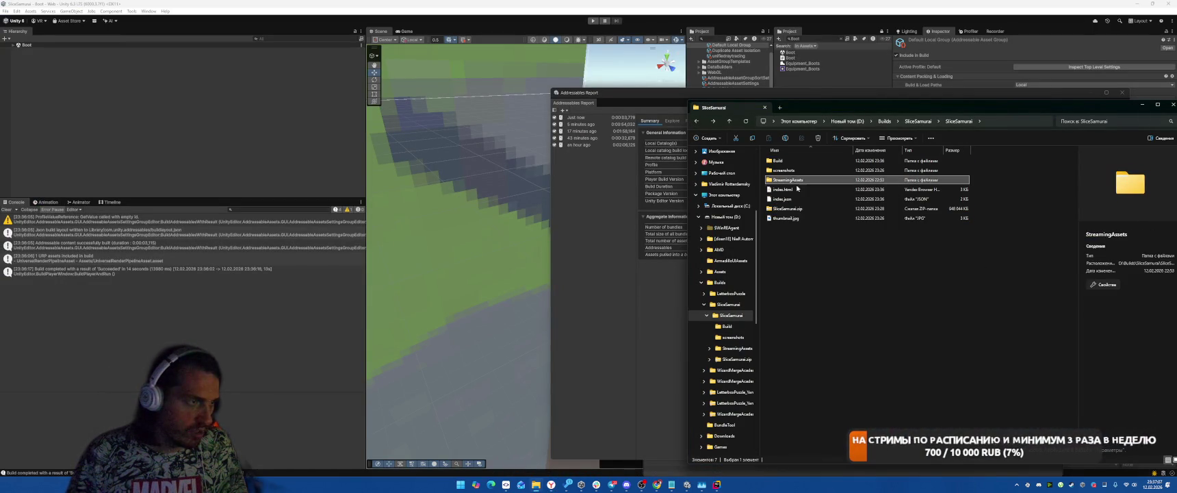
{"action": "key", "text": "ctrl+a"}
{"action": "right_click", "coordinate": [786, 196]}
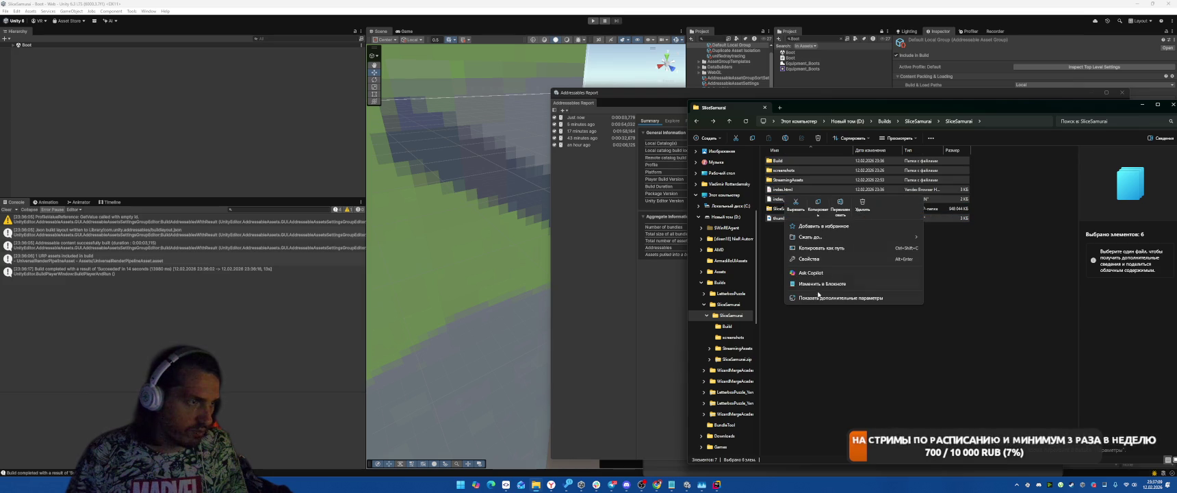
{"action": "left_click", "coordinate": [821, 299]}
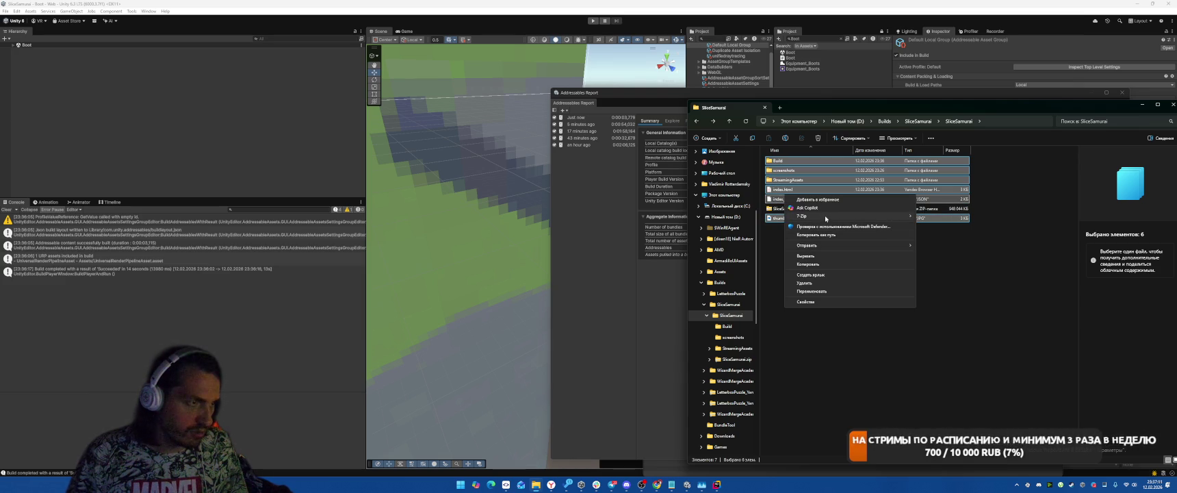
{"action": "mouse_move", "coordinate": [826, 219]}
{"action": "left_click", "coordinate": [1006, 249]}
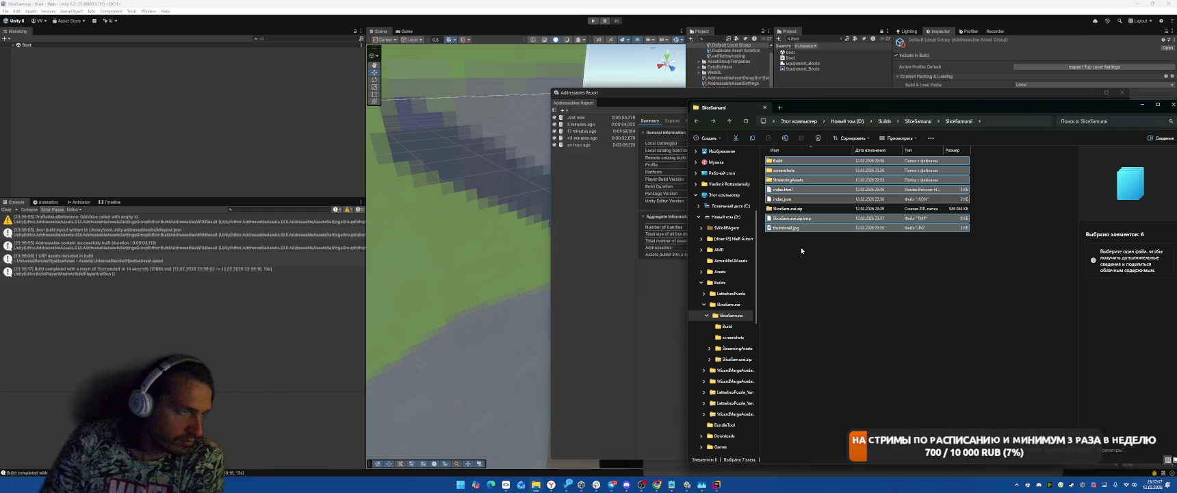
{"action": "left_click", "coordinate": [804, 248]}
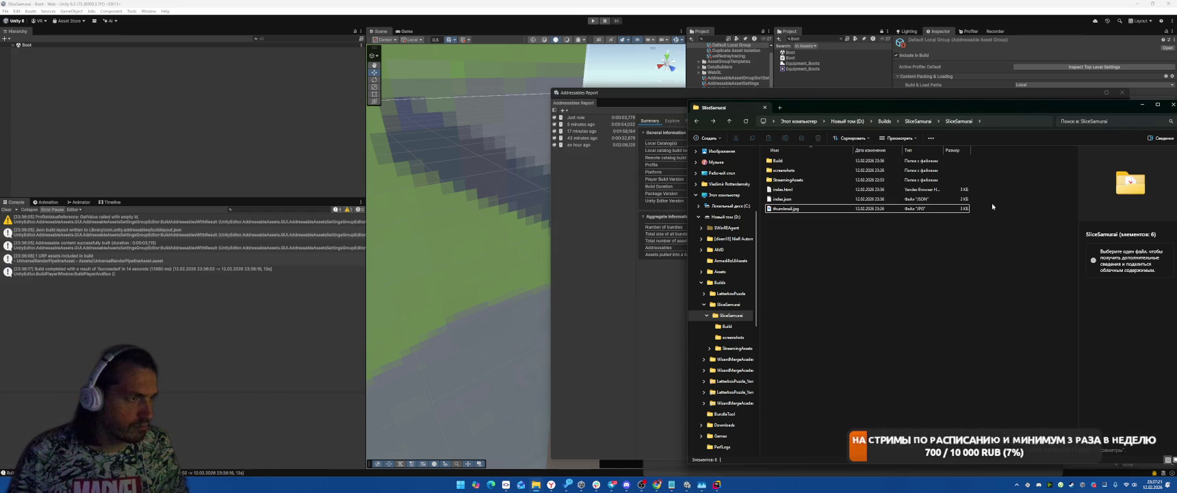
Step: Inspect the StreamingAssets > aa > WebGL bundle files, then return to the inner SliceSamurai build folder
{"action": "double_click", "coordinate": [787, 179]}
{"action": "double_click", "coordinate": [786, 161]}
{"action": "double_click", "coordinate": [786, 170]}
{"action": "scroll", "coordinate": [945, 230], "scroll_direction": "down", "scroll_amount": 6}
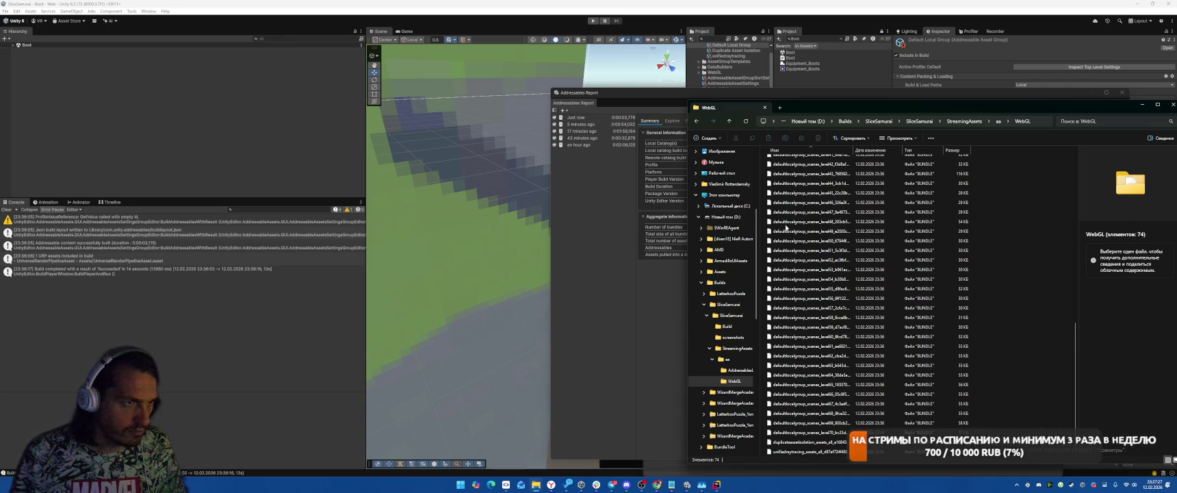
{"action": "scroll", "coordinate": [791, 229], "scroll_direction": "up", "scroll_amount": 12}
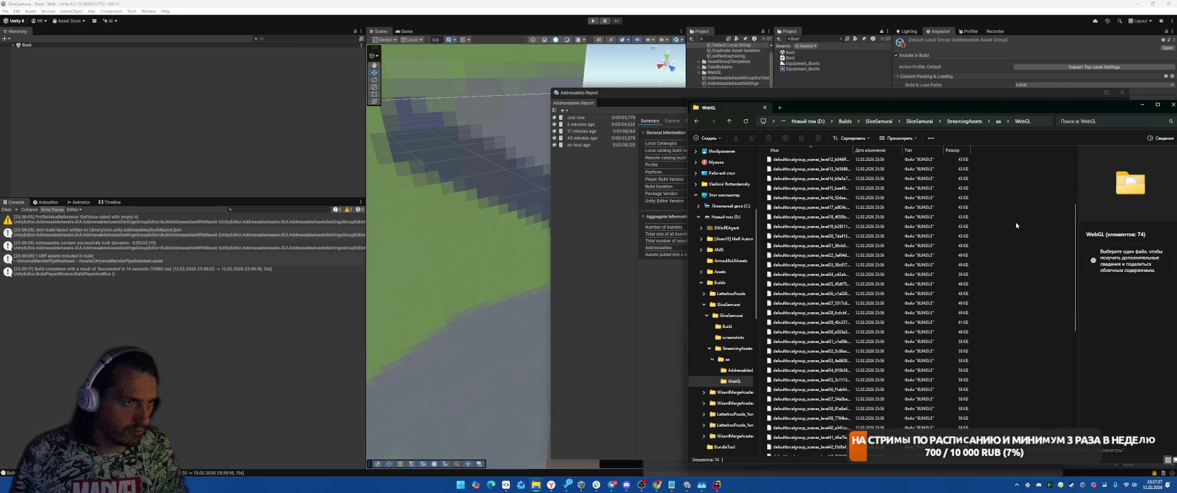
{"action": "left_click", "coordinate": [969, 123]}
{"action": "key", "text": "alt+Up"}
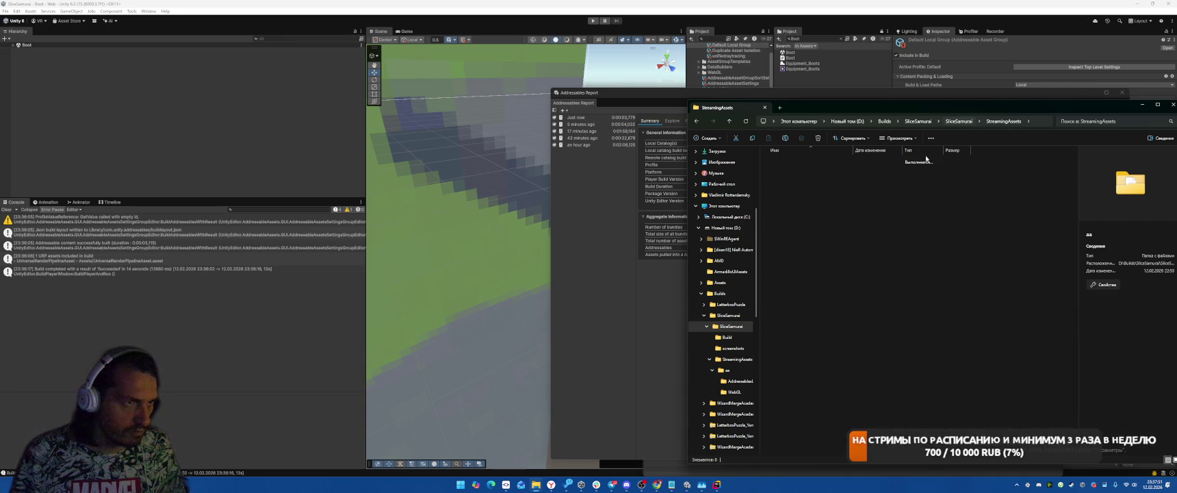
{"action": "left_click", "coordinate": [920, 121]}
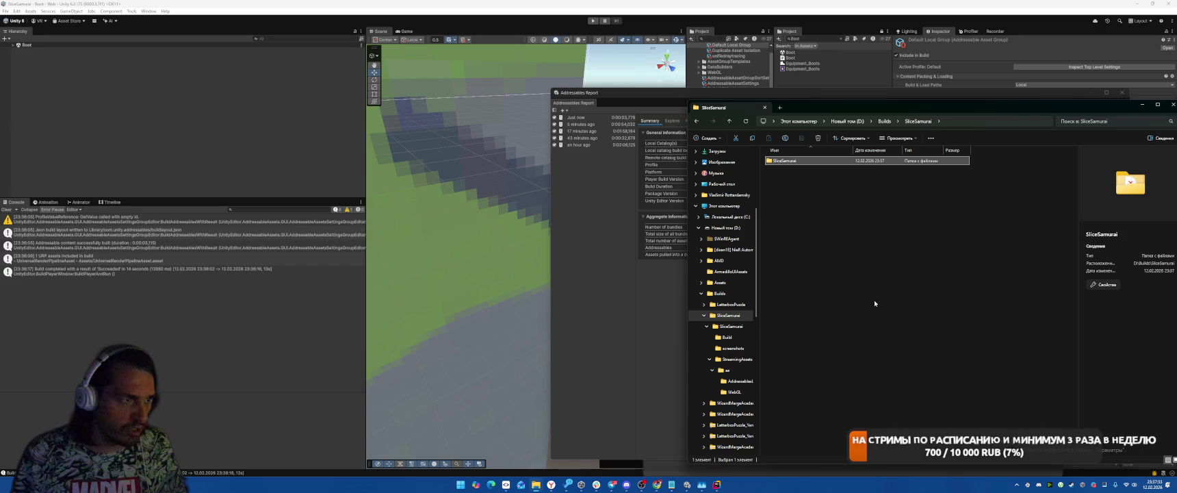
{"action": "double_click", "coordinate": [799, 163]}
Step: Select the six build items, dismissing the app chooser accidentally opened for index.json
{"action": "left_click_drag", "start_coordinate": [821, 272], "coordinate": [776, 155]}
{"action": "right_click", "coordinate": [781, 204]}
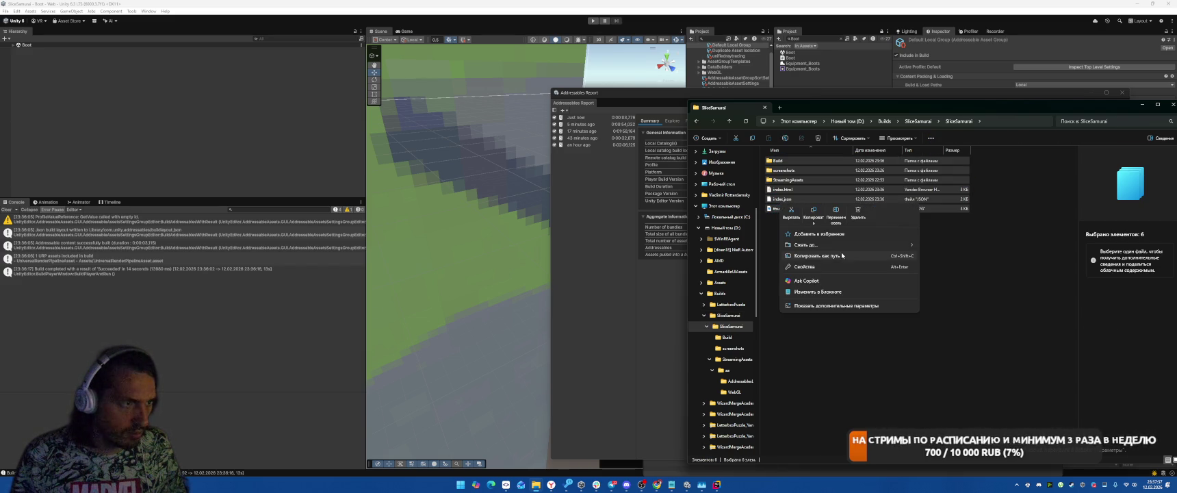
{"action": "mouse_move", "coordinate": [843, 247]}
{"action": "key", "text": "Escape"}
{"action": "key", "text": "Escape"}
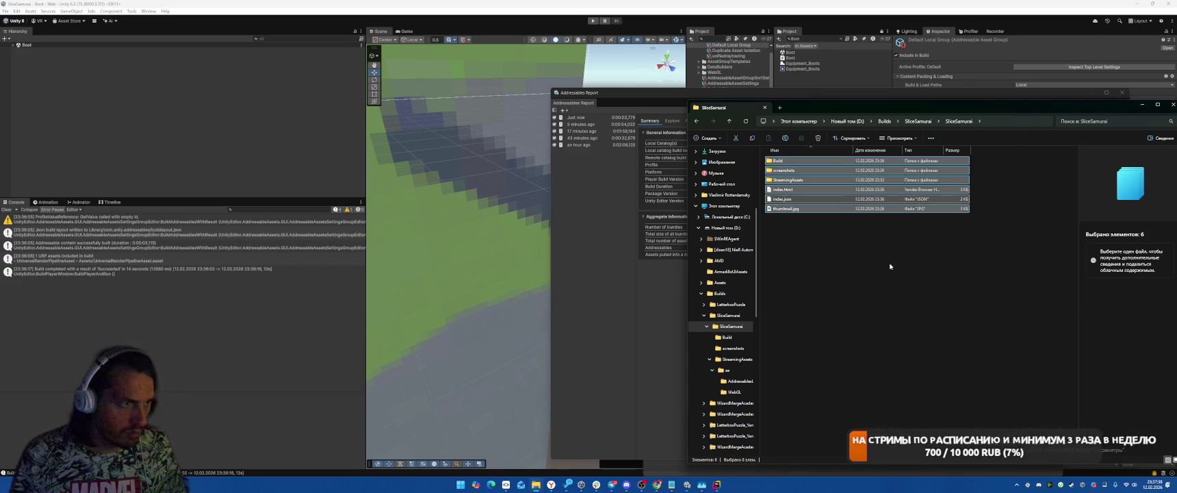
{"action": "key", "text": "Return"}
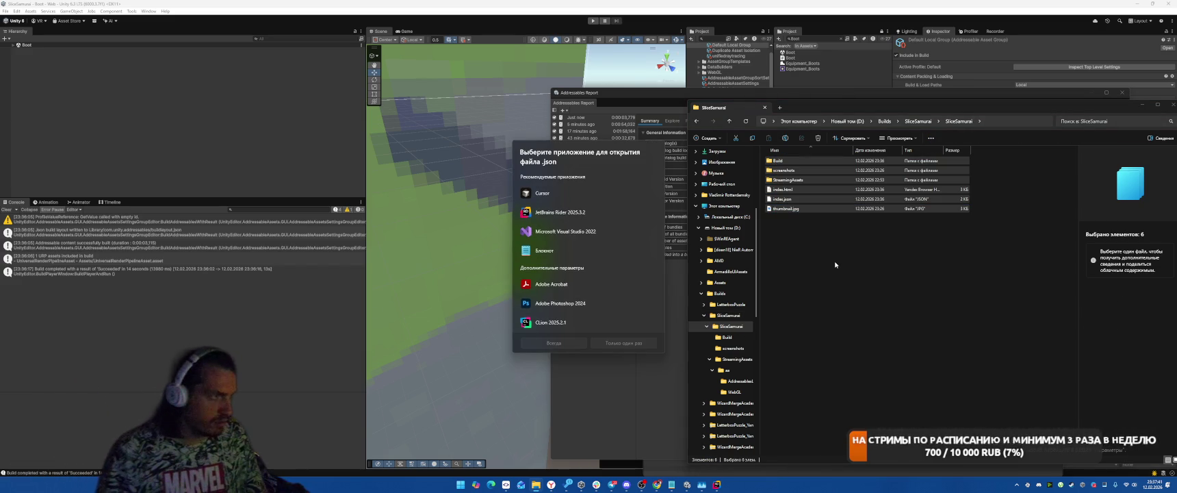
{"action": "key", "text": "Escape"}
{"action": "mouse_move", "coordinate": [791, 254]}
{"action": "left_mouse_down"}
{"action": "mouse_move", "coordinate": [753, 155]}
{"action": "mouse_move", "coordinate": [779, 164]}
{"action": "left_mouse_up"}
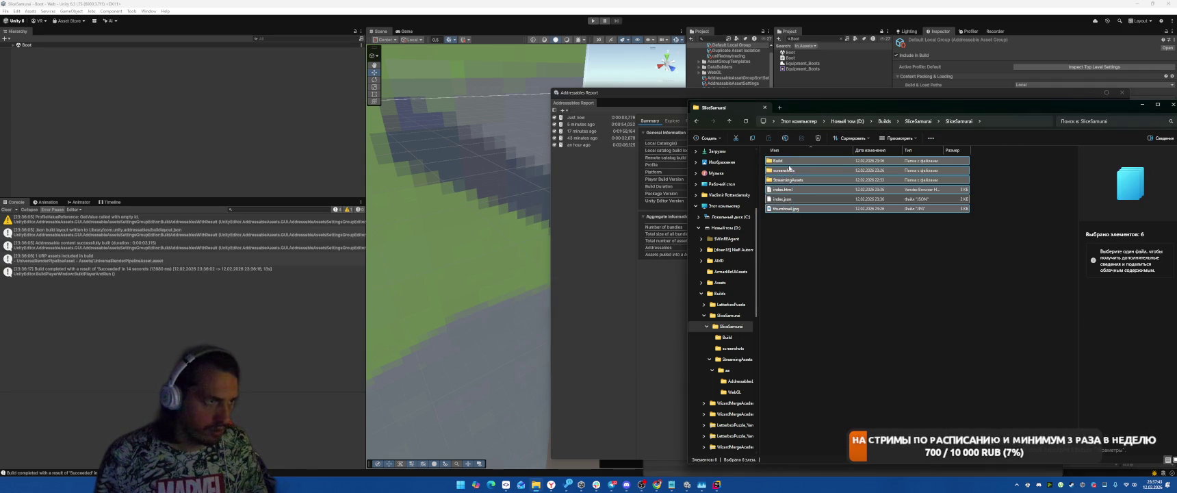
{"action": "right_click", "coordinate": [779, 165]}
{"action": "key", "text": "Escape"}
{"action": "left_click_drag", "start_coordinate": [779, 230], "coordinate": [779, 163]}
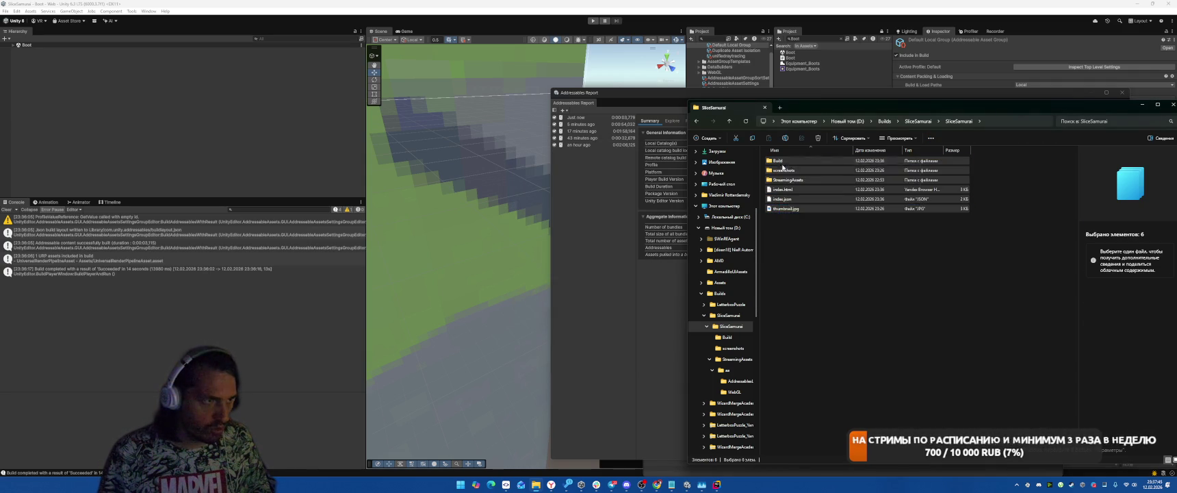
Step: Pack the six items into SliceSamurai.zip with 7-Zip and select the new archive
{"action": "right_click", "coordinate": [780, 165]}
{"action": "left_click", "coordinate": [813, 288]}
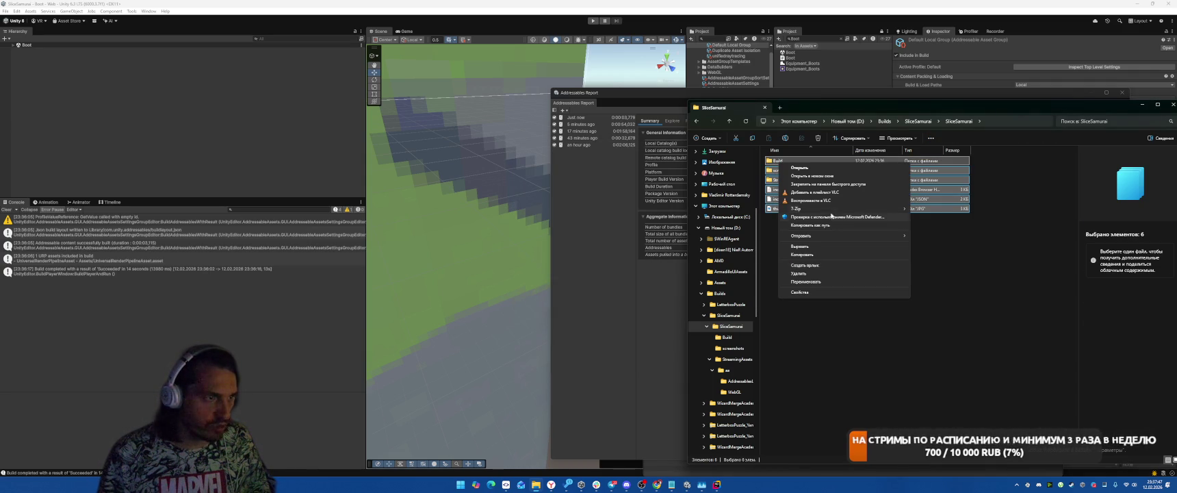
{"action": "mouse_move", "coordinate": [890, 208]}
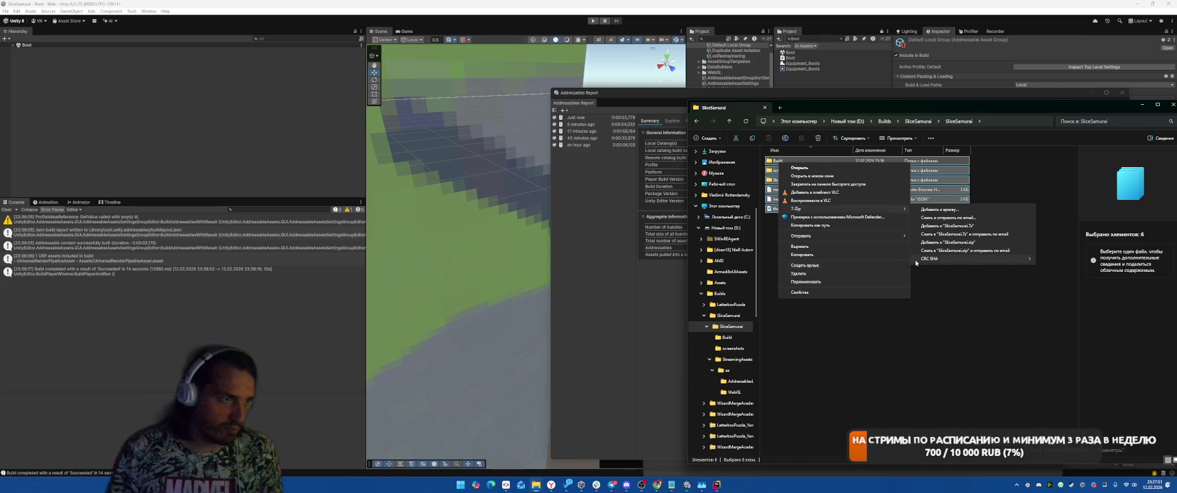
{"action": "left_click", "coordinate": [948, 241]}
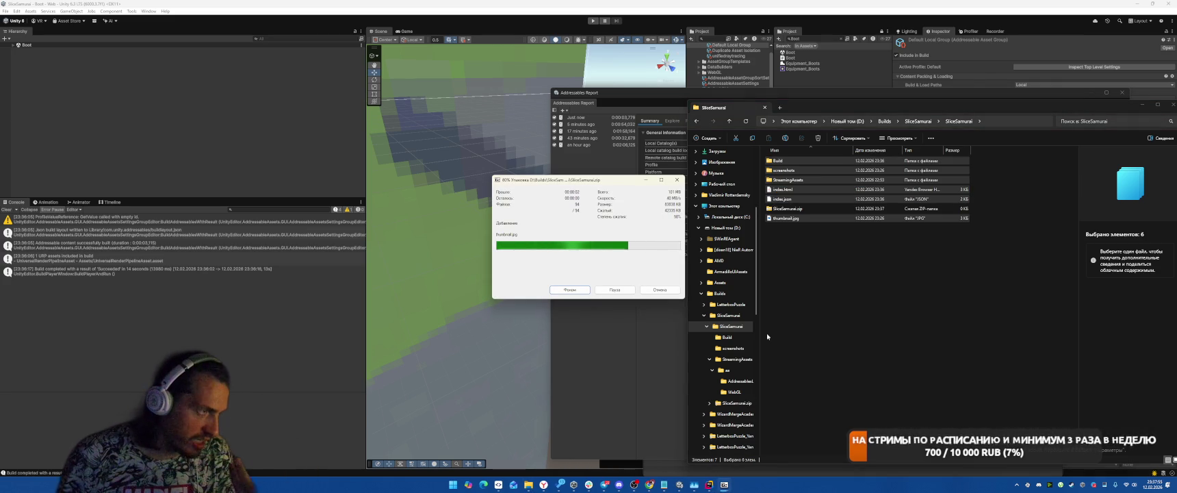
{"action": "left_click", "coordinate": [785, 326]}
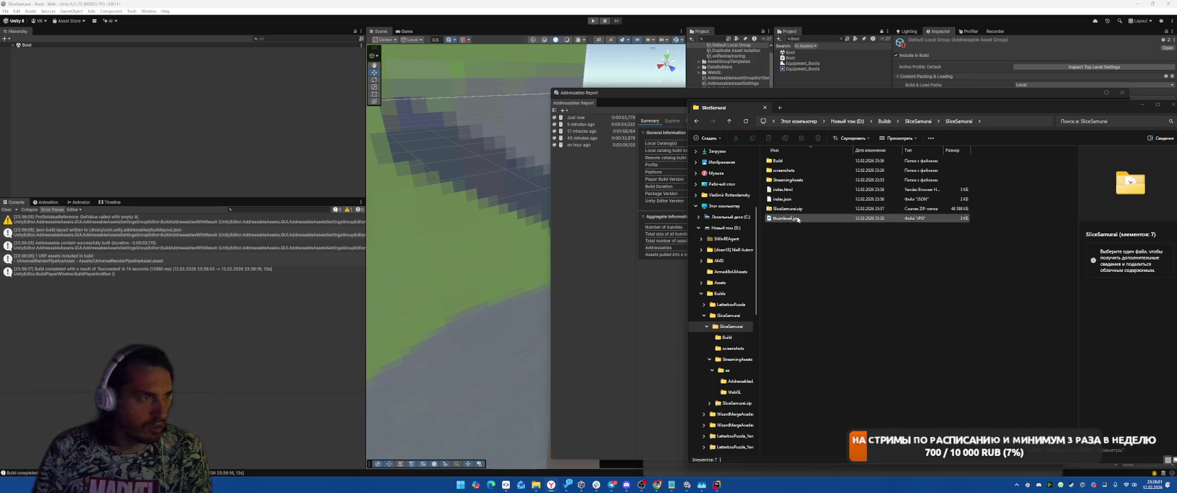
{"action": "left_click", "coordinate": [786, 209]}
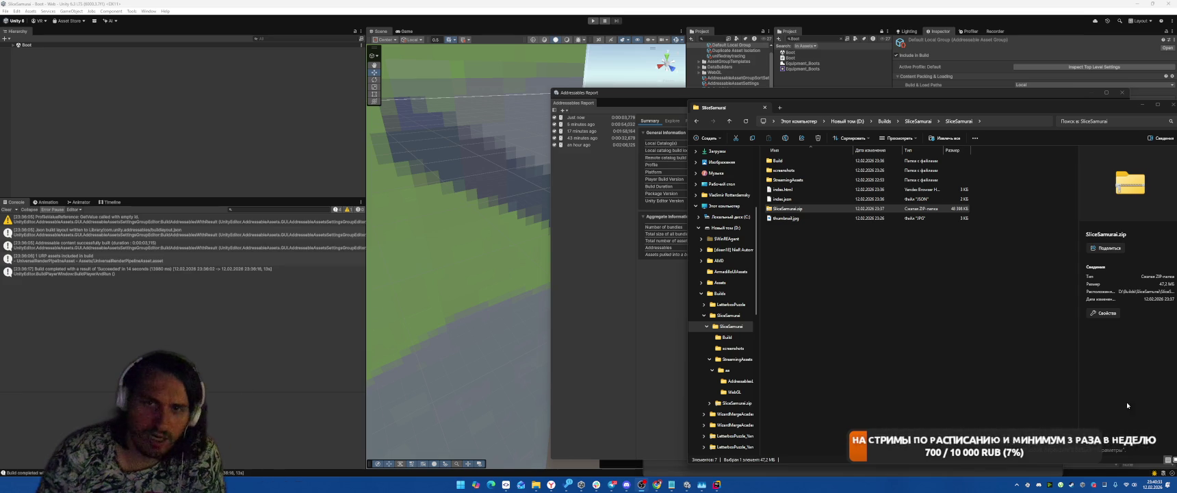
{"action": "left_click", "coordinate": [1043, 483]}
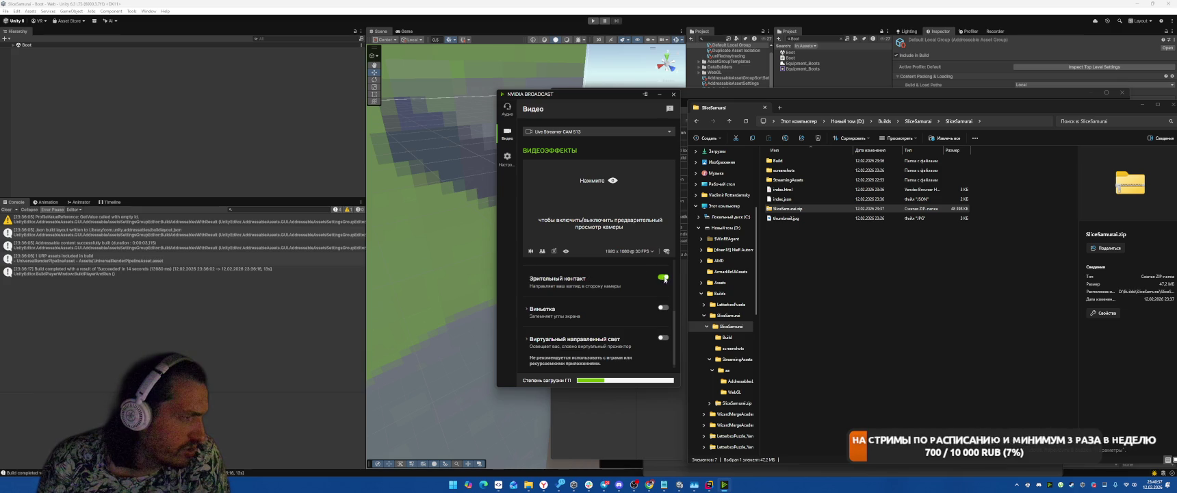
{"action": "left_click", "coordinate": [672, 94]}
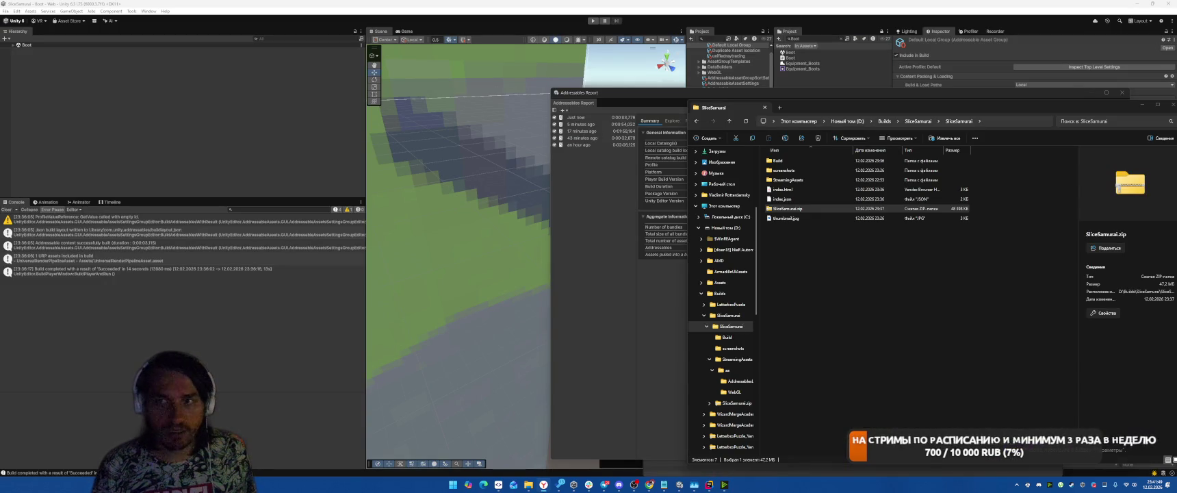
Step: Reload the Poki Versions page and preview the Ready SliceSamurai.zip build on poki.com
{"action": "key", "text": "alt+Tab"}
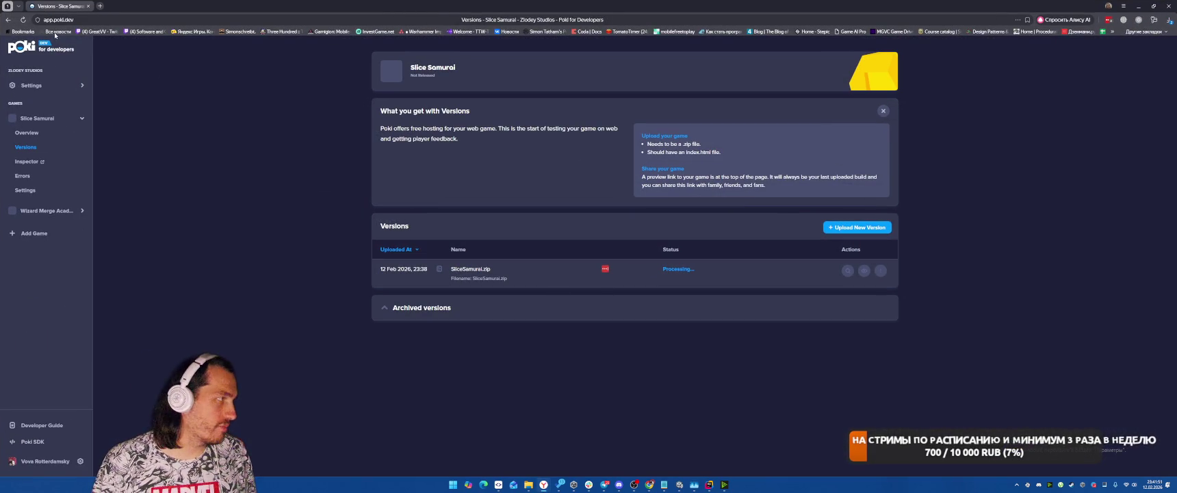
{"action": "left_click", "coordinate": [22, 19]}
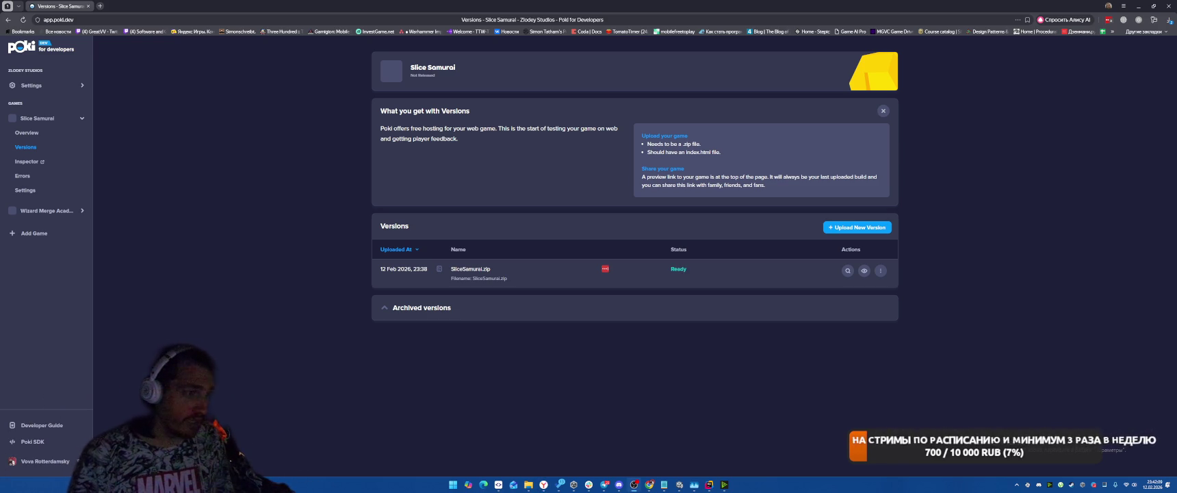
{"action": "left_click", "coordinate": [864, 270]}
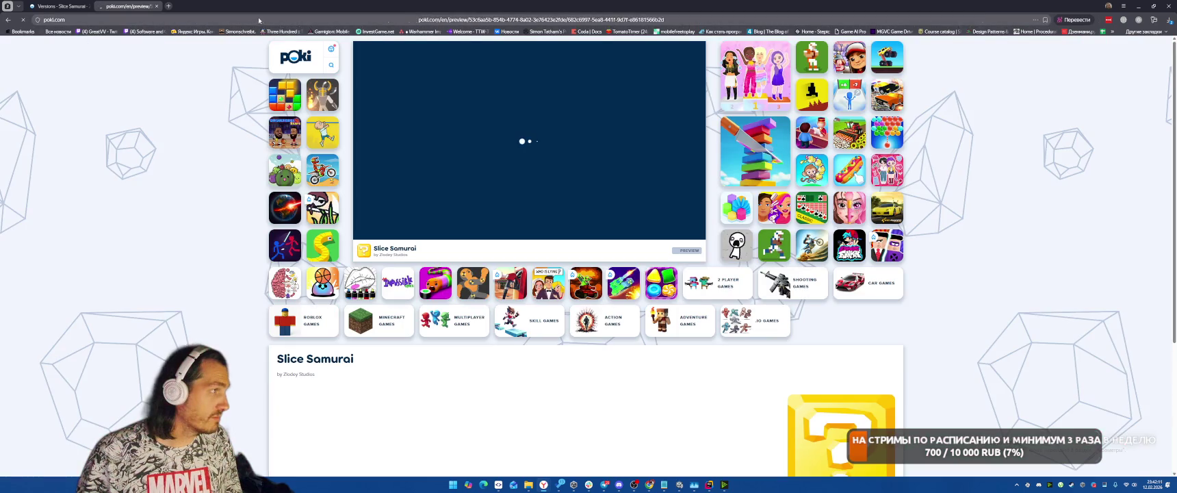